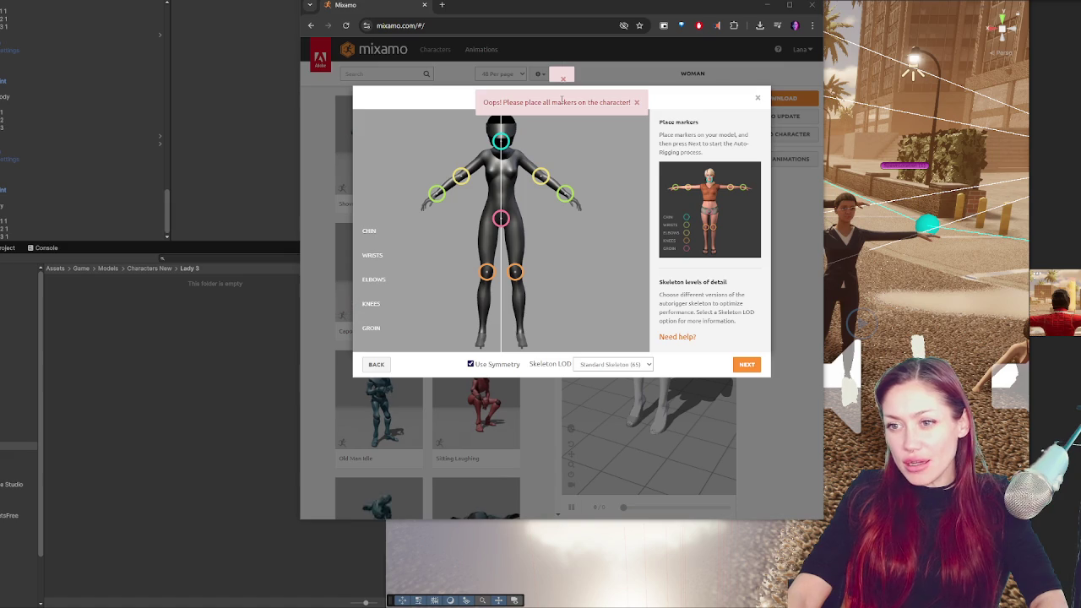
Place the wrist markers and run Mixamo auto-rigging, then close the Auto-Rigger and minimize the browser
{"action": "mouse_move", "coordinate": [565, 194]}
{"action": "left_mouse_down"}
{"action": "mouse_move", "coordinate": [568, 202]}
{"action": "mouse_move", "coordinate": [542, 180]}
{"action": "left_mouse_up"}
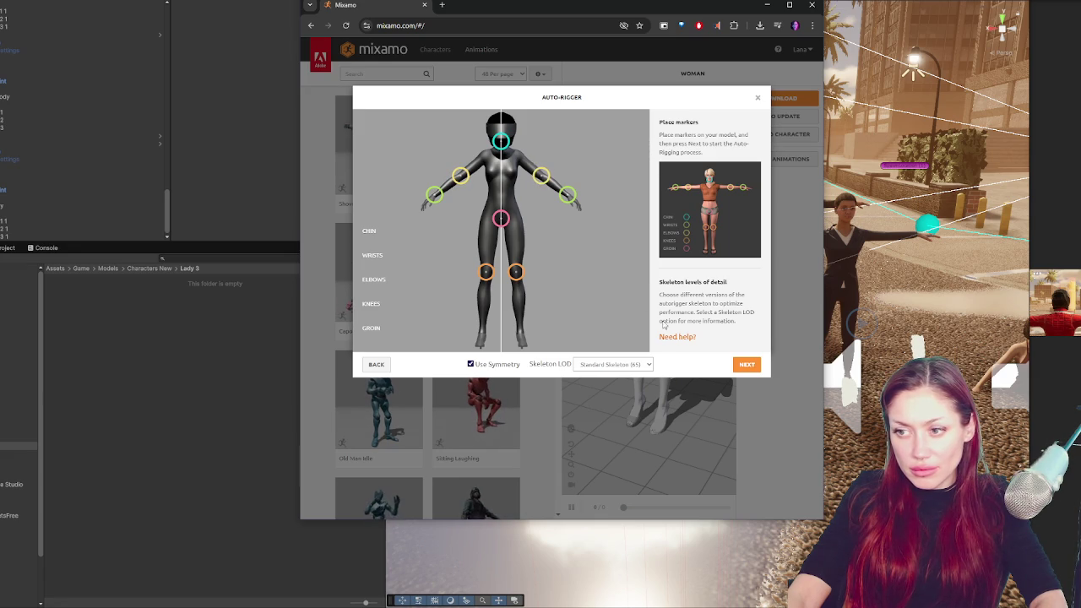
{"action": "left_click", "coordinate": [747, 365]}
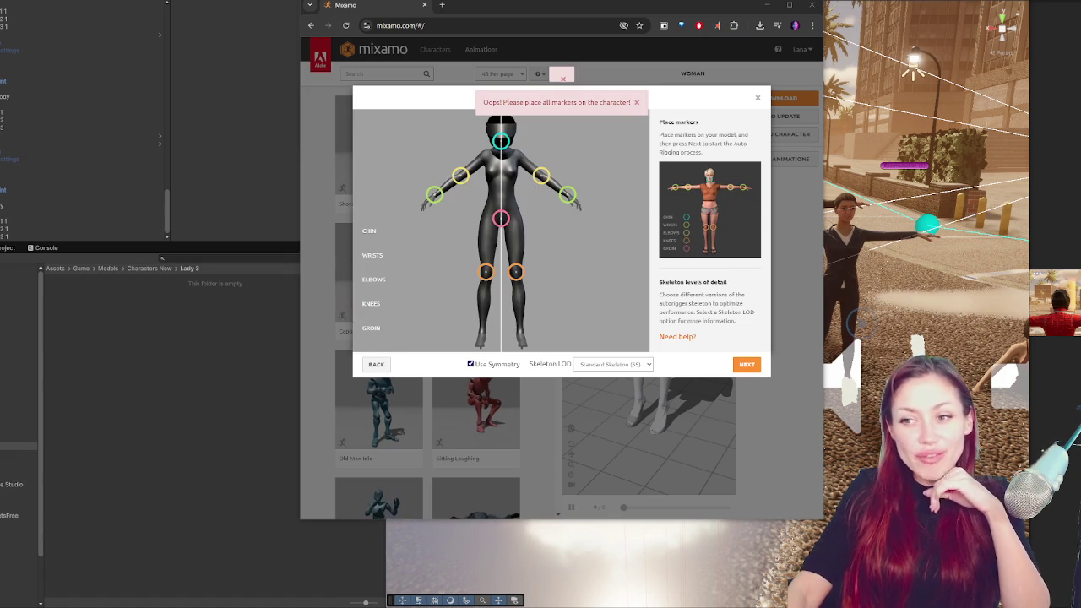
{"action": "left_click", "coordinate": [757, 98]}
{"action": "left_click", "coordinate": [766, 5]}
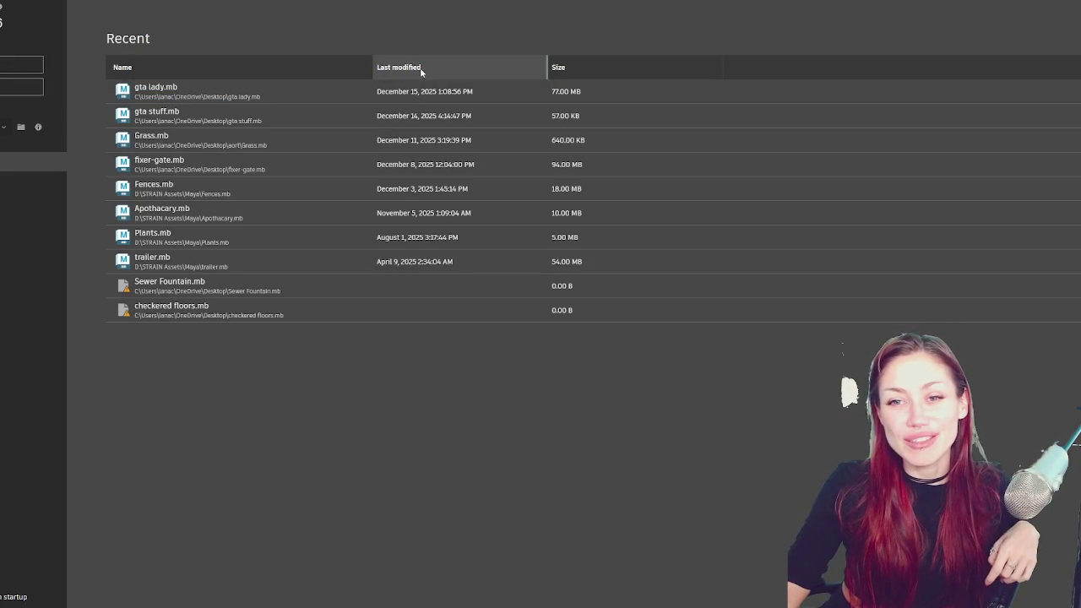
Open gta lady.mb from Maya's recent files list
{"action": "left_click", "coordinate": [155, 93]}
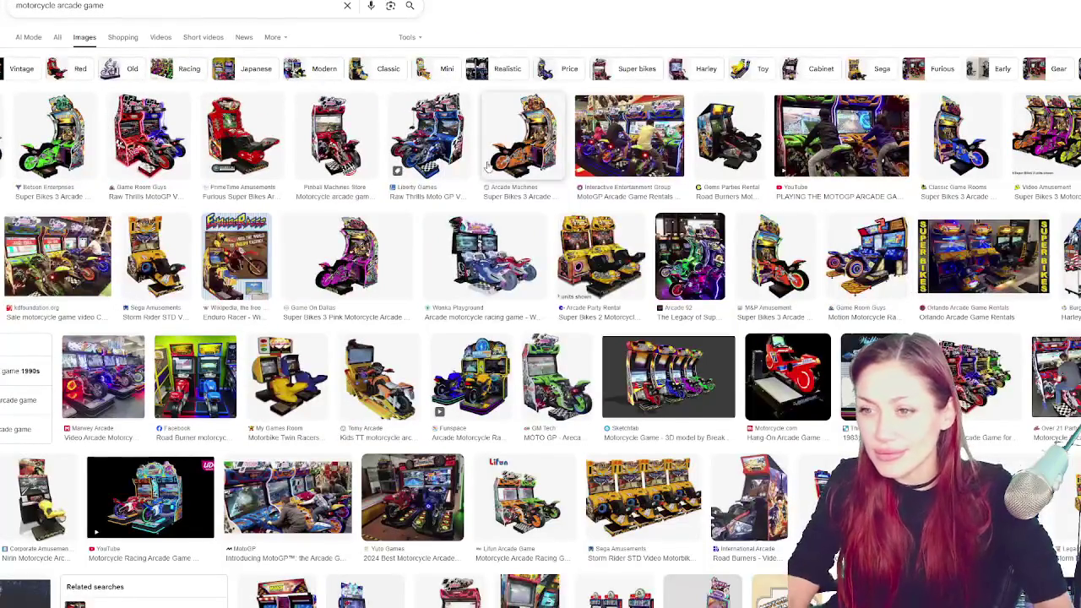
Preview the Road Burners, Funspace, MotoGP and Superburn Motor D arcade machines in turn
{"action": "left_click", "coordinate": [720, 148]}
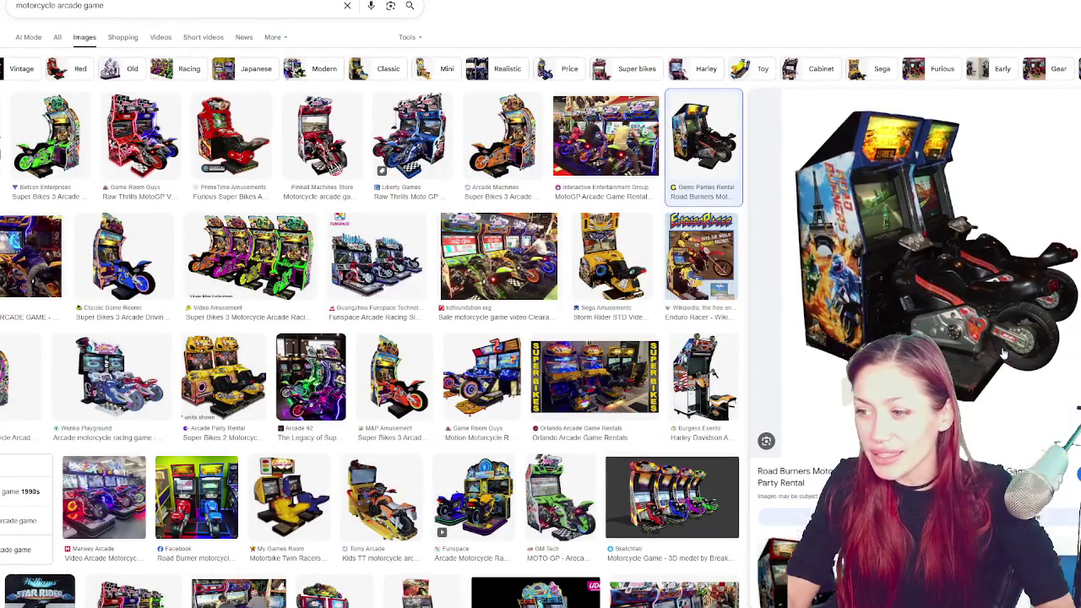
{"action": "left_click", "coordinate": [401, 247]}
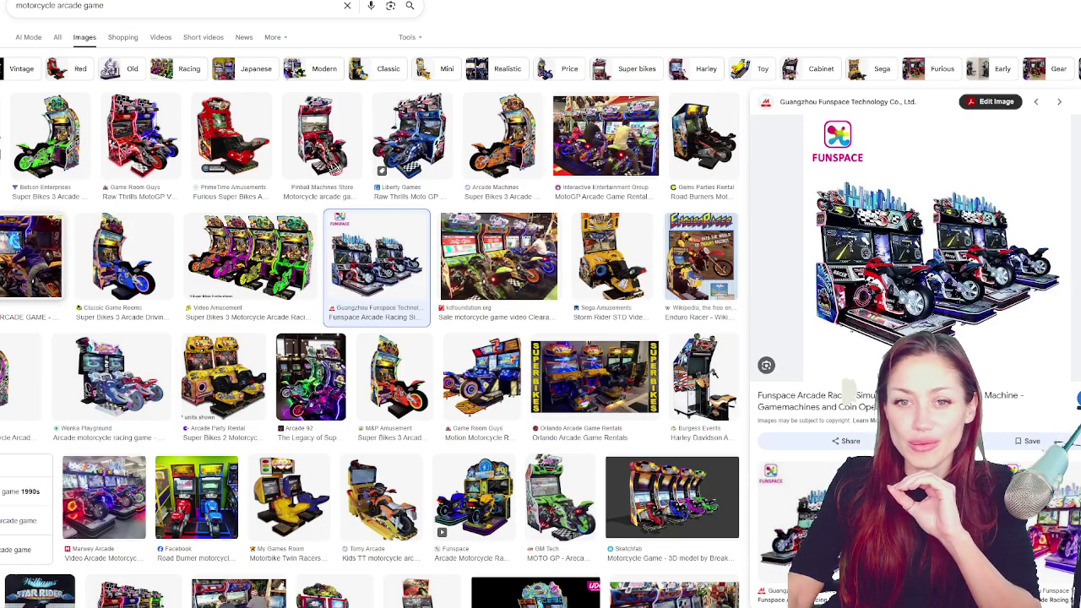
{"action": "left_click", "coordinate": [5, 139]}
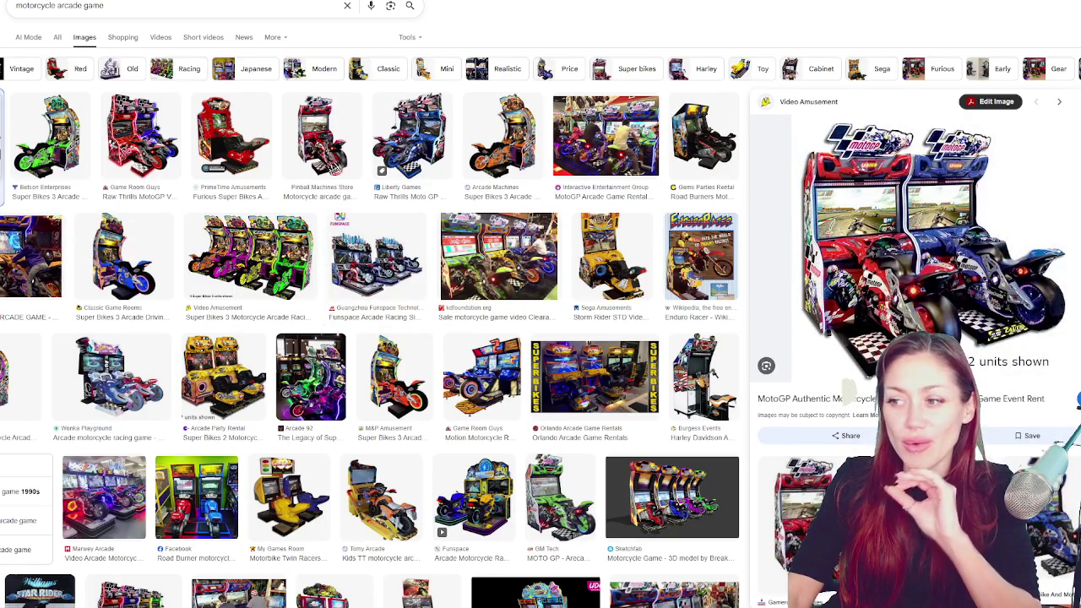
{"action": "scroll", "coordinate": [250, 232], "scroll_direction": "down", "scroll_amount": 3}
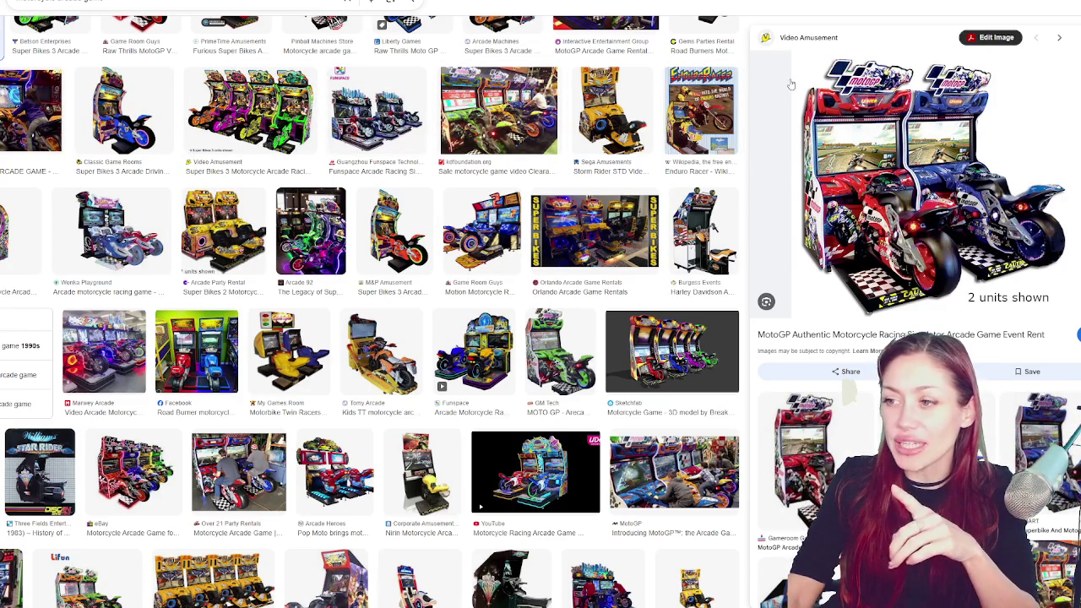
{"action": "scroll", "coordinate": [253, 218], "scroll_direction": "down", "scroll_amount": 3}
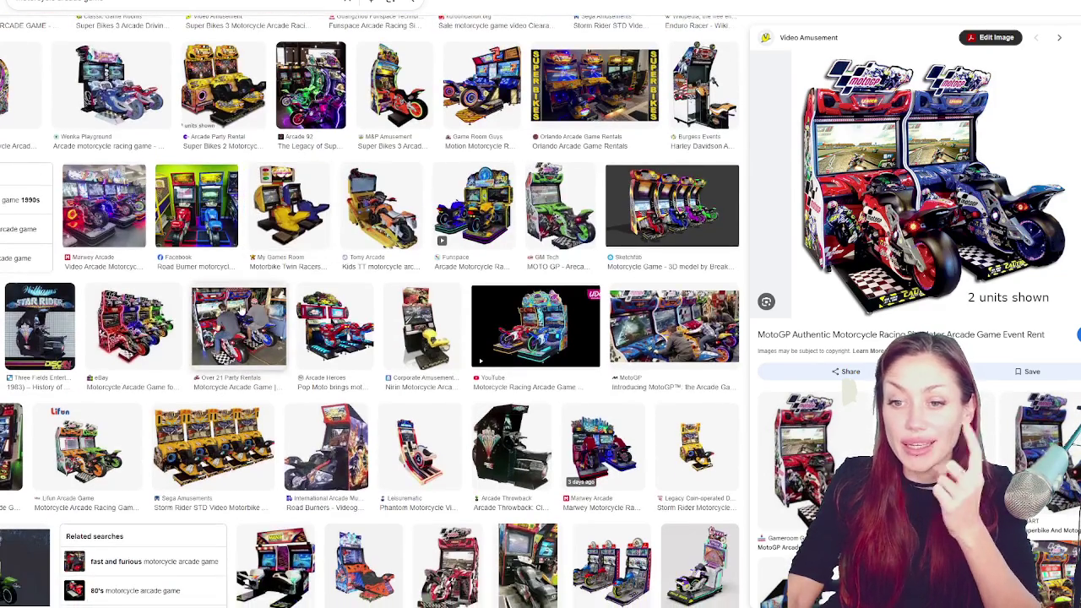
{"action": "left_click", "coordinate": [472, 207]}
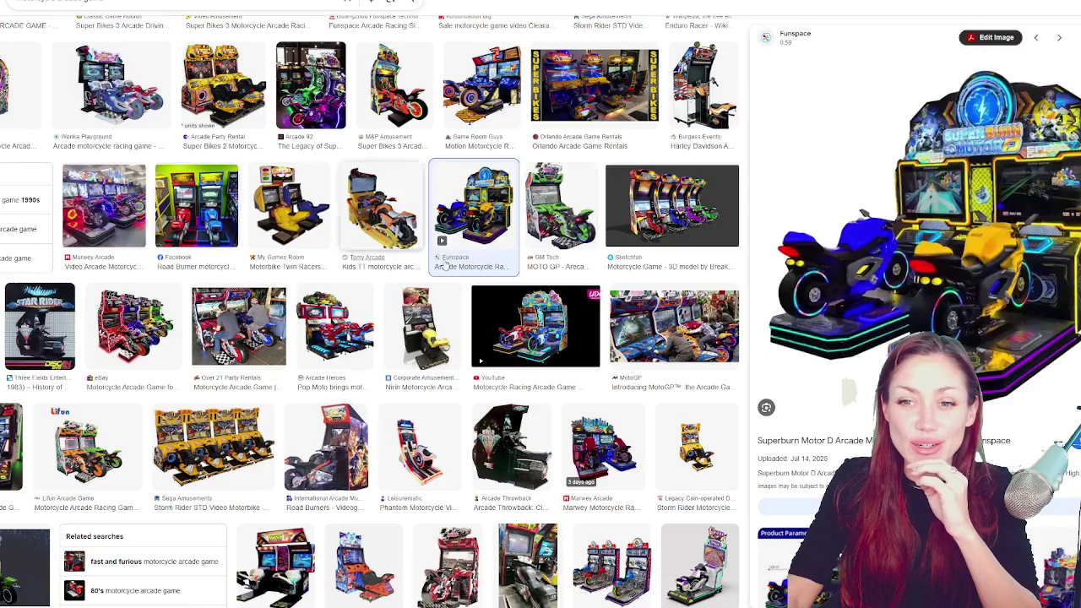
Scroll down through the motorcycle arcade image results
{"action": "scroll", "coordinate": [487, 187], "scroll_direction": "down", "scroll_amount": 2}
{"action": "scroll", "coordinate": [487, 187], "scroll_direction": "down", "scroll_amount": 1}
{"action": "scroll", "coordinate": [489, 188], "scroll_direction": "down", "scroll_amount": 3}
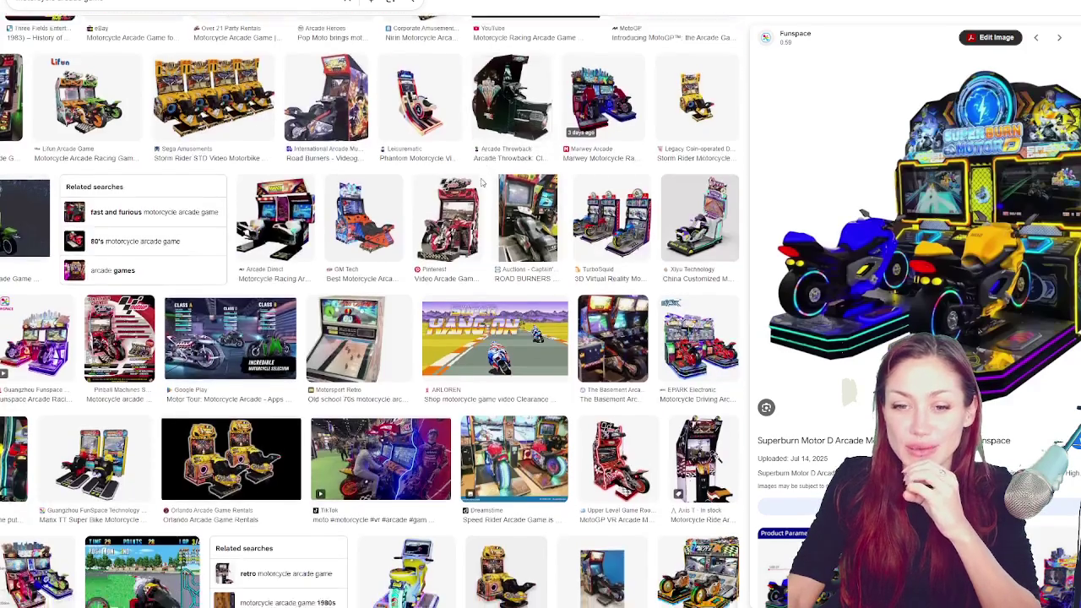
{"action": "scroll", "coordinate": [456, 236], "scroll_direction": "down", "scroll_amount": 2}
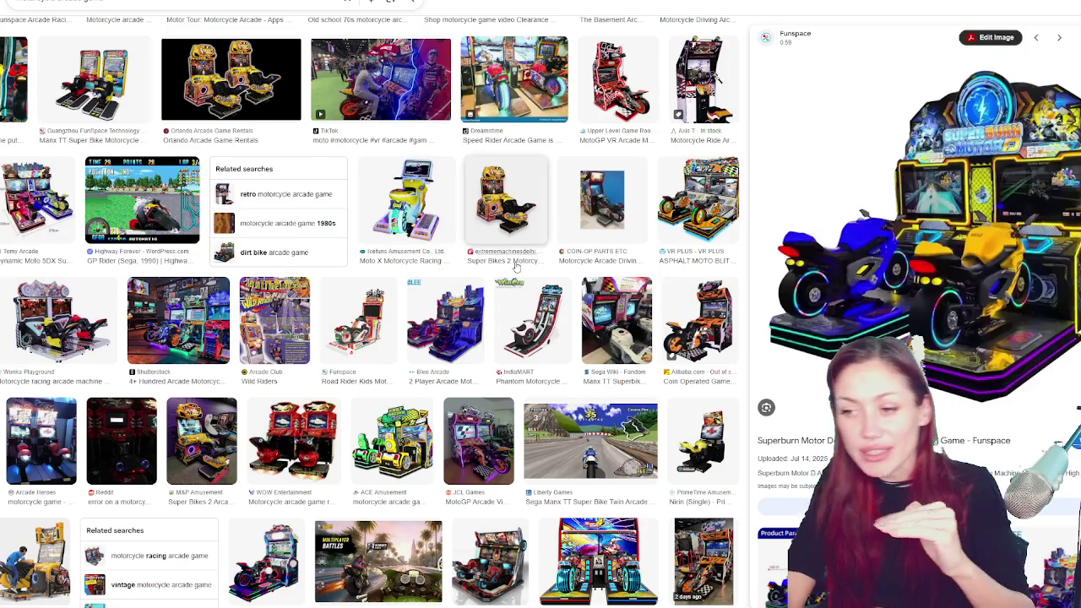
{"action": "scroll", "coordinate": [464, 253], "scroll_direction": "down", "scroll_amount": 3}
{"action": "scroll", "coordinate": [497, 244], "scroll_direction": "down", "scroll_amount": 2}
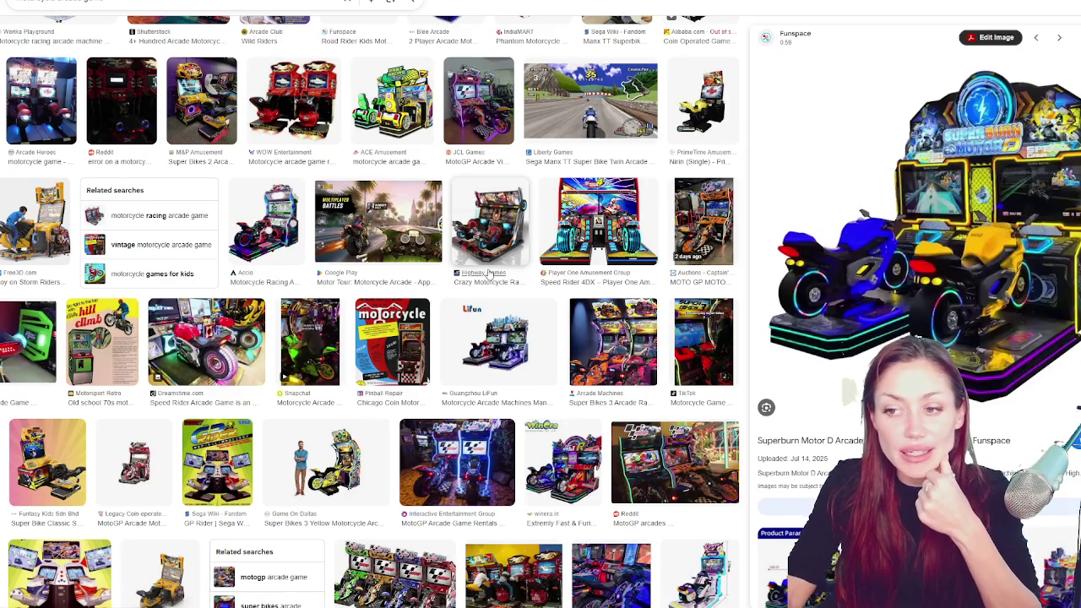
{"action": "scroll", "coordinate": [489, 274], "scroll_direction": "down", "scroll_amount": 5}
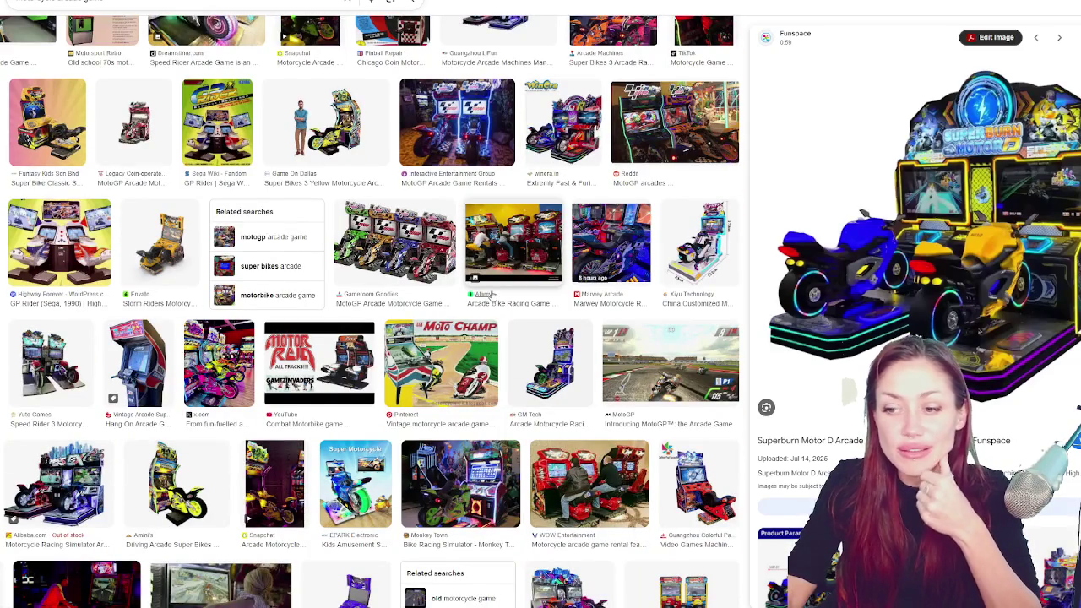
{"action": "scroll", "coordinate": [492, 294], "scroll_direction": "down", "scroll_amount": 6}
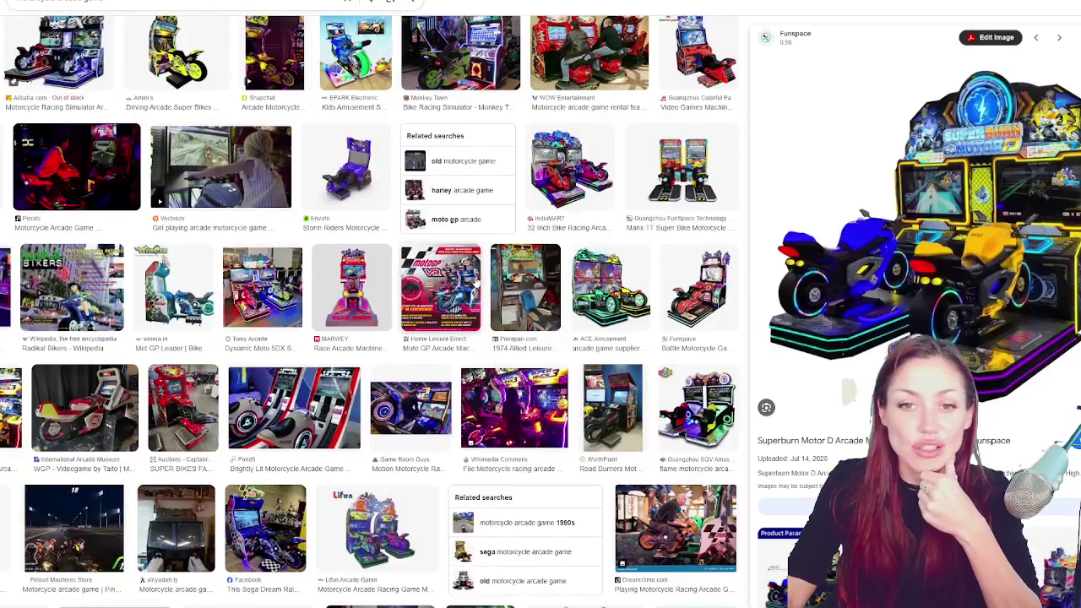
{"action": "scroll", "coordinate": [476, 277], "scroll_direction": "down", "scroll_amount": 3}
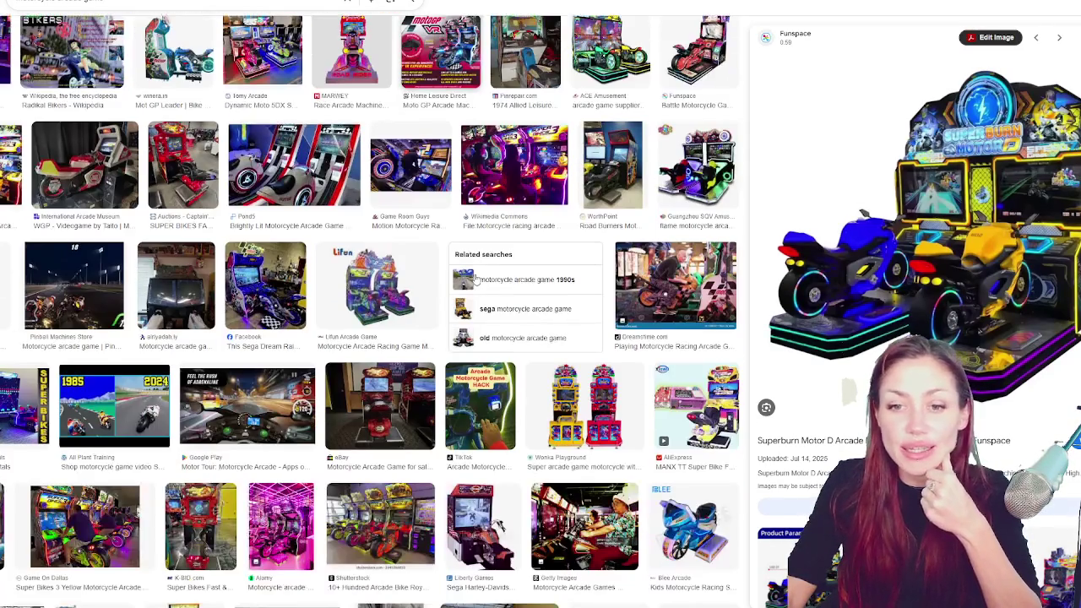
{"action": "scroll", "coordinate": [477, 277], "scroll_direction": "down", "scroll_amount": 1}
{"action": "scroll", "coordinate": [478, 280], "scroll_direction": "down", "scroll_amount": 2}
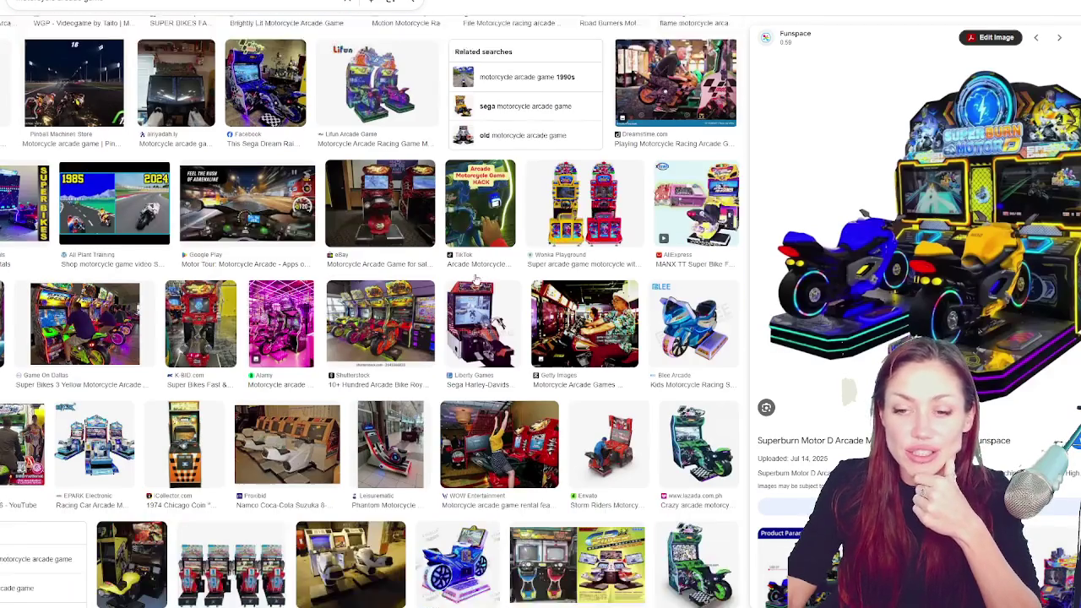
{"action": "scroll", "coordinate": [476, 278], "scroll_direction": "down", "scroll_amount": 2}
{"action": "scroll", "coordinate": [473, 278], "scroll_direction": "down", "scroll_amount": 2}
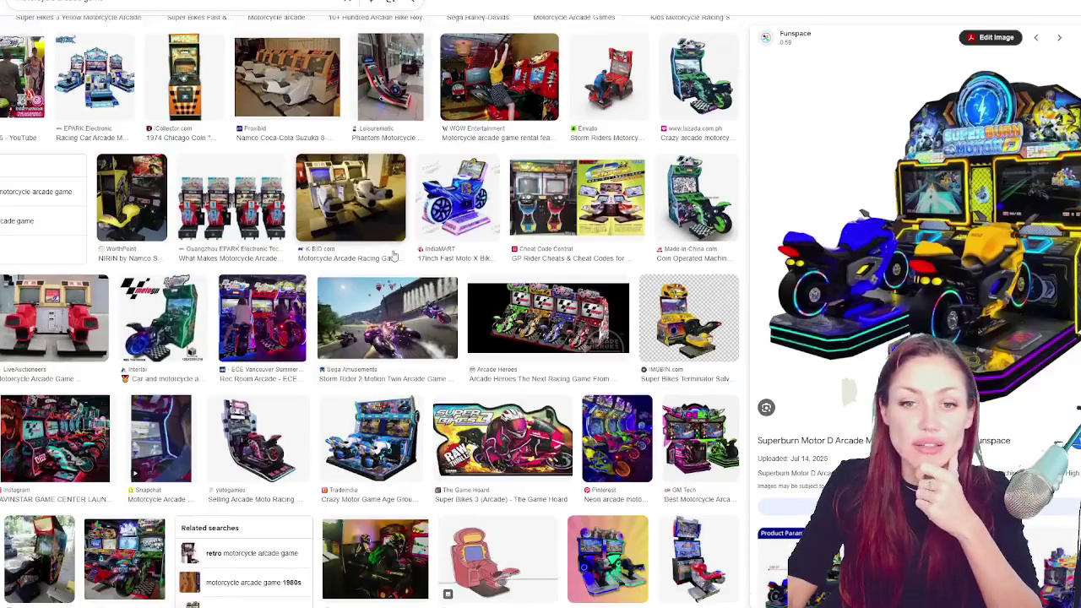
{"action": "scroll", "coordinate": [339, 175], "scroll_direction": "down", "scroll_amount": 2}
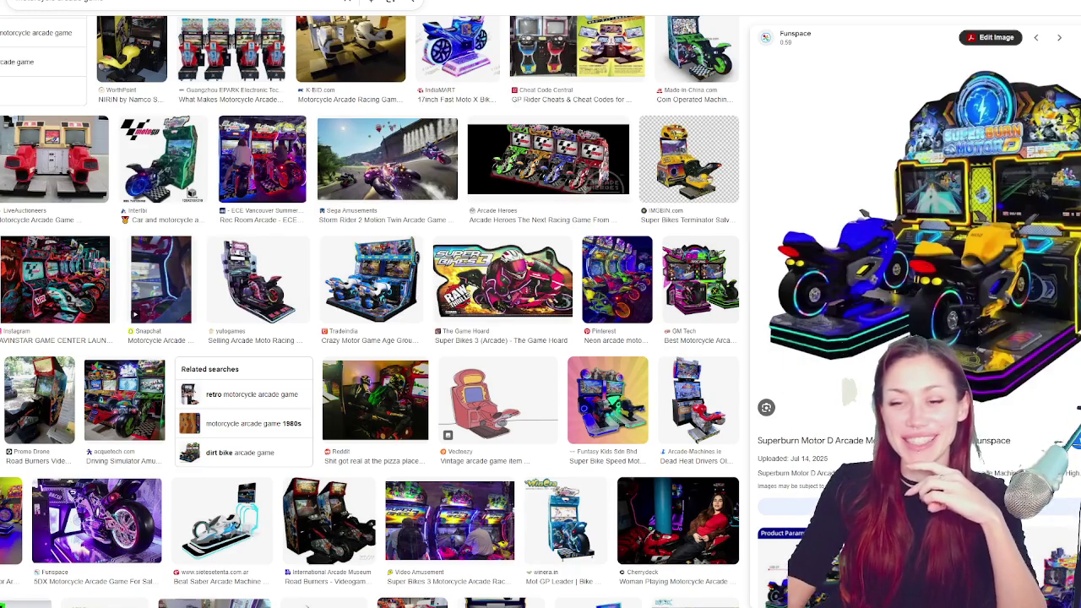
{"action": "scroll", "coordinate": [642, 390], "scroll_direction": "down", "scroll_amount": 4}
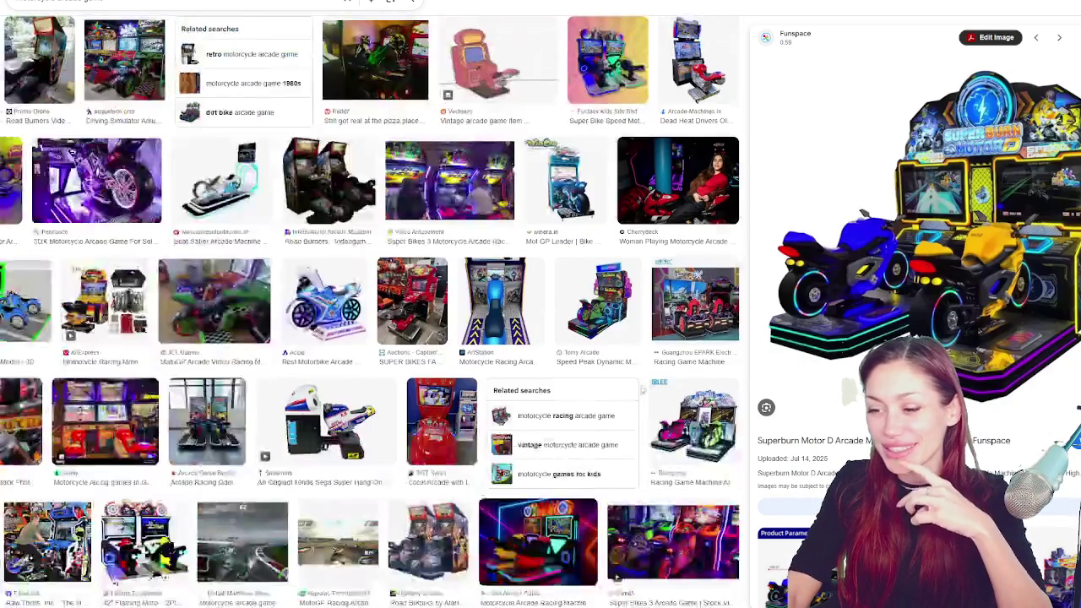
{"action": "scroll", "coordinate": [642, 389], "scroll_direction": "down", "scroll_amount": 3}
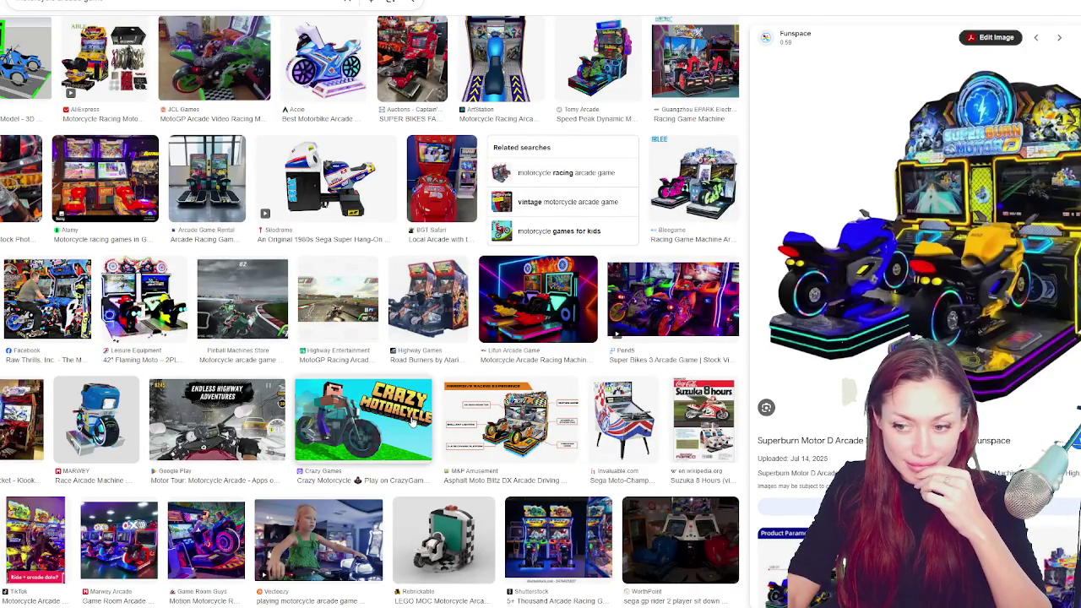
{"action": "scroll", "coordinate": [412, 422], "scroll_direction": "down", "scroll_amount": 3}
{"action": "scroll", "coordinate": [407, 411], "scroll_direction": "down", "scroll_amount": 5}
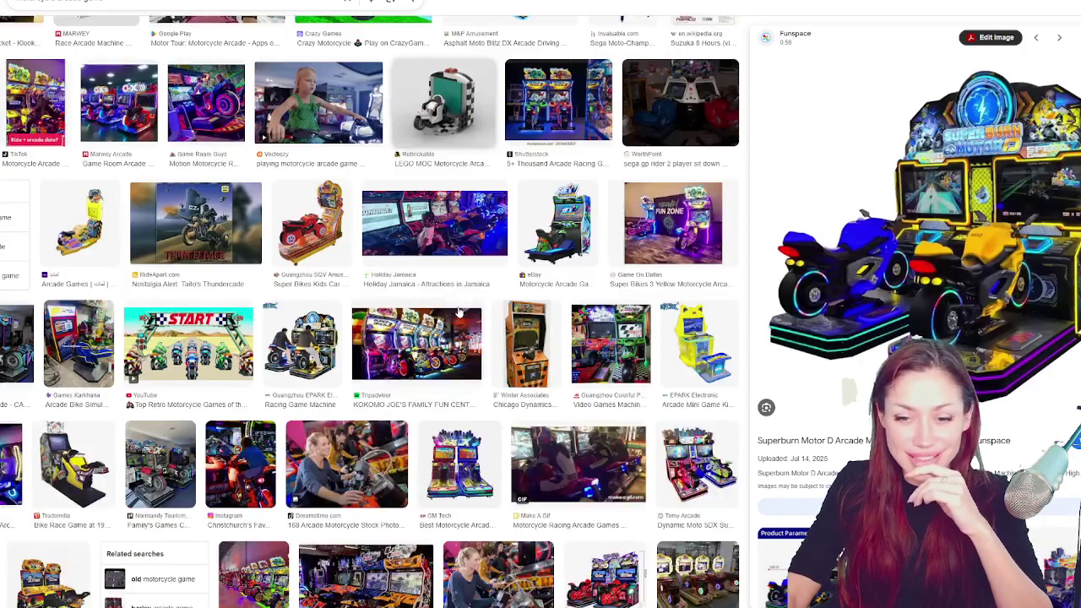
{"action": "scroll", "coordinate": [451, 295], "scroll_direction": "down", "scroll_amount": 4}
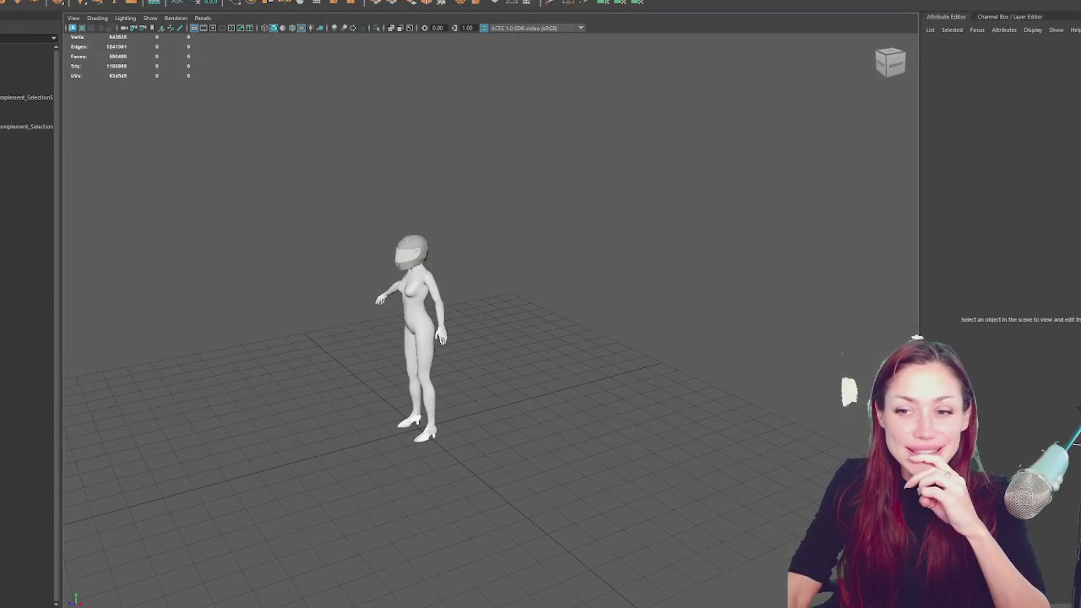
Select and deselect the character, browse the Mesh menu, then choose Skeleton > Quick Rig
{"action": "left_click_drag", "start_coordinate": [181, 195], "coordinate": [476, 486]}
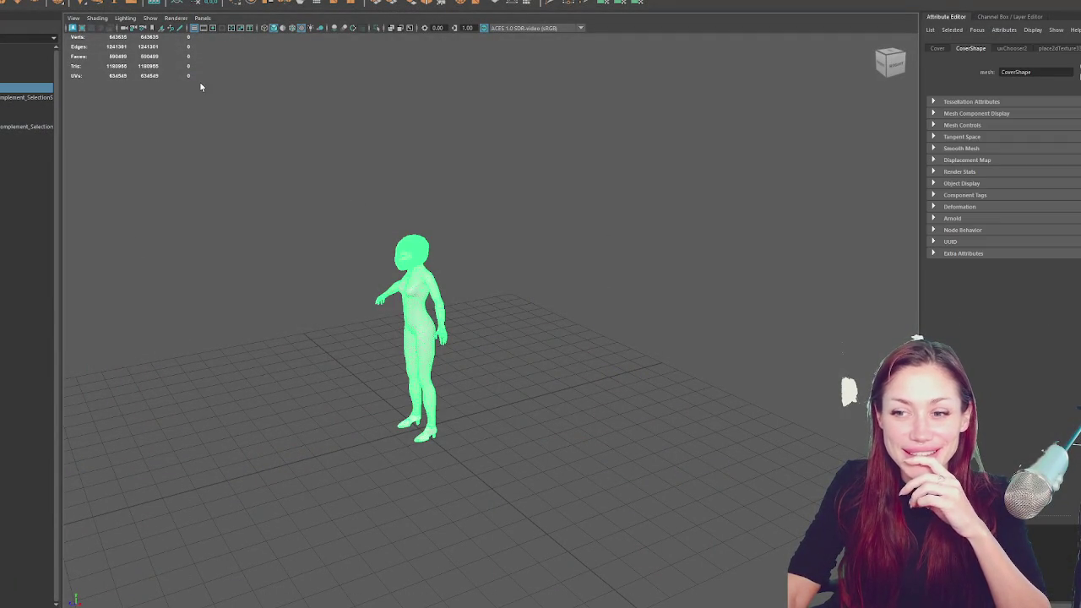
{"action": "left_click", "coordinate": [126, 42]}
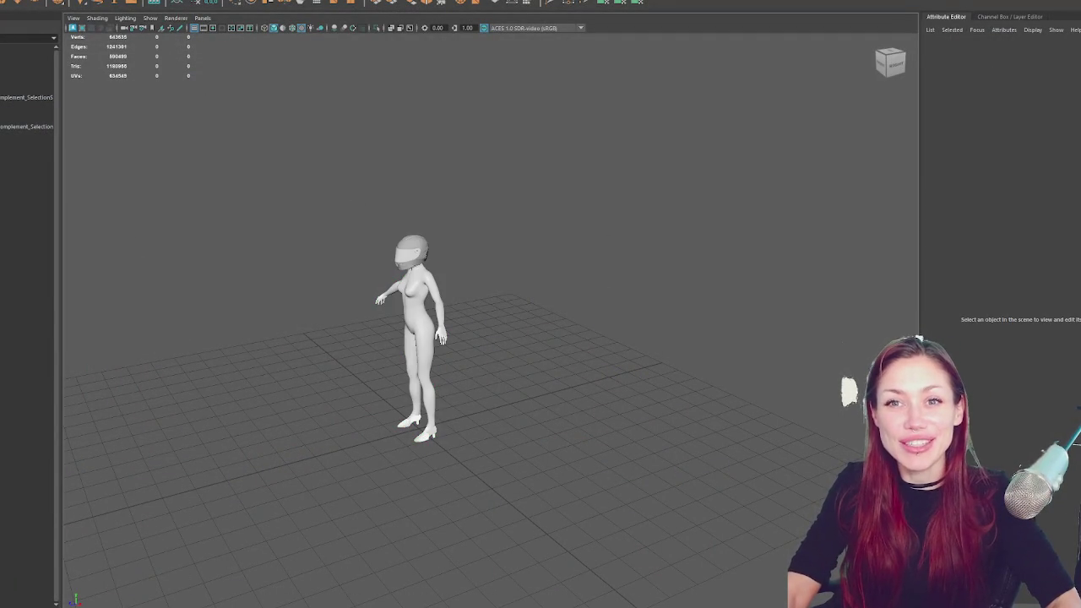
{"action": "left_click", "coordinate": [93, 0]}
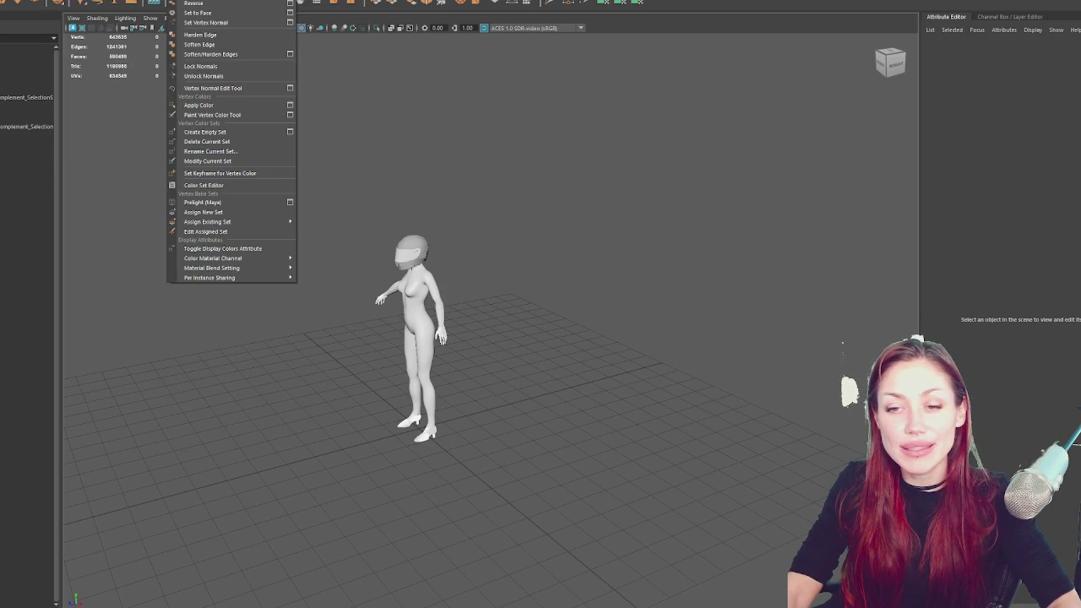
{"action": "left_click", "coordinate": [207, 214]}
{"action": "key", "text": "Escape"}
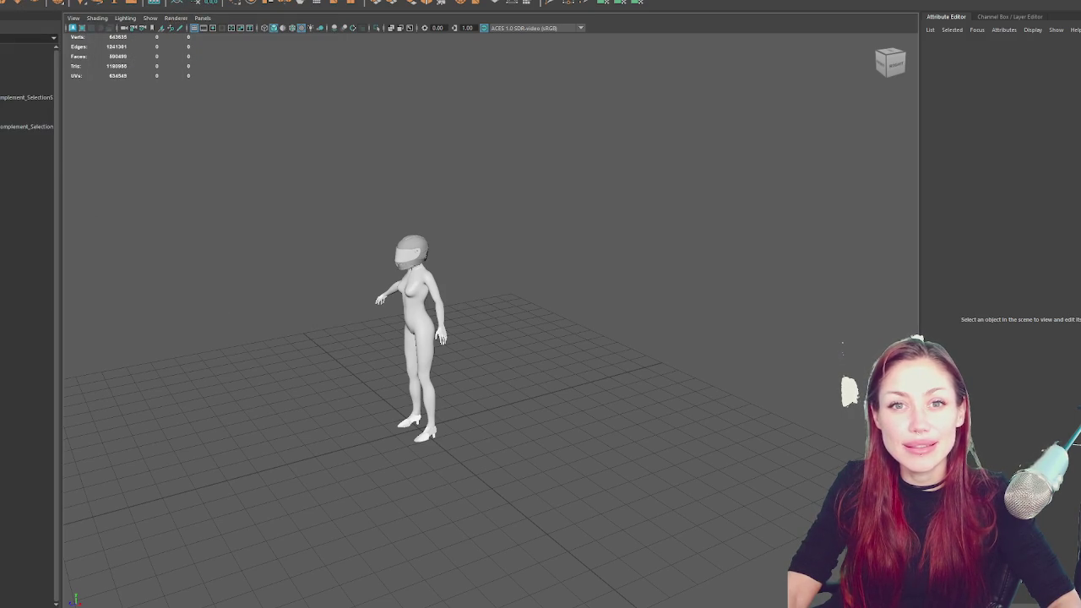
{"action": "left_click", "coordinate": [135, 0]}
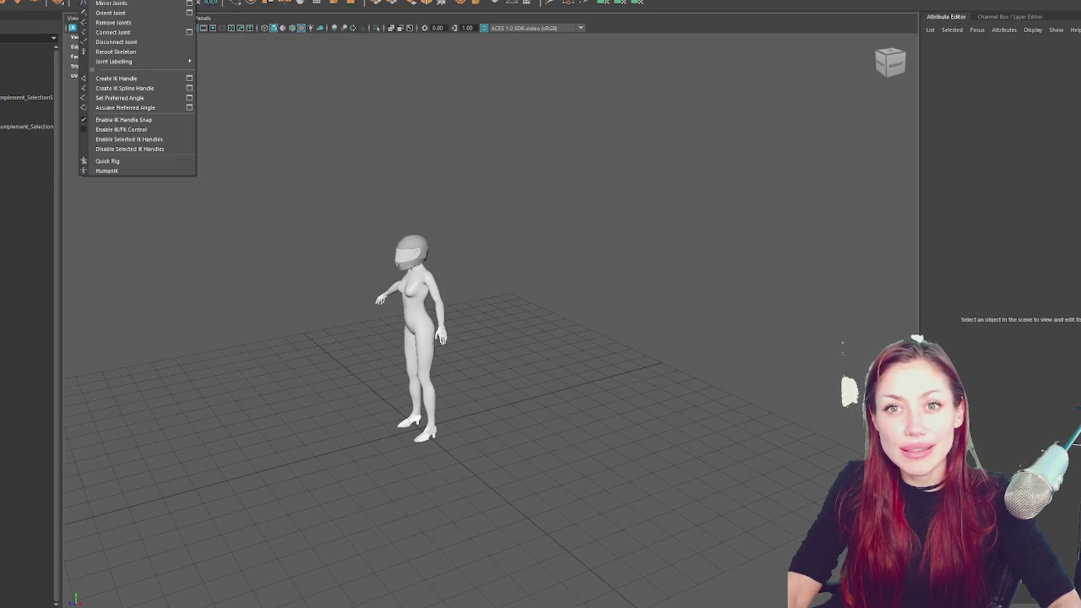
{"action": "left_click", "coordinate": [119, 166]}
Start a new Quick Rig character, then select and frame the Cover body mesh
{"action": "left_click", "coordinate": [1033, 90]}
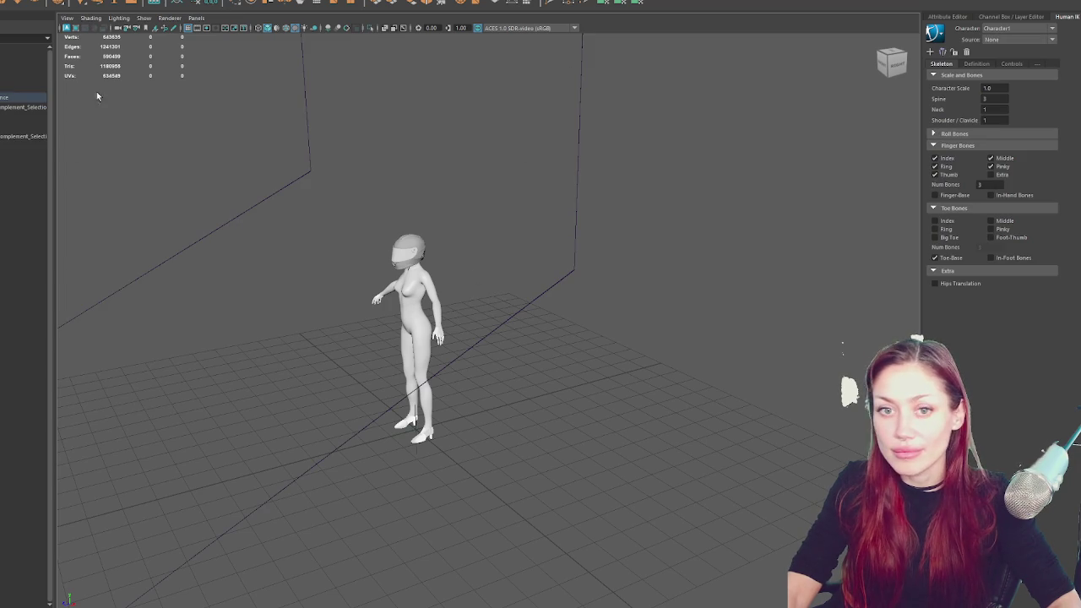
{"action": "left_click", "coordinate": [42, 97]}
{"action": "key", "text": "f"}
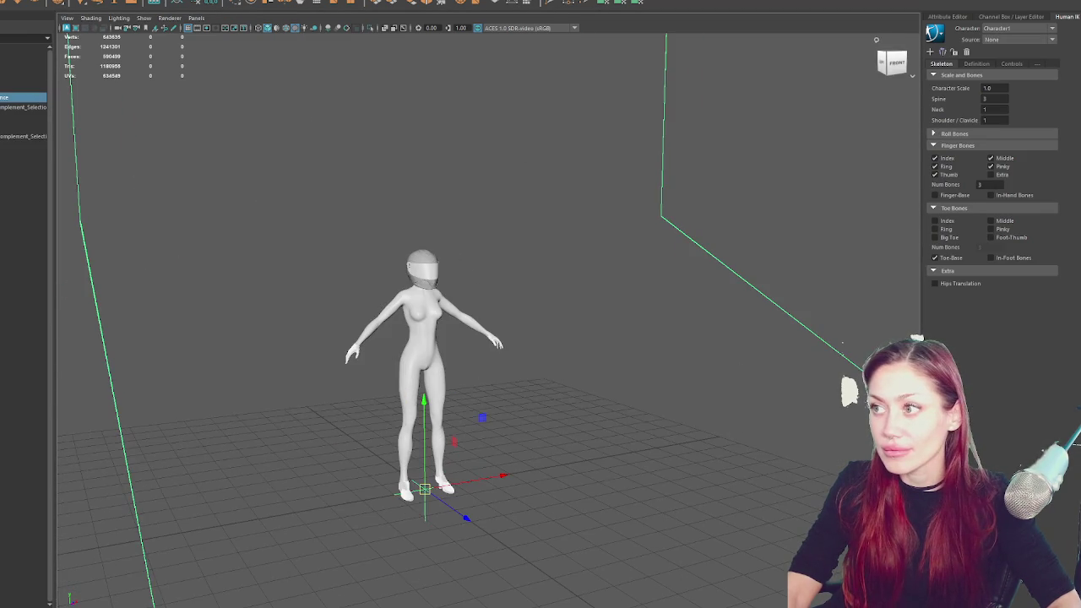
{"action": "key", "text": "ctrl+a"}
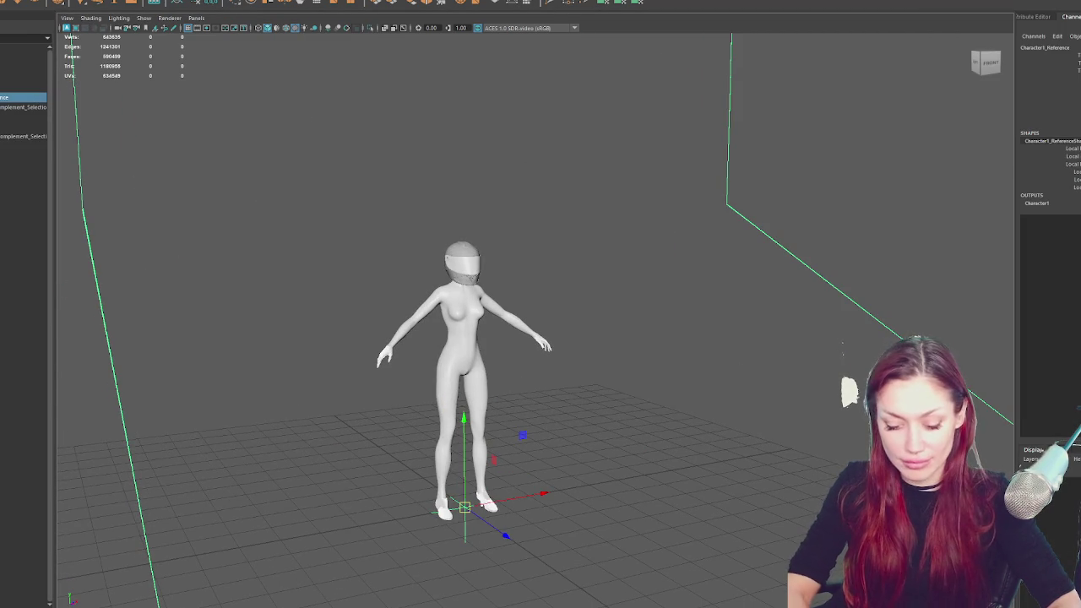
{"action": "left_click", "coordinate": [24, 88]}
{"action": "key", "text": "f"}
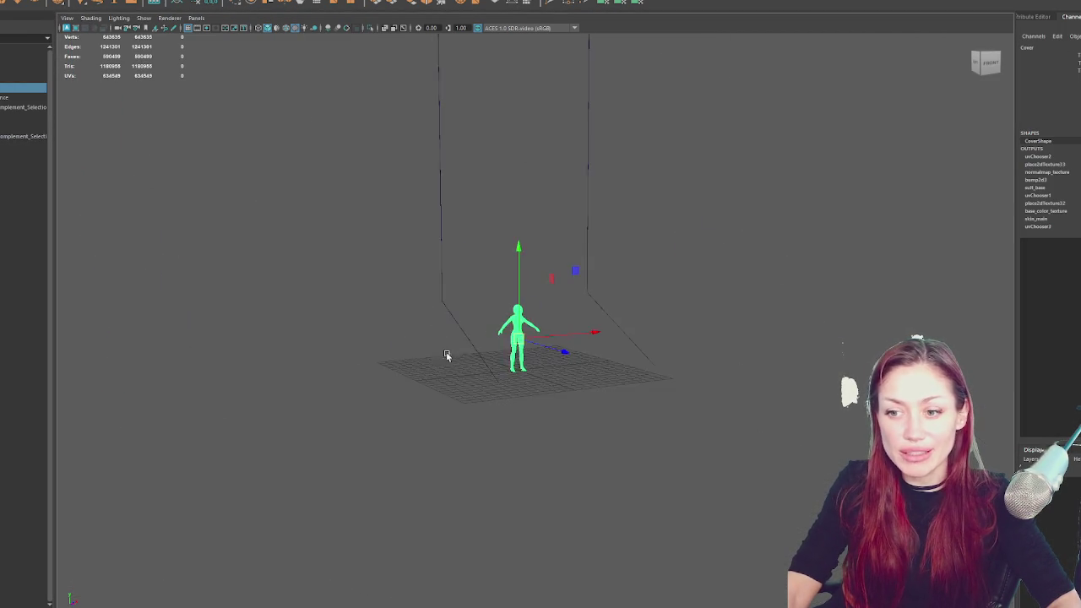
Scale the Cover mesh up to skeleton size and move it down to line up
{"action": "key", "text": "r"}
{"action": "mouse_move", "coordinate": [535, 401]}
{"action": "left_mouse_down"}
{"action": "mouse_move", "coordinate": [765, 381]}
{"action": "mouse_move", "coordinate": [560, 366]}
{"action": "mouse_move", "coordinate": [530, 324]}
{"action": "mouse_move", "coordinate": [528, 253]}
{"action": "mouse_move", "coordinate": [515, 236]}
{"action": "left_mouse_up"}
{"action": "scroll", "coordinate": [541, 245], "scroll_direction": "up", "scroll_amount": 3}
{"action": "left_click", "coordinate": [515, 236]}
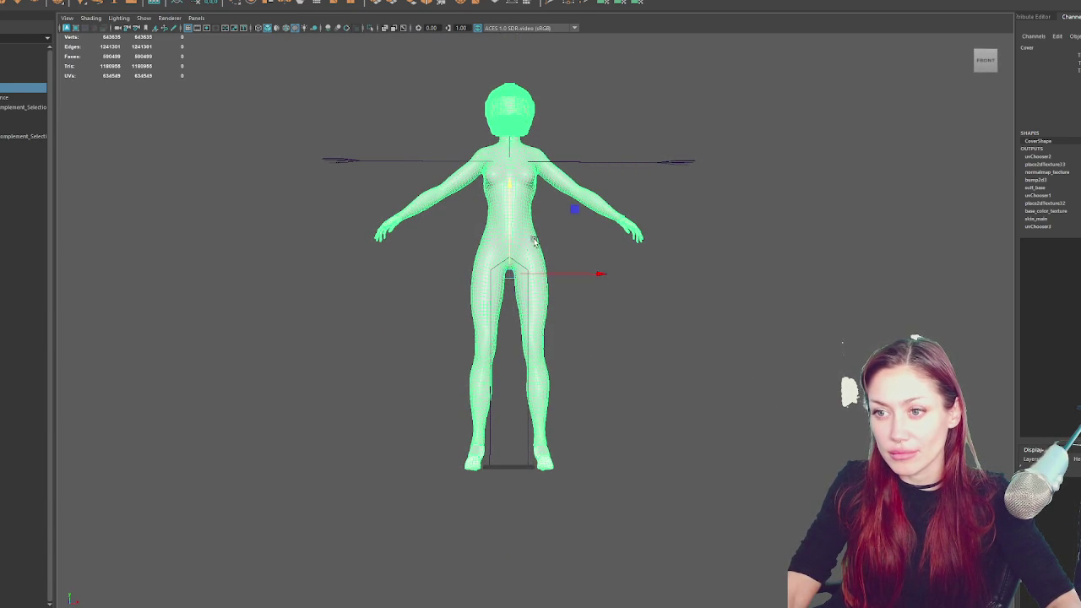
{"action": "left_click", "coordinate": [507, 275]}
{"action": "left_click_drag", "start_coordinate": [506, 275], "coordinate": [504, 255]}
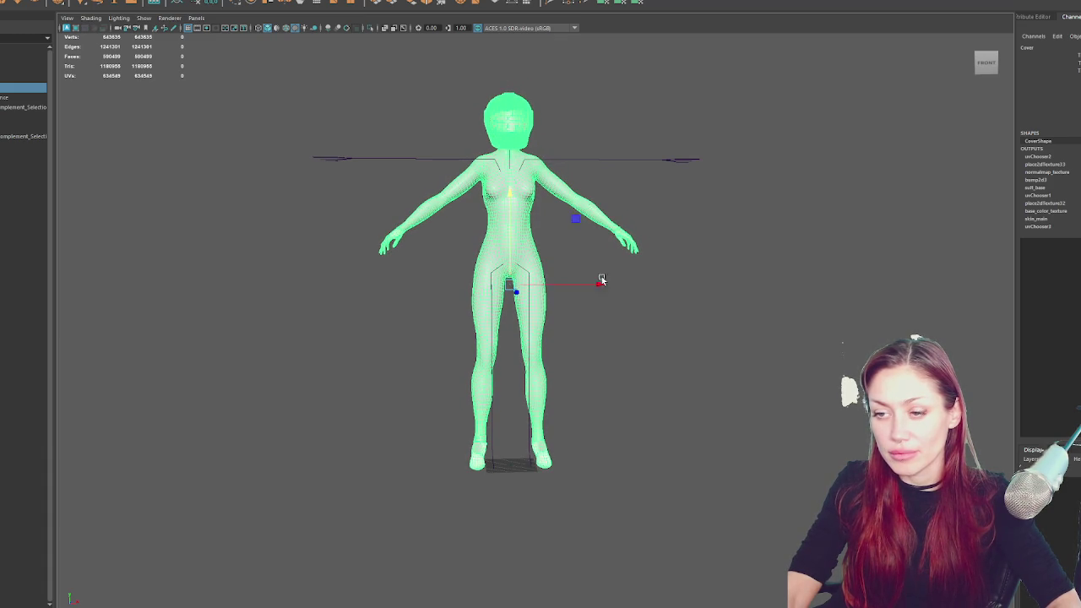
Show wireframe and shift the mesh sideways to align with the skeleton from the side
{"action": "key", "text": "space"}
{"action": "key", "text": "4"}
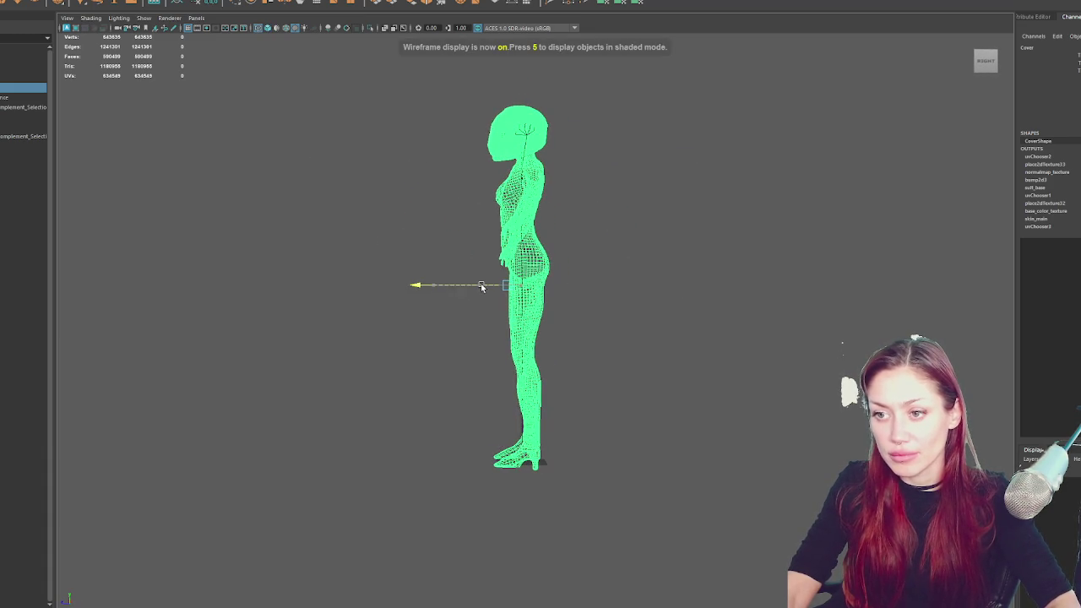
{"action": "mouse_move", "coordinate": [483, 298]}
{"action": "left_mouse_down"}
{"action": "mouse_move", "coordinate": [727, 303]}
{"action": "mouse_move", "coordinate": [672, 296]}
{"action": "mouse_move", "coordinate": [685, 299]}
{"action": "left_mouse_up"}
{"action": "key", "text": "e"}
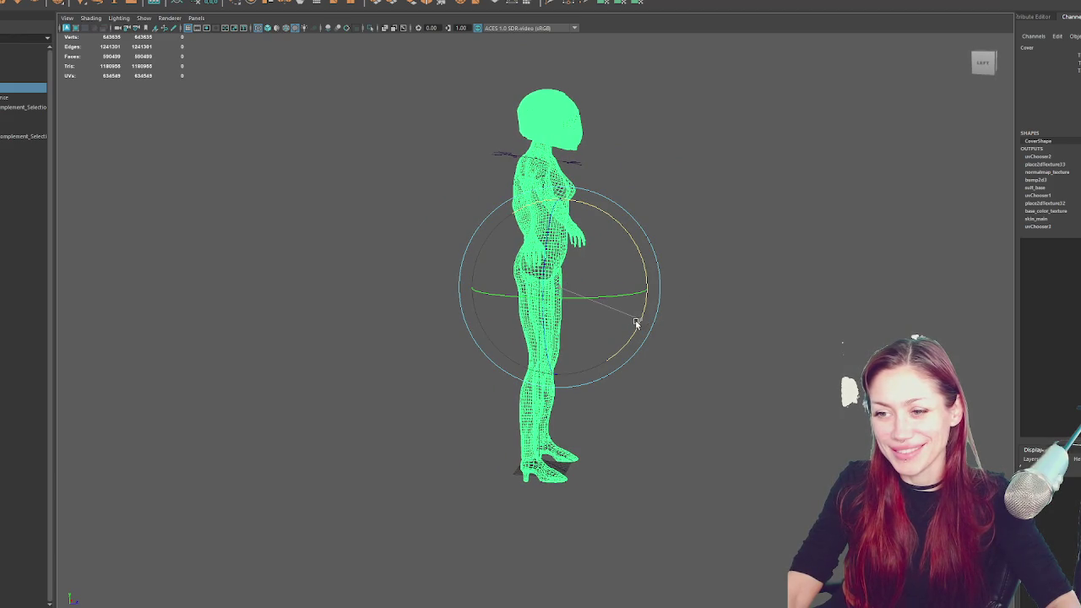
{"action": "key", "text": "w"}
{"action": "left_click_drag", "start_coordinate": [639, 289], "coordinate": [661, 288]}
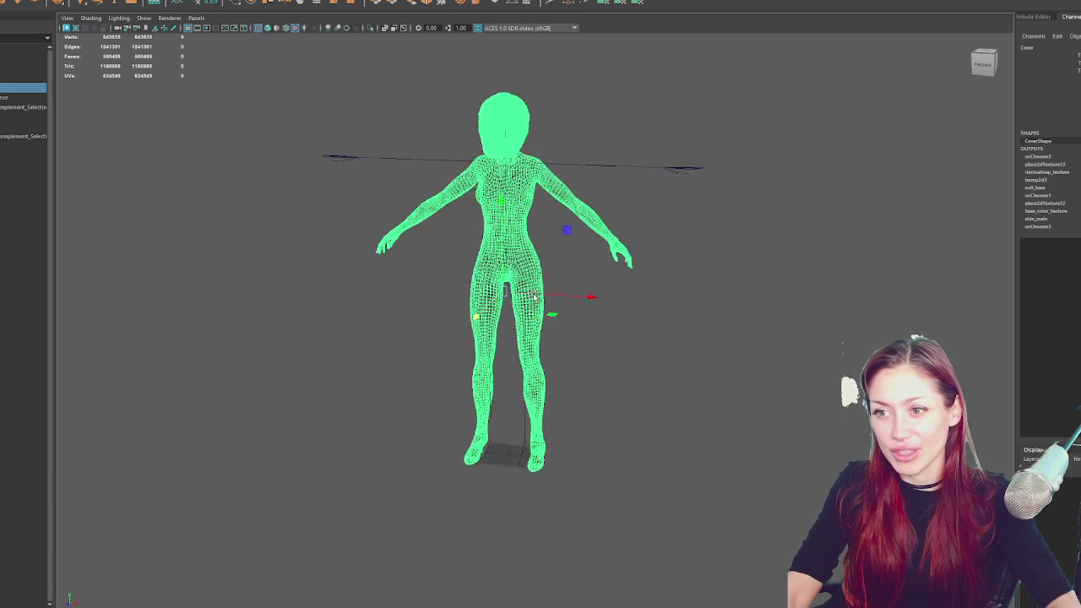
{"action": "key", "text": "r"}
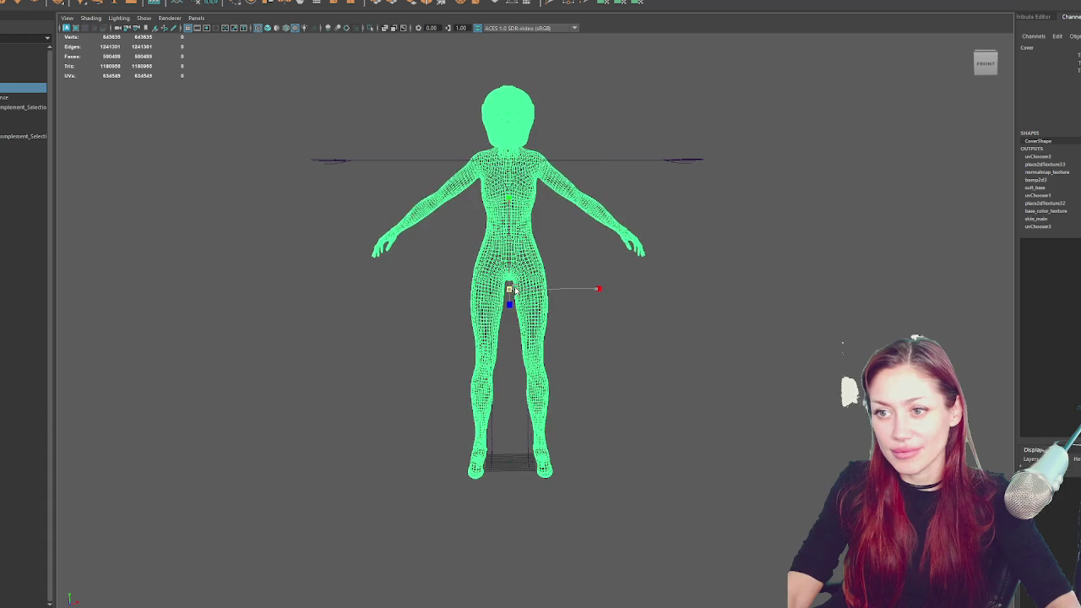
{"action": "left_click_drag", "start_coordinate": [521, 289], "coordinate": [589, 247]}
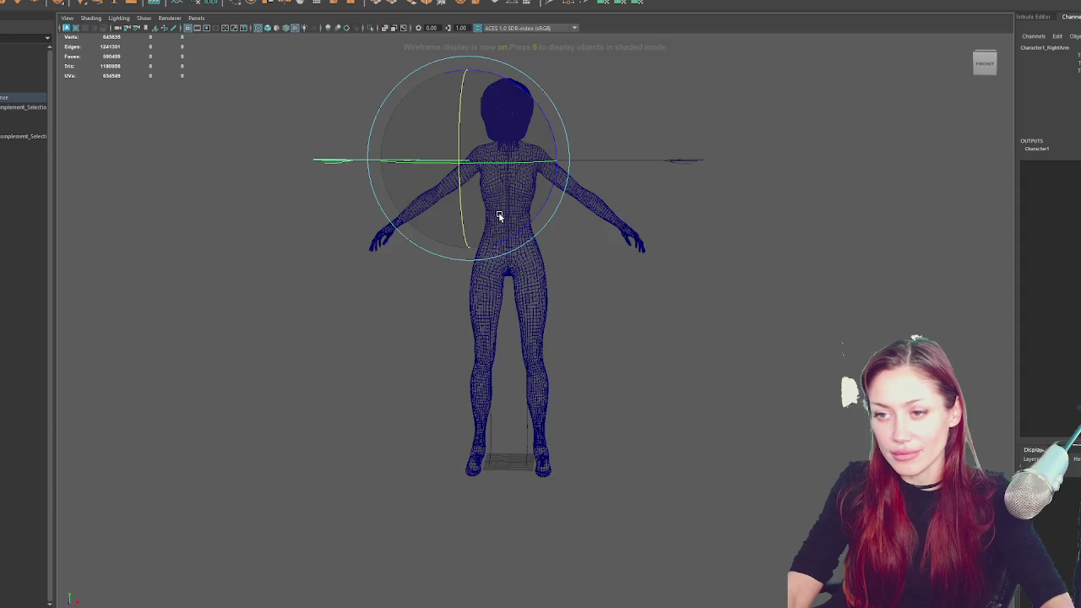
Move the left arm joint and rotate the arm down toward the body
{"action": "key", "text": "4"}
{"action": "scroll", "coordinate": [499, 219], "scroll_direction": "up", "scroll_amount": 3}
{"action": "left_click", "coordinate": [495, 149]}
{"action": "left_click", "coordinate": [439, 155]}
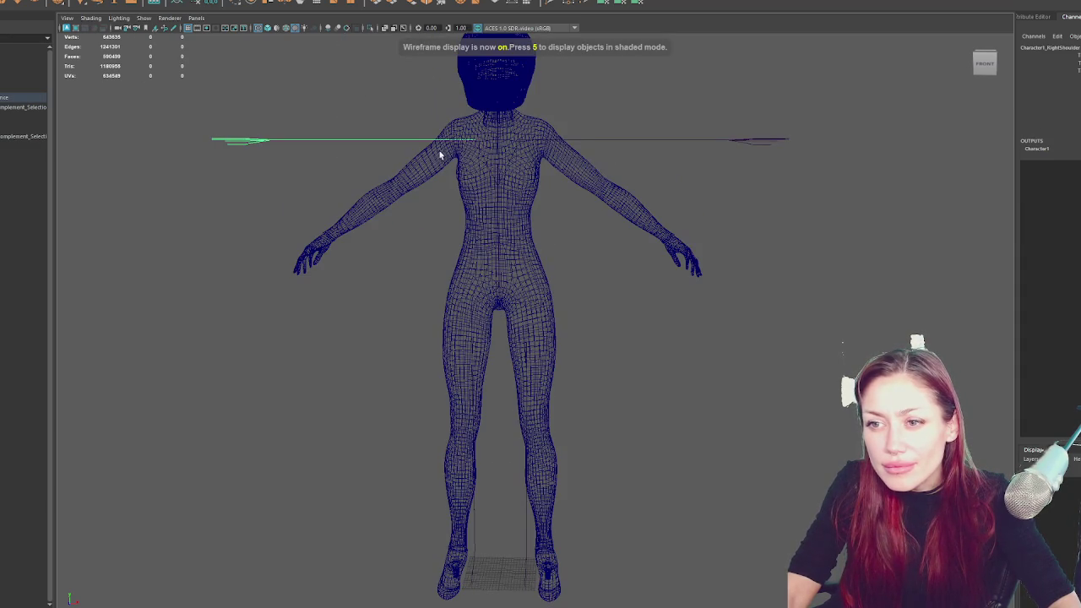
{"action": "left_click", "coordinate": [578, 140]}
{"action": "key", "text": "w"}
{"action": "left_click_drag", "start_coordinate": [603, 140], "coordinate": [592, 142]}
{"action": "key", "text": "e"}
{"action": "mouse_move", "coordinate": [611, 96]}
{"action": "left_mouse_down"}
{"action": "mouse_move", "coordinate": [627, 144]}
{"action": "mouse_move", "coordinate": [651, 155]}
{"action": "mouse_move", "coordinate": [628, 183]}
{"action": "mouse_move", "coordinate": [675, 188]}
{"action": "mouse_move", "coordinate": [486, 172]}
{"action": "mouse_move", "coordinate": [511, 161]}
{"action": "mouse_move", "coordinate": [551, 250]}
{"action": "left_mouse_up"}
{"action": "key", "text": "w"}
Rotate the left forearm inward and nudge the left hand joint into place
{"action": "left_click", "coordinate": [498, 167]}
{"action": "left_click", "coordinate": [545, 236]}
{"action": "key", "text": "e"}
{"action": "left_click_drag", "start_coordinate": [577, 304], "coordinate": [550, 309]}
{"action": "key", "text": "w"}
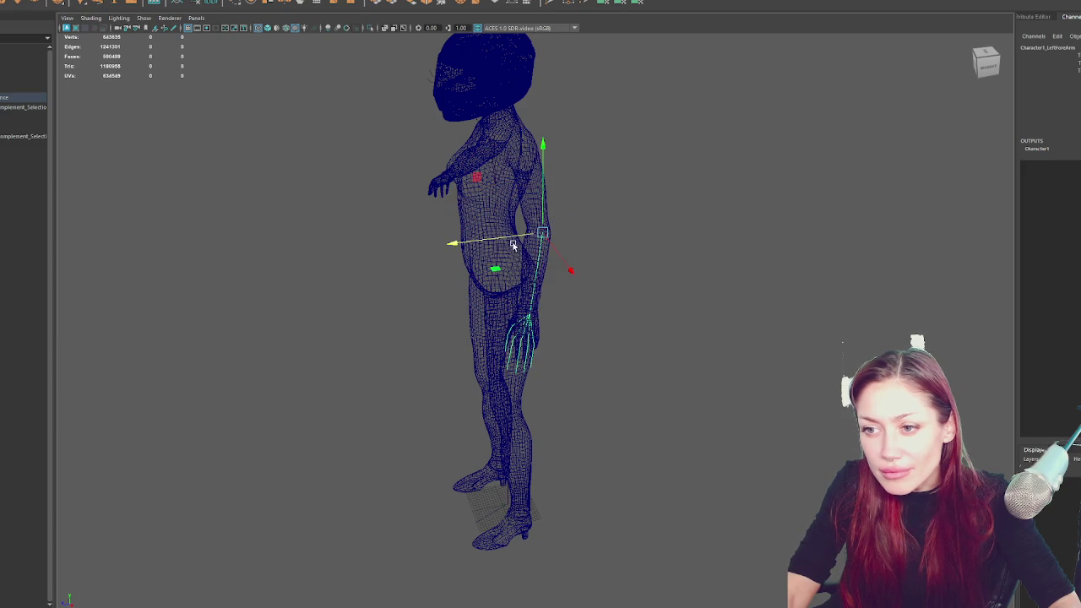
{"action": "mouse_move", "coordinate": [458, 241]}
{"action": "left_mouse_down", "text": "alt"}
{"action": "mouse_move", "coordinate": [608, 232]}
{"action": "mouse_move", "coordinate": [543, 257]}
{"action": "mouse_move", "coordinate": [667, 313]}
{"action": "mouse_move", "coordinate": [659, 273]}
{"action": "mouse_move", "coordinate": [689, 244]}
{"action": "left_mouse_up", "text": "alt"}
{"action": "left_click_drag", "start_coordinate": [663, 194], "coordinate": [663, 188]}
{"action": "key", "text": "f"}
{"action": "mouse_move", "coordinate": [708, 238]}
{"action": "left_mouse_down", "text": "alt"}
{"action": "mouse_move", "coordinate": [640, 242]}
{"action": "mouse_move", "coordinate": [632, 228]}
{"action": "left_mouse_up", "text": "alt"}
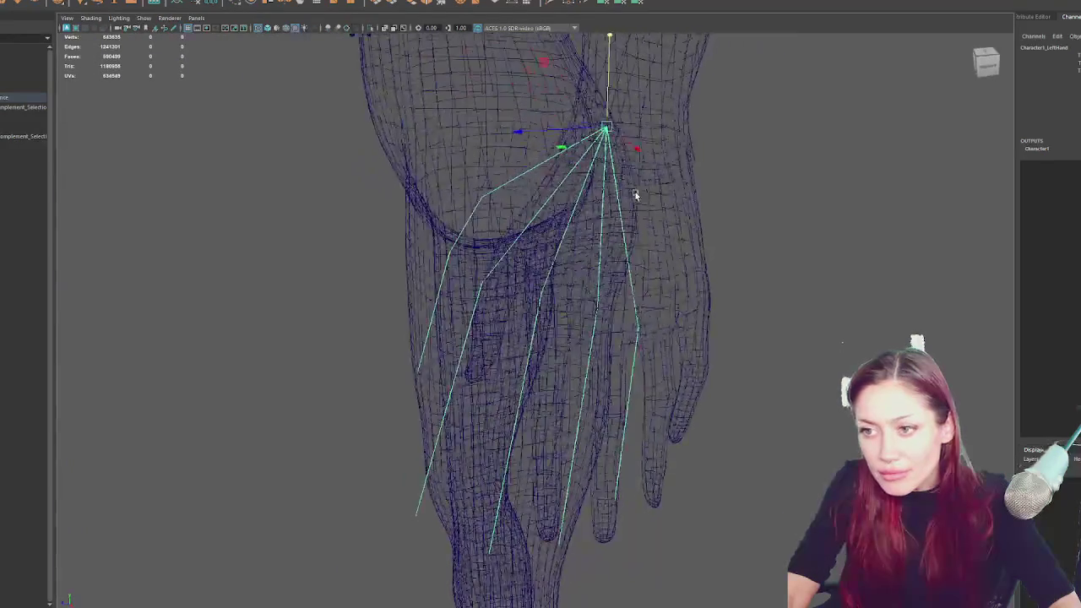
{"action": "scroll", "coordinate": [620, 132], "scroll_direction": "down", "scroll_amount": 5}
{"action": "mouse_move", "coordinate": [687, 161]}
{"action": "left_mouse_down", "text": "alt"}
{"action": "mouse_move", "coordinate": [676, 160]}
{"action": "mouse_move", "coordinate": [765, 123]}
{"action": "mouse_move", "coordinate": [660, 141]}
{"action": "mouse_move", "coordinate": [613, 268]}
{"action": "left_mouse_up", "text": "alt"}
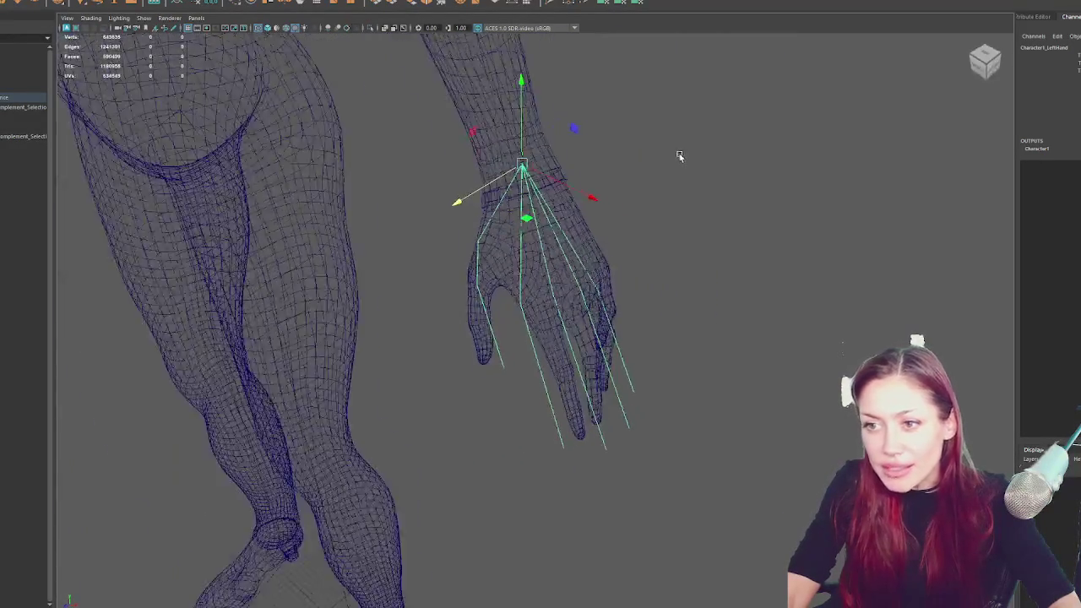
Select and inspect the left pinky, ring and middle finger joints
{"action": "left_click", "coordinate": [614, 332]}
{"action": "mouse_move", "coordinate": [615, 332]}
{"action": "left_mouse_down", "text": "alt"}
{"action": "mouse_move", "coordinate": [571, 282]}
{"action": "mouse_move", "coordinate": [582, 305]}
{"action": "mouse_move", "coordinate": [540, 313]}
{"action": "mouse_move", "coordinate": [500, 355]}
{"action": "mouse_move", "coordinate": [576, 372]}
{"action": "mouse_move", "coordinate": [589, 290]}
{"action": "mouse_move", "coordinate": [663, 313]}
{"action": "mouse_move", "coordinate": [663, 330]}
{"action": "mouse_move", "coordinate": [591, 329]}
{"action": "mouse_move", "coordinate": [591, 339]}
{"action": "left_mouse_up", "text": "alt"}
{"action": "left_click", "coordinate": [563, 360]}
{"action": "left_click", "coordinate": [582, 342]}
{"action": "left_click", "coordinate": [576, 342]}
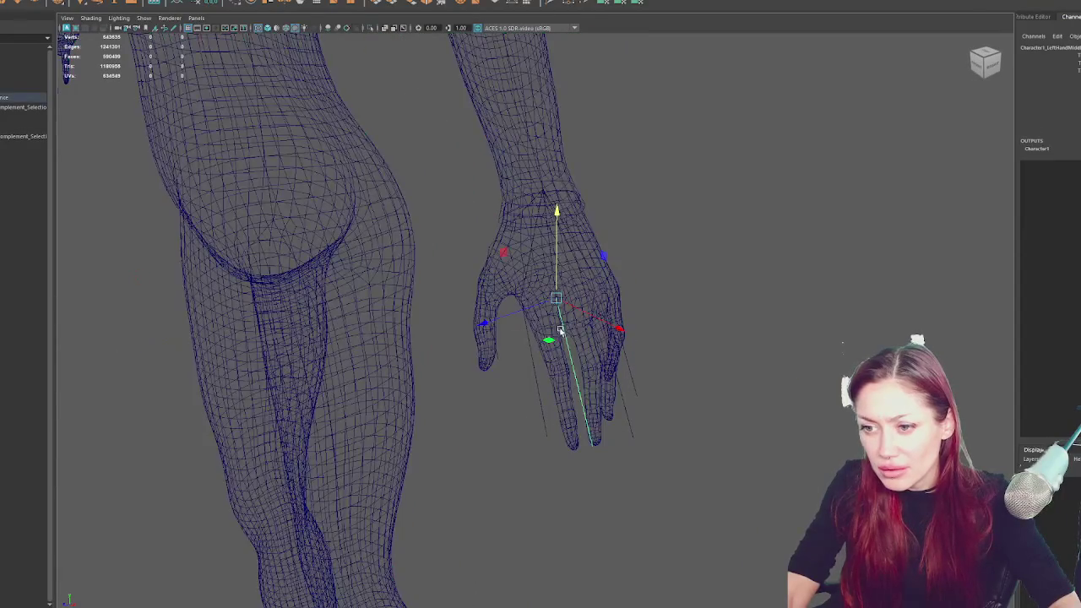
{"action": "left_click", "coordinate": [580, 296]}
{"action": "mouse_move", "coordinate": [580, 294]}
{"action": "left_mouse_down", "text": "alt"}
{"action": "mouse_move", "coordinate": [545, 309]}
{"action": "mouse_move", "coordinate": [509, 295]}
{"action": "left_mouse_up", "text": "alt"}
{"action": "mouse_move", "coordinate": [498, 334]}
{"action": "left_mouse_down", "text": "alt"}
{"action": "mouse_move", "coordinate": [678, 345]}
{"action": "mouse_move", "coordinate": [622, 326]}
{"action": "mouse_move", "coordinate": [634, 363]}
{"action": "mouse_move", "coordinate": [602, 357]}
{"action": "mouse_move", "coordinate": [583, 337]}
{"action": "mouse_move", "coordinate": [616, 289]}
{"action": "mouse_move", "coordinate": [663, 266]}
{"action": "mouse_move", "coordinate": [765, 244]}
{"action": "mouse_move", "coordinate": [755, 234]}
{"action": "left_mouse_up", "text": "alt"}
Select the ring and pinky base joints, then the middle and index finger joints
{"action": "left_click", "coordinate": [473, 338]}
{"action": "left_click", "coordinate": [463, 339]}
{"action": "left_click_drag", "start_coordinate": [478, 341], "coordinate": [449, 313], "text": "alt"}
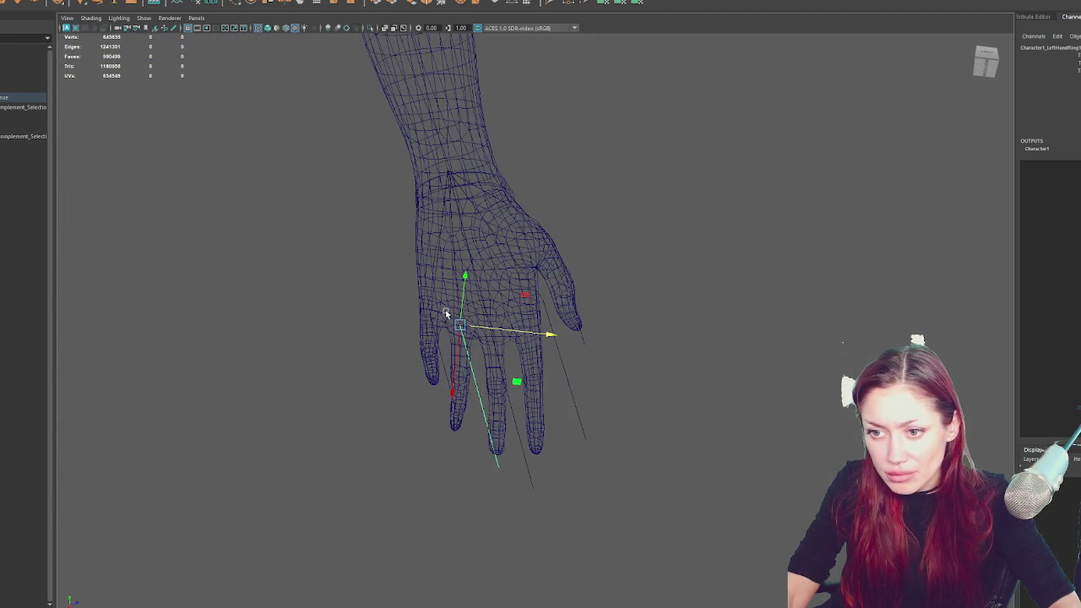
{"action": "left_click", "coordinate": [431, 321]}
{"action": "left_click", "coordinate": [491, 339]}
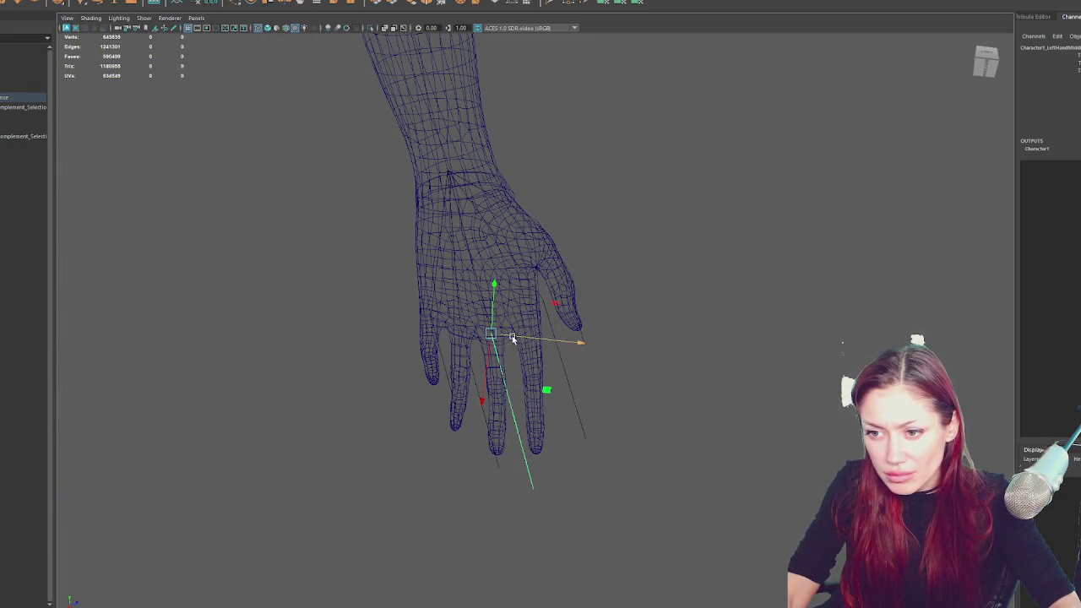
{"action": "left_click", "coordinate": [543, 302]}
{"action": "left_click", "coordinate": [524, 300]}
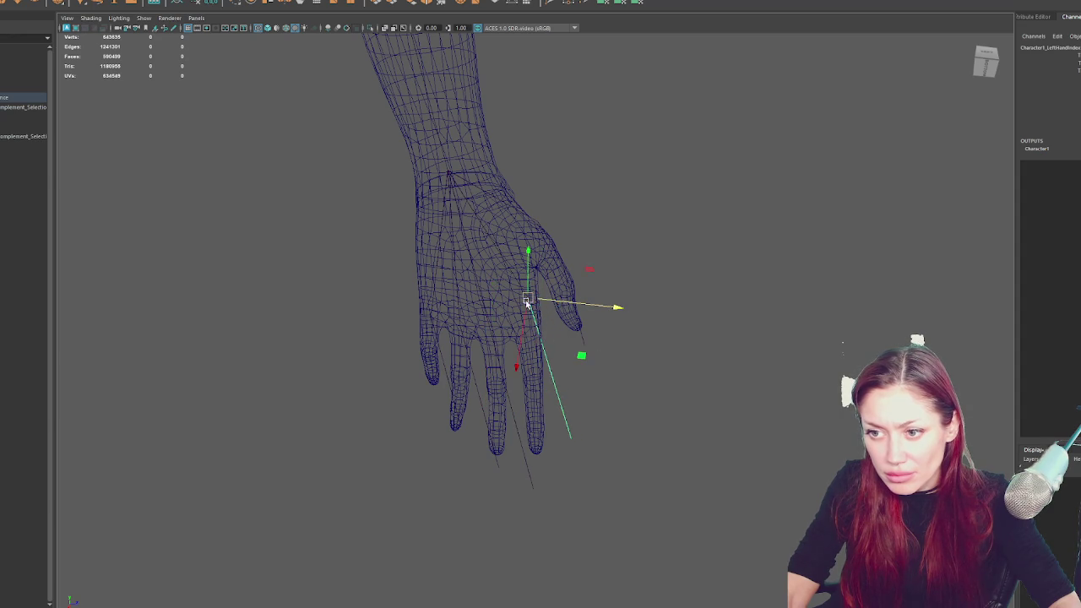
{"action": "mouse_move", "coordinate": [518, 331]}
{"action": "left_mouse_down", "text": "alt"}
{"action": "mouse_move", "coordinate": [518, 373]}
{"action": "mouse_move", "coordinate": [431, 427]}
{"action": "left_mouse_up", "text": "alt"}
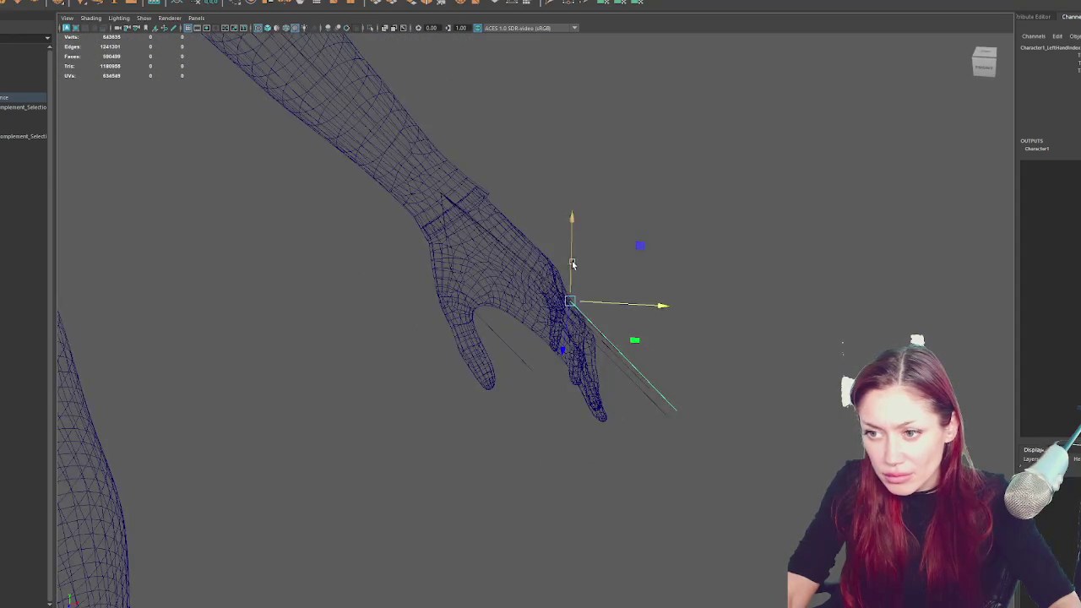
{"action": "mouse_move", "coordinate": [581, 328]}
{"action": "left_mouse_down", "text": "alt"}
{"action": "mouse_move", "coordinate": [603, 379]}
{"action": "mouse_move", "coordinate": [574, 386]}
{"action": "mouse_move", "coordinate": [516, 339]}
{"action": "left_mouse_up", "text": "alt"}
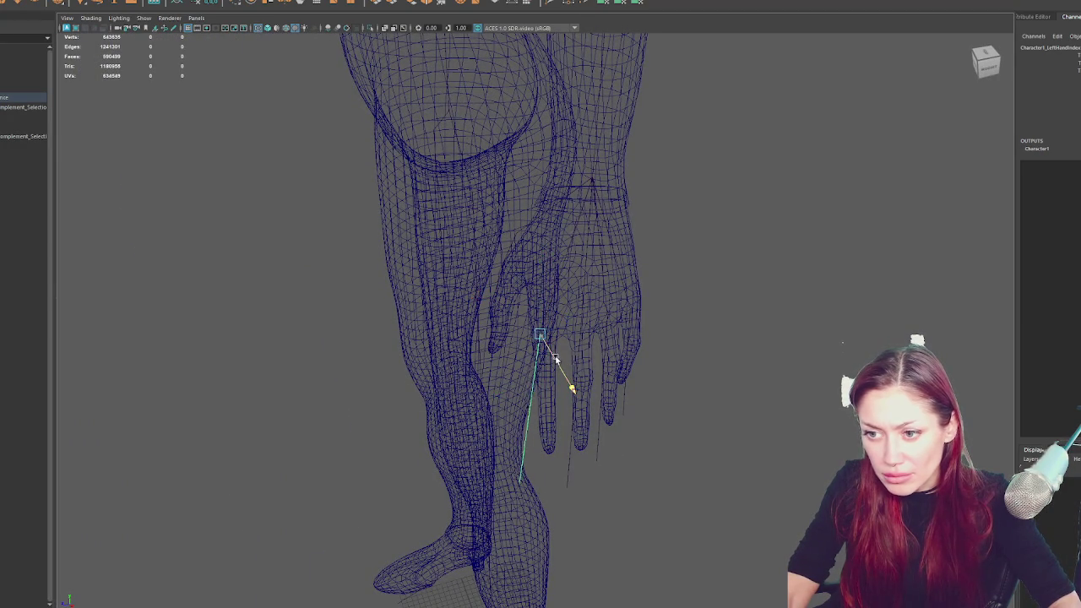
Move a finger joint up into the mesh finger and check it from around the hand
{"action": "mouse_move", "coordinate": [555, 362]}
{"action": "left_mouse_down"}
{"action": "mouse_move", "coordinate": [566, 313]}
{"action": "mouse_move", "coordinate": [609, 291]}
{"action": "left_mouse_up"}
{"action": "mouse_move", "coordinate": [526, 304]}
{"action": "left_mouse_down", "text": "alt"}
{"action": "mouse_move", "coordinate": [549, 309]}
{"action": "mouse_move", "coordinate": [487, 322]}
{"action": "left_mouse_up", "text": "alt"}
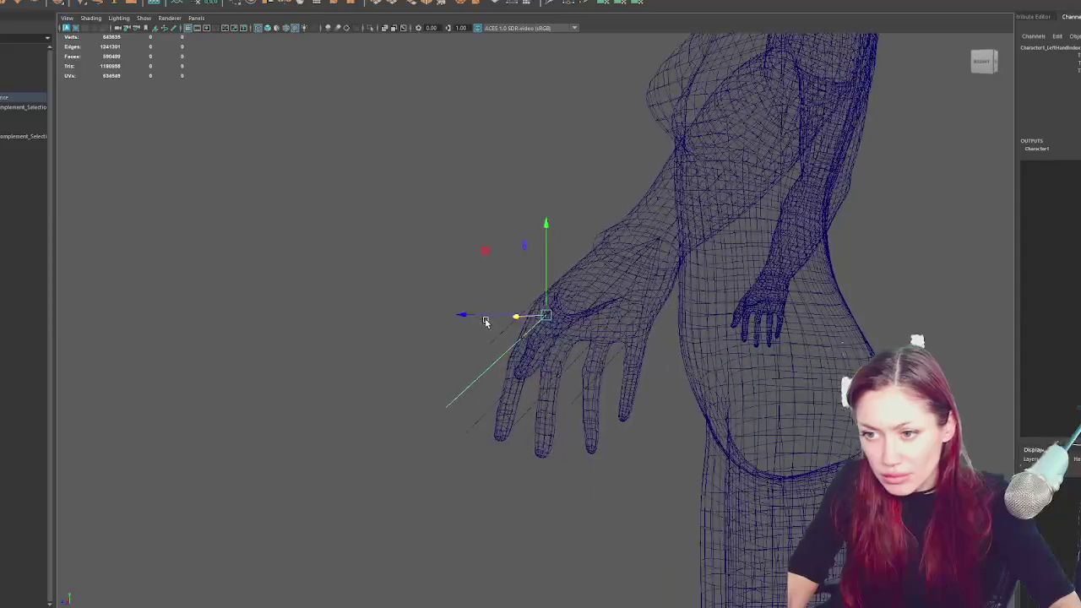
{"action": "mouse_move", "coordinate": [540, 290]}
{"action": "left_mouse_down", "text": "alt"}
{"action": "mouse_move", "coordinate": [546, 309]}
{"action": "mouse_move", "coordinate": [501, 313]}
{"action": "mouse_move", "coordinate": [618, 321]}
{"action": "mouse_move", "coordinate": [557, 292]}
{"action": "mouse_move", "coordinate": [586, 298]}
{"action": "left_mouse_up", "text": "alt"}
{"action": "mouse_move", "coordinate": [515, 329]}
{"action": "left_mouse_down", "text": "alt"}
{"action": "mouse_move", "coordinate": [563, 363]}
{"action": "mouse_move", "coordinate": [670, 329]}
{"action": "mouse_move", "coordinate": [591, 331]}
{"action": "mouse_move", "coordinate": [602, 342]}
{"action": "mouse_move", "coordinate": [614, 302]}
{"action": "mouse_move", "coordinate": [591, 288]}
{"action": "mouse_move", "coordinate": [565, 321]}
{"action": "mouse_move", "coordinate": [546, 325]}
{"action": "mouse_move", "coordinate": [694, 240]}
{"action": "mouse_move", "coordinate": [652, 228]}
{"action": "left_mouse_up", "text": "alt"}
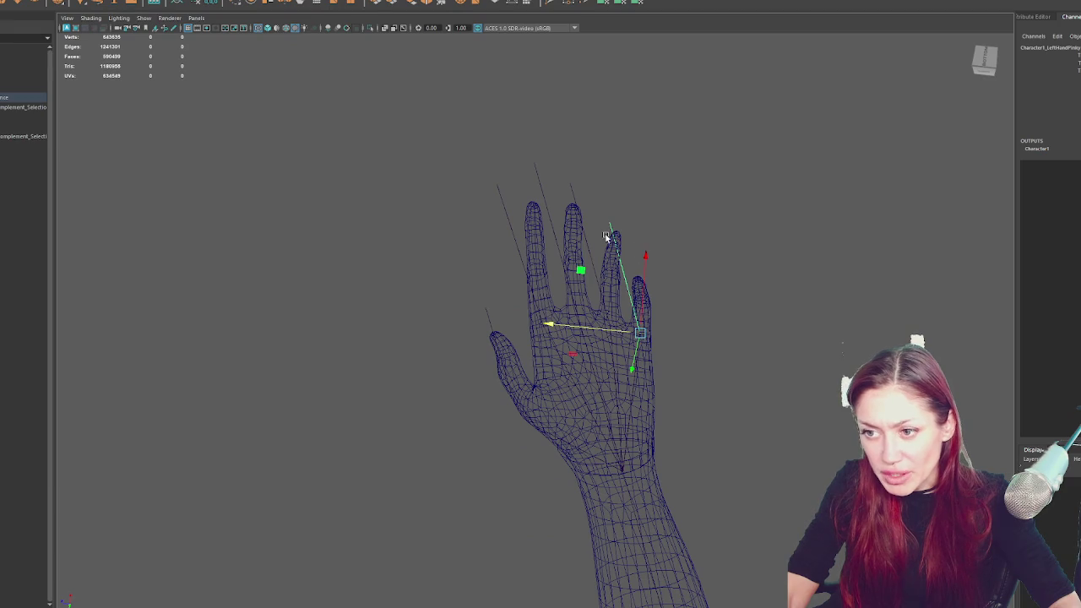
{"action": "mouse_move", "coordinate": [632, 295]}
{"action": "left_mouse_down", "text": "alt"}
{"action": "mouse_move", "coordinate": [591, 337]}
{"action": "mouse_move", "coordinate": [476, 379]}
{"action": "mouse_move", "coordinate": [476, 402]}
{"action": "mouse_move", "coordinate": [634, 430]}
{"action": "mouse_move", "coordinate": [482, 473]}
{"action": "mouse_move", "coordinate": [464, 334]}
{"action": "mouse_move", "coordinate": [442, 301]}
{"action": "mouse_move", "coordinate": [446, 316]}
{"action": "left_mouse_up", "text": "alt"}
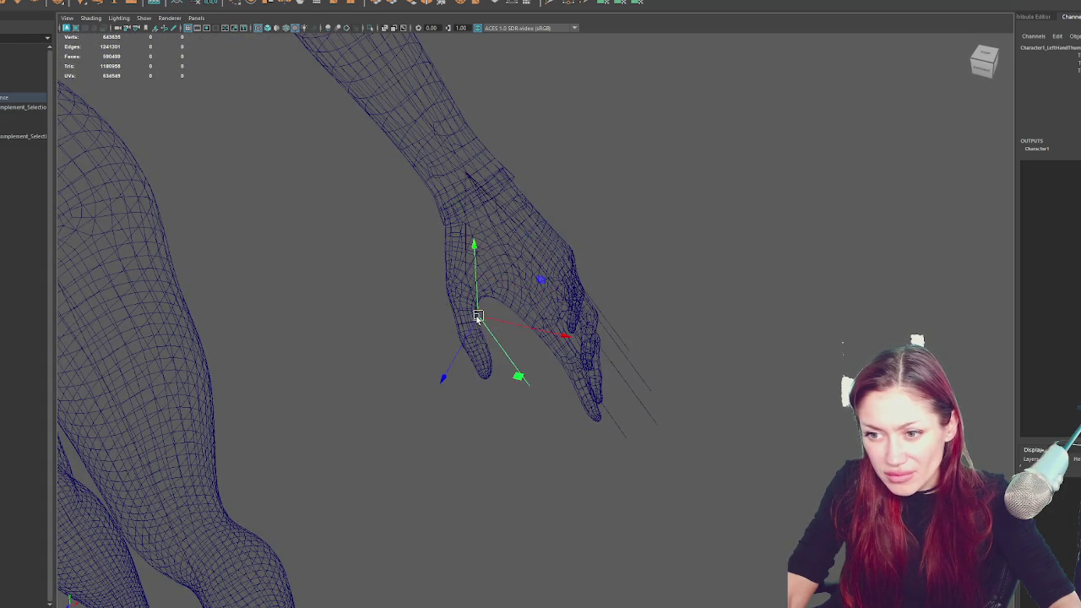
{"action": "mouse_move", "coordinate": [468, 335]}
{"action": "left_mouse_down", "text": "alt"}
{"action": "mouse_move", "coordinate": [617, 285]}
{"action": "mouse_move", "coordinate": [562, 314]}
{"action": "mouse_move", "coordinate": [604, 326]}
{"action": "mouse_move", "coordinate": [647, 318]}
{"action": "mouse_move", "coordinate": [601, 296]}
{"action": "mouse_move", "coordinate": [598, 275]}
{"action": "left_mouse_up", "text": "alt"}
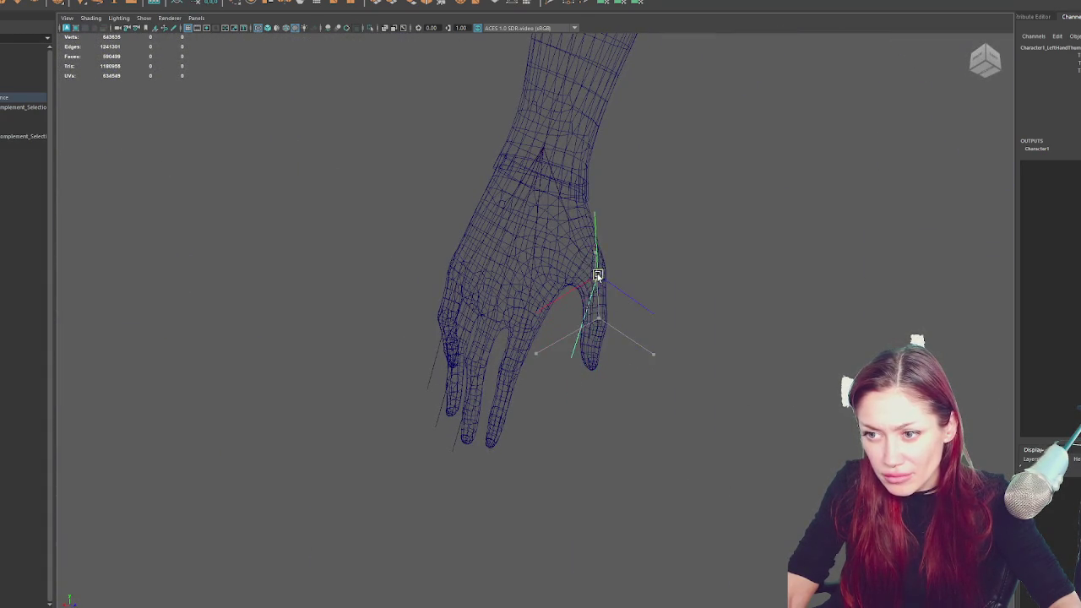
{"action": "mouse_move", "coordinate": [599, 322]}
{"action": "left_mouse_down", "text": "alt"}
{"action": "mouse_move", "coordinate": [656, 309]}
{"action": "mouse_move", "coordinate": [548, 304]}
{"action": "mouse_move", "coordinate": [459, 338]}
{"action": "left_mouse_up", "text": "alt"}
{"action": "mouse_move", "coordinate": [544, 390]}
{"action": "left_mouse_down", "text": "alt"}
{"action": "mouse_move", "coordinate": [579, 386]}
{"action": "mouse_move", "coordinate": [531, 386]}
{"action": "left_mouse_up", "text": "alt"}
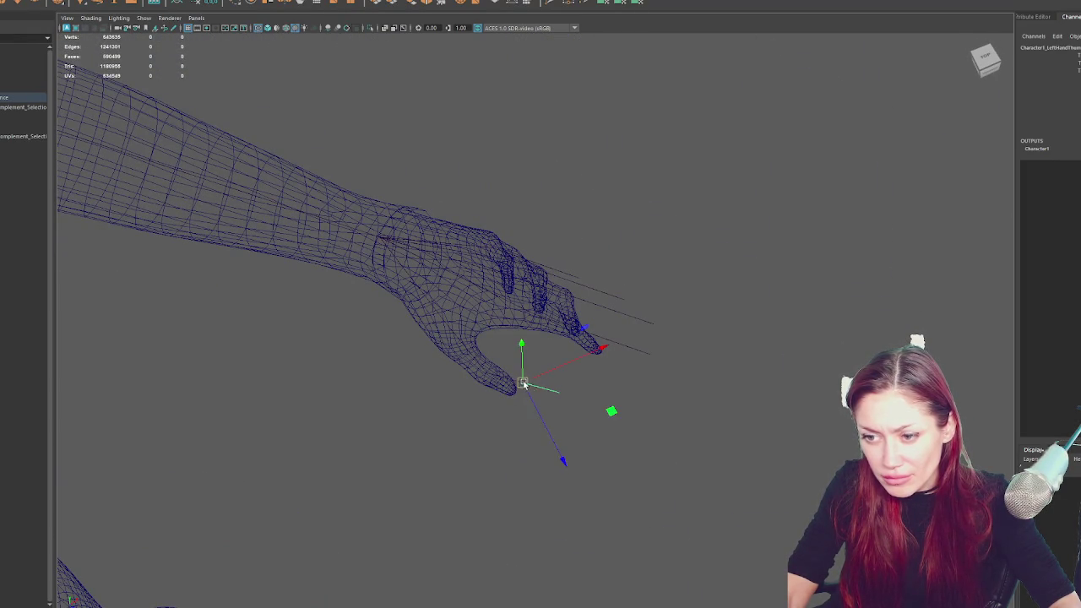
{"action": "left_click_drag", "start_coordinate": [464, 338], "coordinate": [540, 291], "text": "alt"}
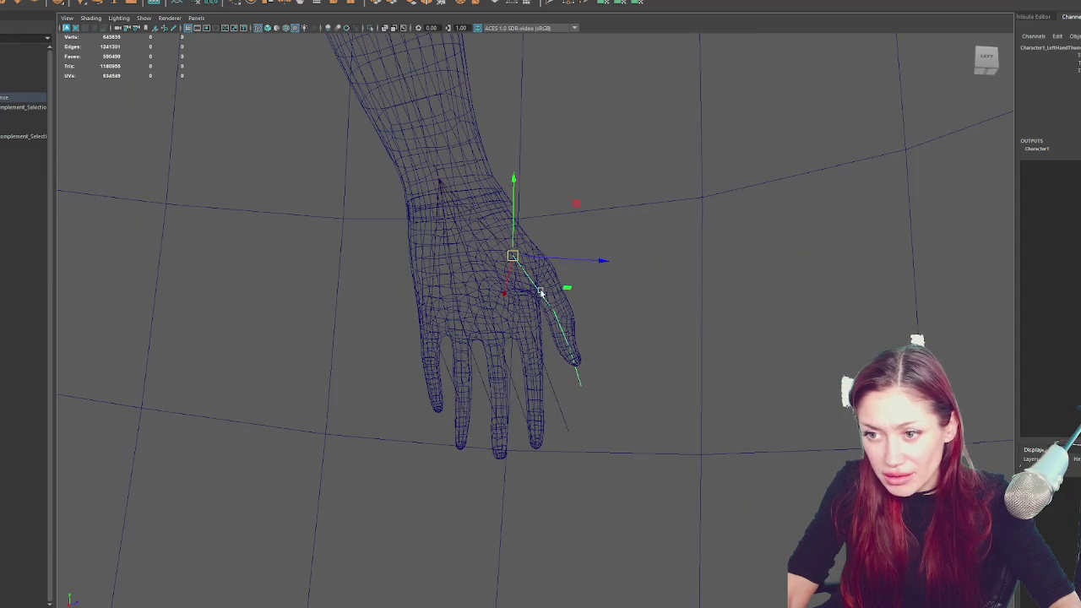
Move the thumb joint up-left into the mesh's thumb and select the next thumb joint
{"action": "left_click", "coordinate": [556, 316]}
{"action": "mouse_move", "coordinate": [553, 312]}
{"action": "left_mouse_down"}
{"action": "mouse_move", "coordinate": [544, 279]}
{"action": "mouse_move", "coordinate": [456, 322]}
{"action": "left_mouse_up"}
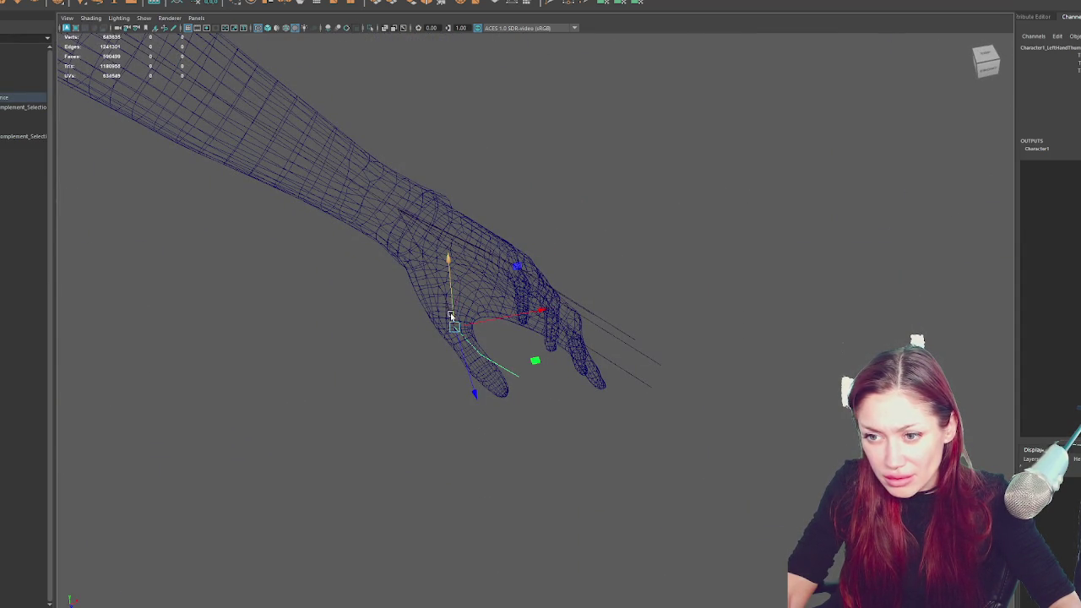
{"action": "left_click_drag", "start_coordinate": [444, 297], "coordinate": [438, 300]}
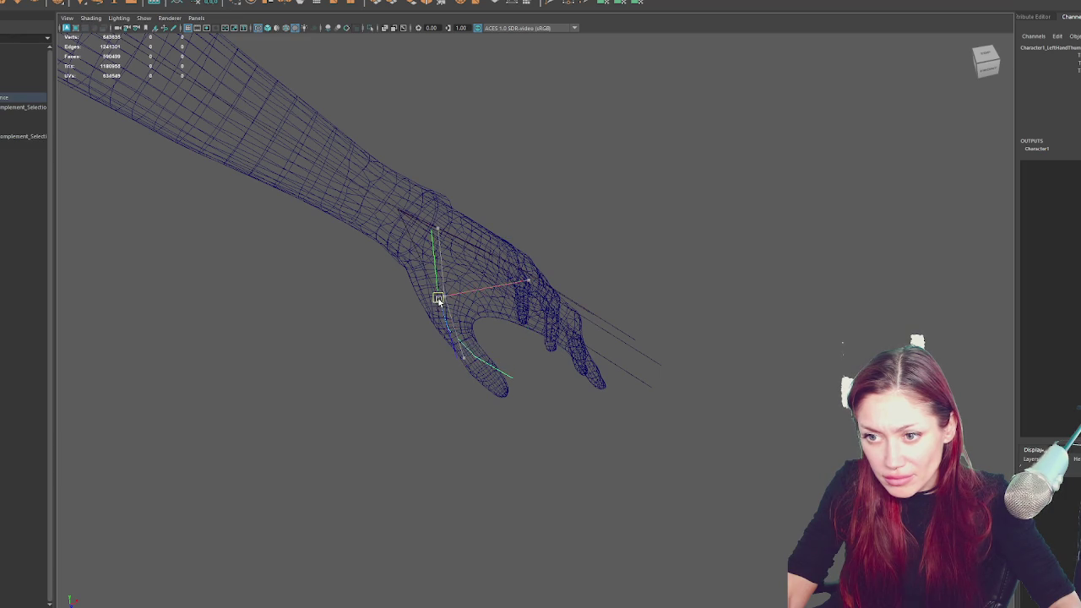
{"action": "left_click", "coordinate": [450, 339]}
{"action": "left_click", "coordinate": [451, 330]}
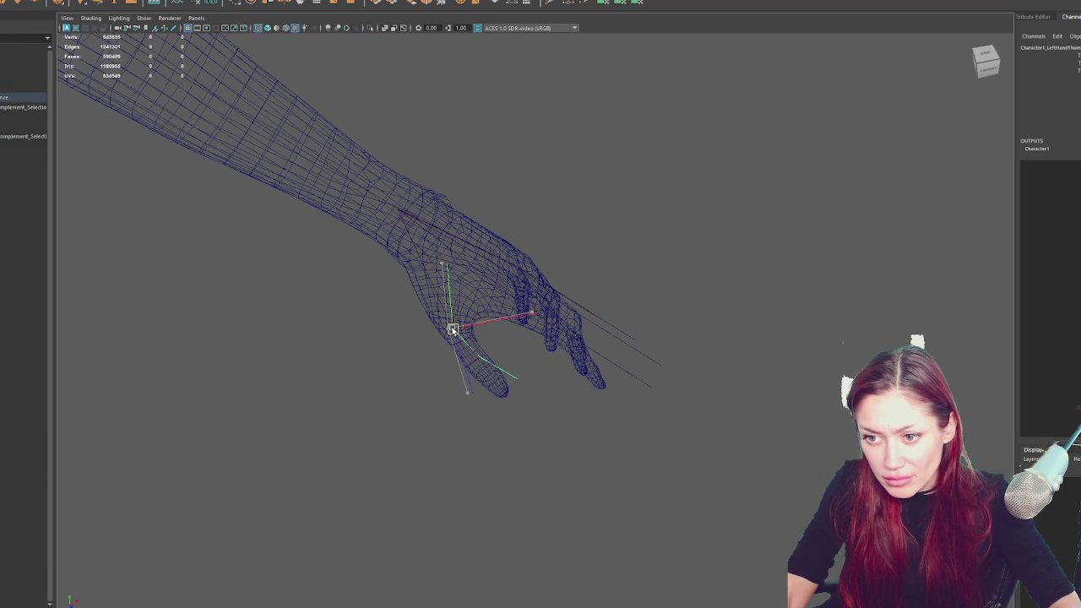
{"action": "mouse_move", "coordinate": [451, 332]}
{"action": "left_mouse_down", "text": "alt"}
{"action": "mouse_move", "coordinate": [562, 307]}
{"action": "mouse_move", "coordinate": [599, 279]}
{"action": "mouse_move", "coordinate": [567, 274]}
{"action": "left_mouse_up", "text": "alt"}
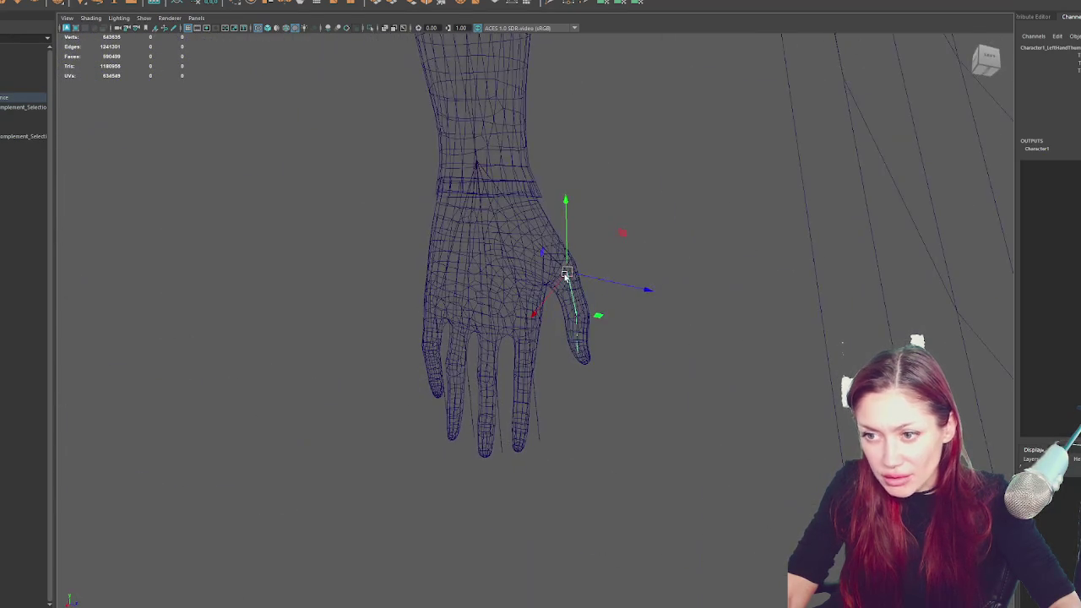
{"action": "mouse_move", "coordinate": [576, 313]}
{"action": "left_mouse_down", "text": "alt"}
{"action": "mouse_move", "coordinate": [495, 355]}
{"action": "mouse_move", "coordinate": [471, 350]}
{"action": "left_mouse_up", "text": "alt"}
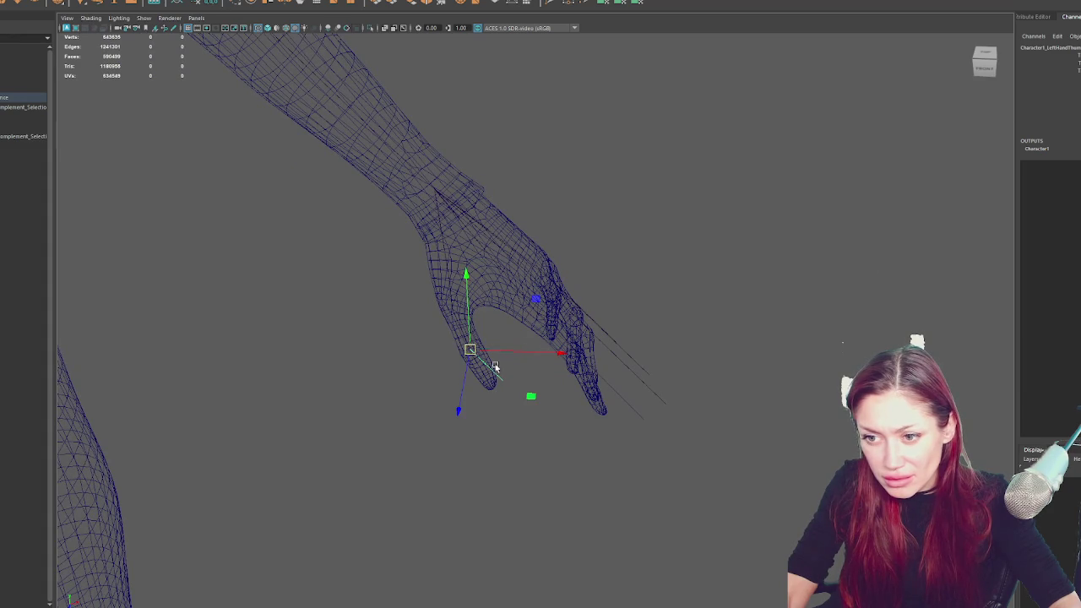
{"action": "mouse_move", "coordinate": [492, 387]}
{"action": "left_mouse_down", "text": "alt"}
{"action": "mouse_move", "coordinate": [553, 342]}
{"action": "mouse_move", "coordinate": [639, 346]}
{"action": "mouse_move", "coordinate": [619, 353]}
{"action": "left_mouse_up", "text": "alt"}
Select the lower thumb, left hand and another hand joint, inspecting them along the forearm
{"action": "left_click", "coordinate": [554, 327]}
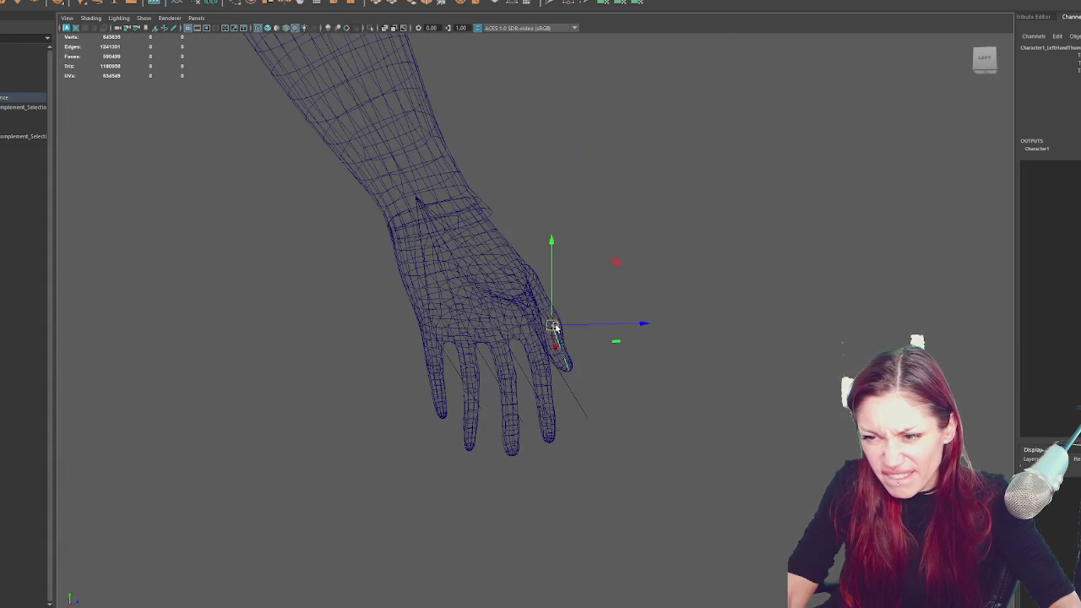
{"action": "left_click", "coordinate": [566, 372]}
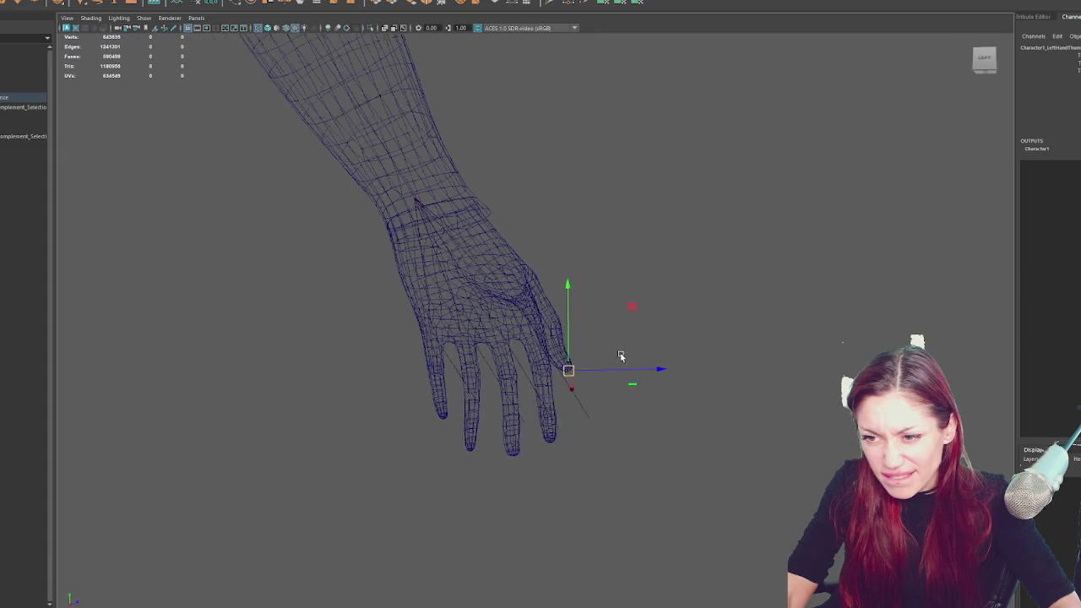
{"action": "scroll", "coordinate": [623, 356], "scroll_direction": "down", "scroll_amount": 3}
{"action": "left_click_drag", "start_coordinate": [557, 371], "coordinate": [506, 363], "text": "alt"}
{"action": "scroll", "coordinate": [551, 369], "scroll_direction": "up", "scroll_amount": 3}
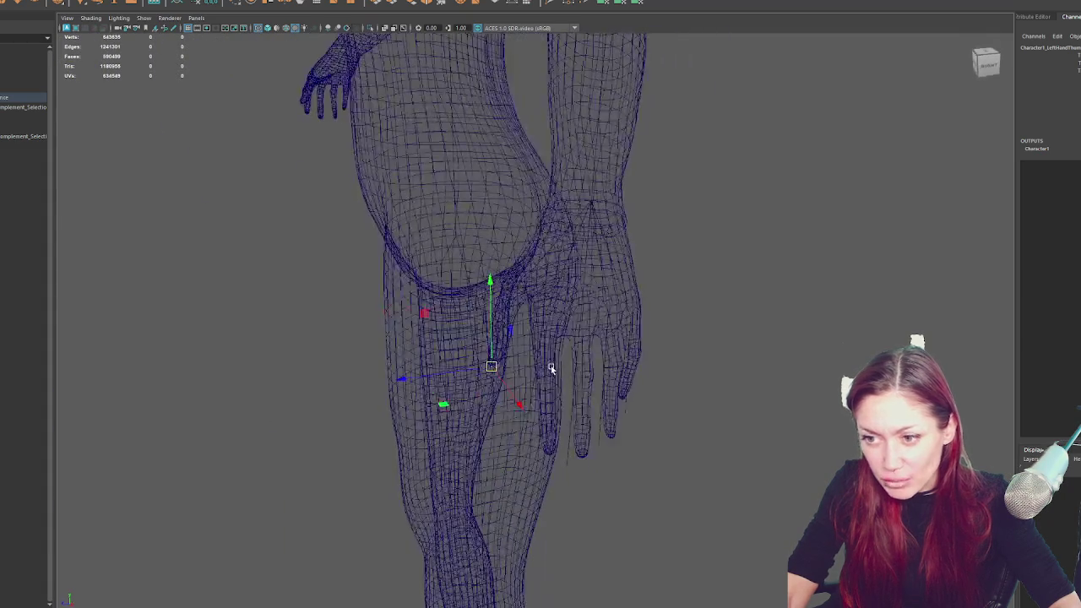
{"action": "left_click", "coordinate": [543, 356]}
{"action": "left_click", "coordinate": [542, 329]}
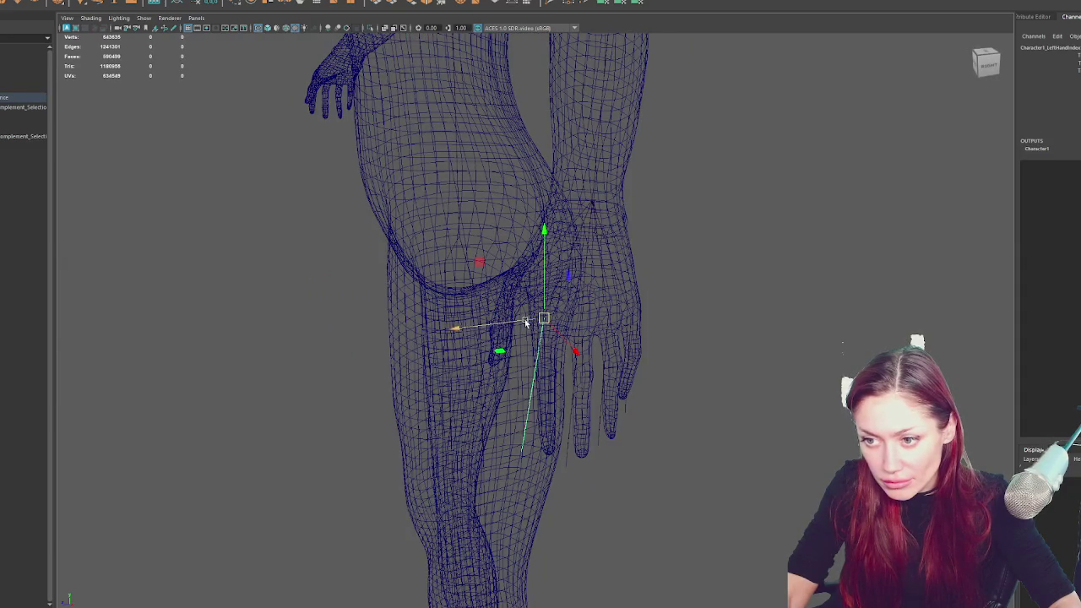
{"action": "scroll", "coordinate": [540, 325], "scroll_direction": "down", "scroll_amount": 3}
{"action": "mouse_move", "coordinate": [541, 325]}
{"action": "left_mouse_down", "text": "alt"}
{"action": "mouse_move", "coordinate": [581, 328]}
{"action": "mouse_move", "coordinate": [630, 309]}
{"action": "left_mouse_up", "text": "alt"}
{"action": "scroll", "coordinate": [582, 328], "scroll_direction": "up", "scroll_amount": 4}
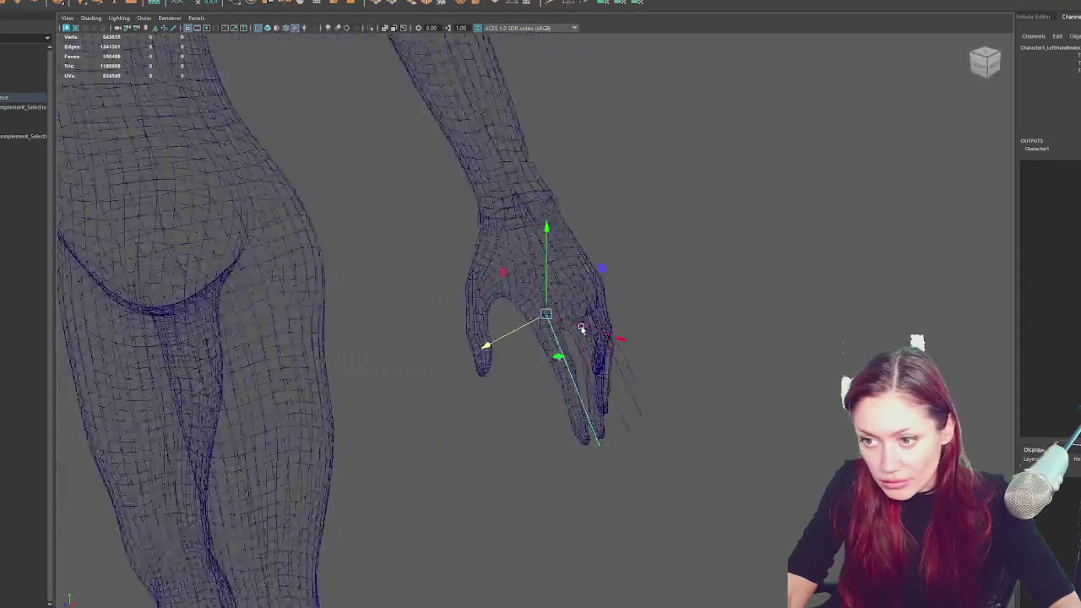
{"action": "scroll", "coordinate": [582, 329], "scroll_direction": "down", "scroll_amount": 3}
{"action": "scroll", "coordinate": [640, 300], "scroll_direction": "up", "scroll_amount": 3}
{"action": "left_click", "coordinate": [594, 355]}
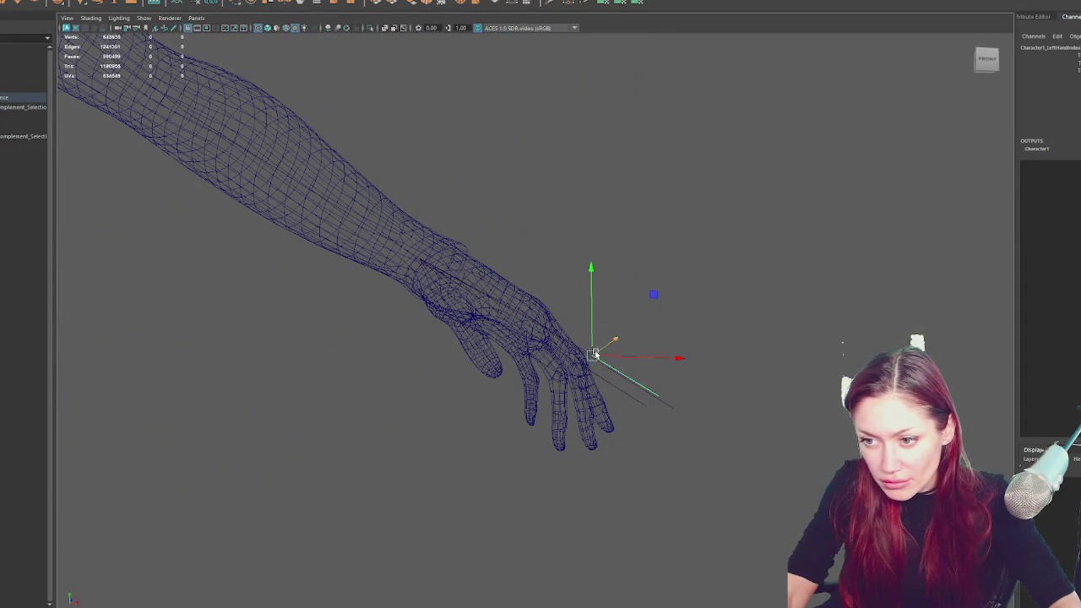
{"action": "mouse_move", "coordinate": [591, 354]}
{"action": "left_mouse_down", "text": "alt"}
{"action": "mouse_move", "coordinate": [597, 367]}
{"action": "mouse_move", "coordinate": [544, 341]}
{"action": "mouse_move", "coordinate": [549, 309]}
{"action": "mouse_move", "coordinate": [516, 349]}
{"action": "mouse_move", "coordinate": [488, 329]}
{"action": "left_mouse_up", "text": "alt"}
{"action": "mouse_move", "coordinate": [482, 365]}
{"action": "left_mouse_down", "text": "alt"}
{"action": "mouse_move", "coordinate": [702, 362]}
{"action": "mouse_move", "coordinate": [615, 355]}
{"action": "mouse_move", "coordinate": [535, 383]}
{"action": "mouse_move", "coordinate": [642, 329]}
{"action": "mouse_move", "coordinate": [628, 403]}
{"action": "left_mouse_up", "text": "alt"}
Rotate the left hand joint and hand control to a new angle
{"action": "key", "text": "e"}
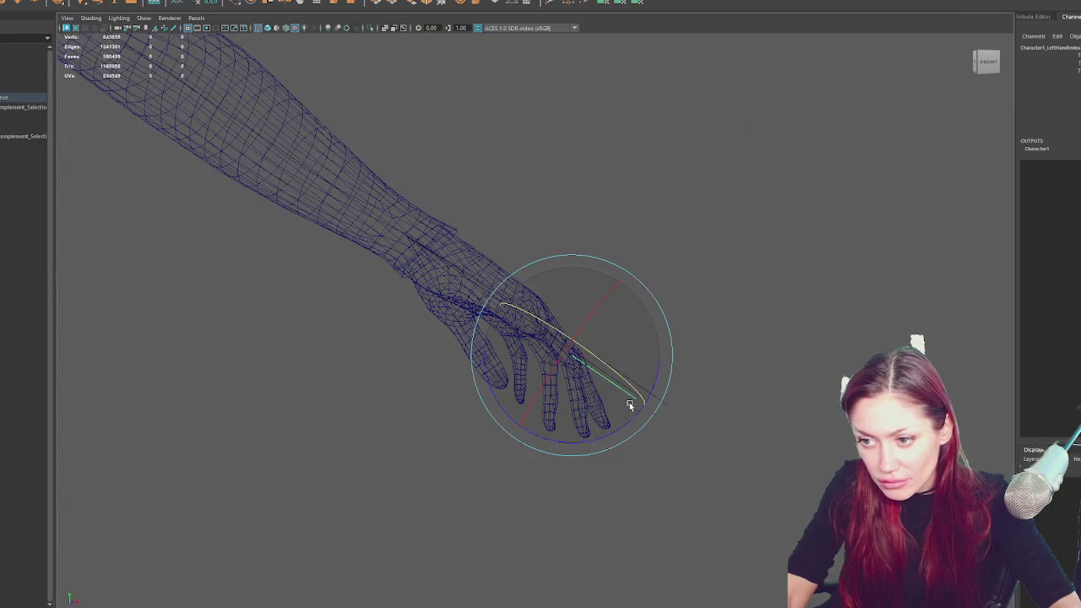
{"action": "left_click_drag", "start_coordinate": [587, 445], "coordinate": [556, 456]}
{"action": "mouse_move", "coordinate": [642, 441]}
{"action": "left_mouse_down", "text": "alt"}
{"action": "mouse_move", "coordinate": [490, 441]}
{"action": "mouse_move", "coordinate": [437, 422]}
{"action": "mouse_move", "coordinate": [731, 434]}
{"action": "mouse_move", "coordinate": [717, 390]}
{"action": "mouse_move", "coordinate": [630, 386]}
{"action": "mouse_move", "coordinate": [701, 374]}
{"action": "left_mouse_up", "text": "alt"}
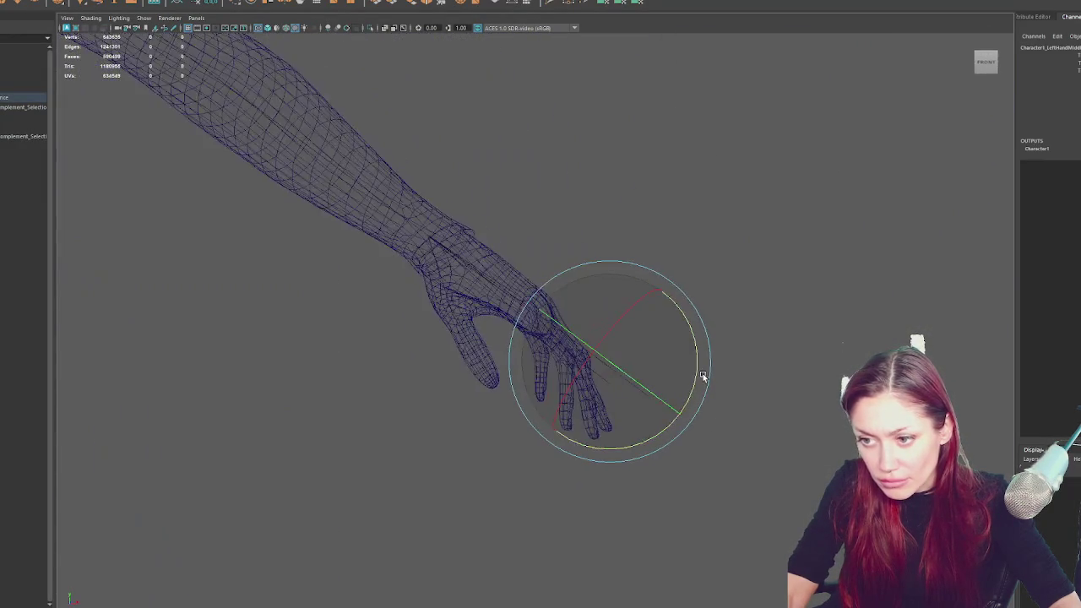
{"action": "left_click", "coordinate": [752, 307]}
{"action": "left_click", "coordinate": [599, 347]}
{"action": "mouse_move", "coordinate": [599, 347]}
{"action": "left_mouse_down", "text": "alt"}
{"action": "mouse_move", "coordinate": [678, 352]}
{"action": "mouse_move", "coordinate": [499, 346]}
{"action": "mouse_move", "coordinate": [504, 334]}
{"action": "mouse_move", "coordinate": [500, 359]}
{"action": "mouse_move", "coordinate": [616, 363]}
{"action": "mouse_move", "coordinate": [583, 355]}
{"action": "mouse_move", "coordinate": [598, 352]}
{"action": "mouse_move", "coordinate": [663, 365]}
{"action": "mouse_move", "coordinate": [598, 372]}
{"action": "mouse_move", "coordinate": [591, 349]}
{"action": "mouse_move", "coordinate": [586, 375]}
{"action": "mouse_move", "coordinate": [622, 413]}
{"action": "mouse_move", "coordinate": [765, 405]}
{"action": "left_mouse_up", "text": "alt"}
{"action": "key", "text": "w"}
{"action": "key", "text": "e"}
{"action": "mouse_move", "coordinate": [647, 449]}
{"action": "left_mouse_down"}
{"action": "mouse_move", "coordinate": [640, 454]}
{"action": "mouse_move", "coordinate": [723, 447]}
{"action": "mouse_move", "coordinate": [651, 447]}
{"action": "mouse_move", "coordinate": [610, 366]}
{"action": "mouse_move", "coordinate": [664, 381]}
{"action": "mouse_move", "coordinate": [606, 357]}
{"action": "mouse_move", "coordinate": [656, 417]}
{"action": "mouse_move", "coordinate": [666, 379]}
{"action": "mouse_move", "coordinate": [613, 360]}
{"action": "mouse_move", "coordinate": [541, 397]}
{"action": "mouse_move", "coordinate": [520, 344]}
{"action": "mouse_move", "coordinate": [603, 386]}
{"action": "mouse_move", "coordinate": [595, 453]}
{"action": "mouse_move", "coordinate": [609, 448]}
{"action": "mouse_move", "coordinate": [574, 399]}
{"action": "mouse_move", "coordinate": [579, 415]}
{"action": "mouse_move", "coordinate": [693, 442]}
{"action": "mouse_move", "coordinate": [646, 377]}
{"action": "mouse_move", "coordinate": [594, 386]}
{"action": "mouse_move", "coordinate": [620, 391]}
{"action": "mouse_move", "coordinate": [632, 428]}
{"action": "mouse_move", "coordinate": [648, 381]}
{"action": "mouse_move", "coordinate": [517, 345]}
{"action": "mouse_move", "coordinate": [583, 374]}
{"action": "mouse_move", "coordinate": [582, 355]}
{"action": "mouse_move", "coordinate": [567, 355]}
{"action": "mouse_move", "coordinate": [586, 363]}
{"action": "mouse_move", "coordinate": [573, 447]}
{"action": "left_mouse_up"}
Rotate the wrist joint so the left hand rests beside the hip
{"action": "key", "text": "w"}
{"action": "key", "text": "e"}
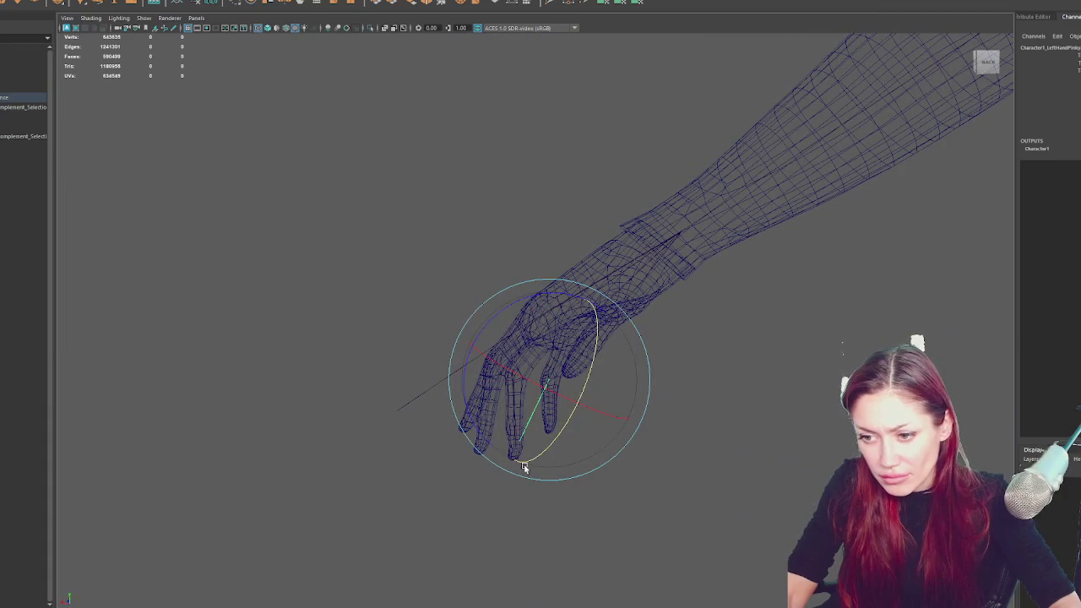
{"action": "mouse_move", "coordinate": [487, 437]}
{"action": "left_mouse_down"}
{"action": "mouse_move", "coordinate": [522, 457]}
{"action": "mouse_move", "coordinate": [637, 458]}
{"action": "mouse_move", "coordinate": [709, 357]}
{"action": "left_mouse_up"}
{"action": "scroll", "coordinate": [794, 355], "scroll_direction": "up", "scroll_amount": 5}
{"action": "scroll", "coordinate": [635, 379], "scroll_direction": "down", "scroll_amount": 4}
Select the middle finger chain and bend its next joint down into the mesh finger
{"action": "left_click", "coordinate": [616, 379]}
{"action": "left_click", "coordinate": [618, 378]}
{"action": "mouse_move", "coordinate": [618, 377]}
{"action": "left_mouse_down", "text": "alt"}
{"action": "mouse_move", "coordinate": [663, 394]}
{"action": "mouse_move", "coordinate": [603, 397]}
{"action": "mouse_move", "coordinate": [577, 380]}
{"action": "left_mouse_up", "text": "alt"}
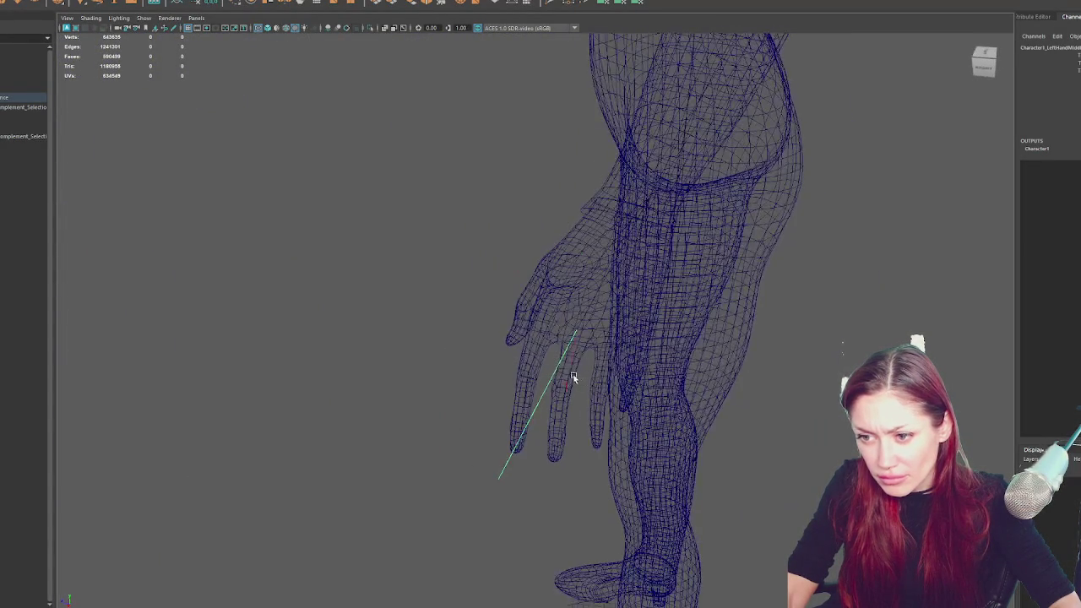
{"action": "mouse_move", "coordinate": [574, 333]}
{"action": "left_mouse_down", "text": "alt"}
{"action": "mouse_move", "coordinate": [681, 318]}
{"action": "mouse_move", "coordinate": [625, 292]}
{"action": "left_mouse_up", "text": "alt"}
{"action": "mouse_move", "coordinate": [625, 329]}
{"action": "left_mouse_down", "text": "alt"}
{"action": "mouse_move", "coordinate": [574, 380]}
{"action": "mouse_move", "coordinate": [604, 393]}
{"action": "mouse_move", "coordinate": [439, 370]}
{"action": "mouse_move", "coordinate": [496, 376]}
{"action": "mouse_move", "coordinate": [492, 388]}
{"action": "left_mouse_up", "text": "alt"}
{"action": "key", "text": "Down"}
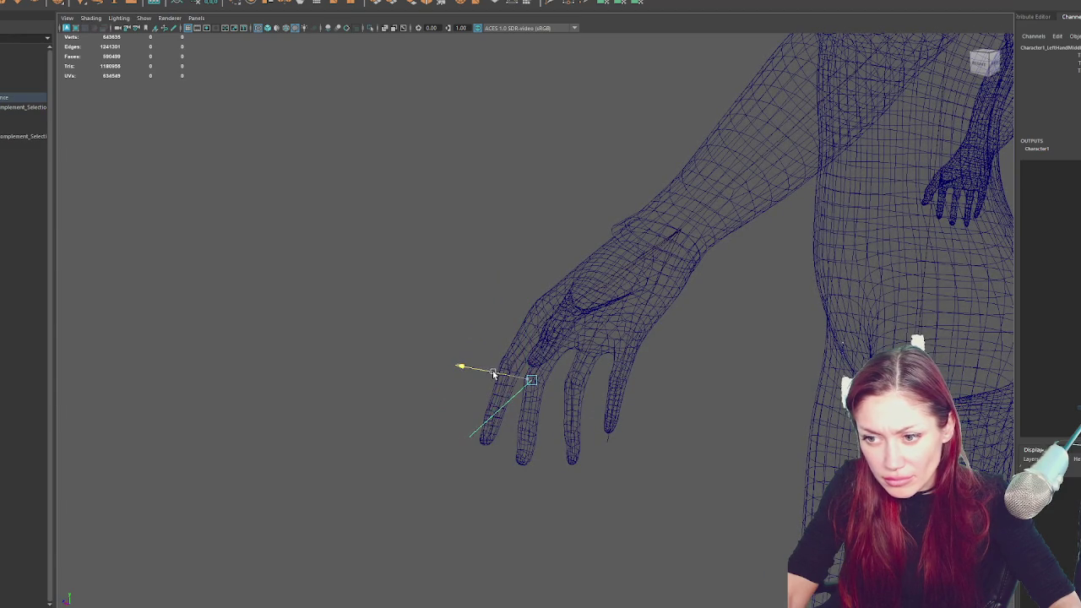
{"action": "key", "text": "e"}
{"action": "mouse_move", "coordinate": [465, 395]}
{"action": "left_mouse_down"}
{"action": "mouse_move", "coordinate": [500, 469]}
{"action": "mouse_move", "coordinate": [608, 461]}
{"action": "mouse_move", "coordinate": [644, 408]}
{"action": "mouse_move", "coordinate": [624, 434]}
{"action": "mouse_move", "coordinate": [647, 450]}
{"action": "mouse_move", "coordinate": [607, 454]}
{"action": "left_mouse_up"}
Fine-tune the finger joint and check the fitted left arm from a full-body front view
{"action": "key", "text": "w"}
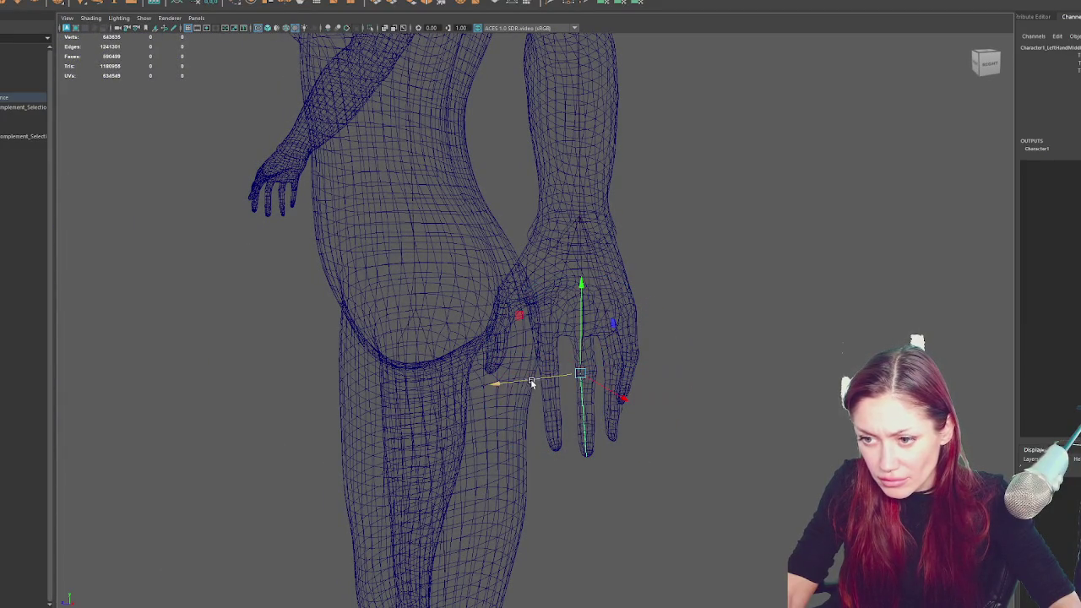
{"action": "key", "text": "e"}
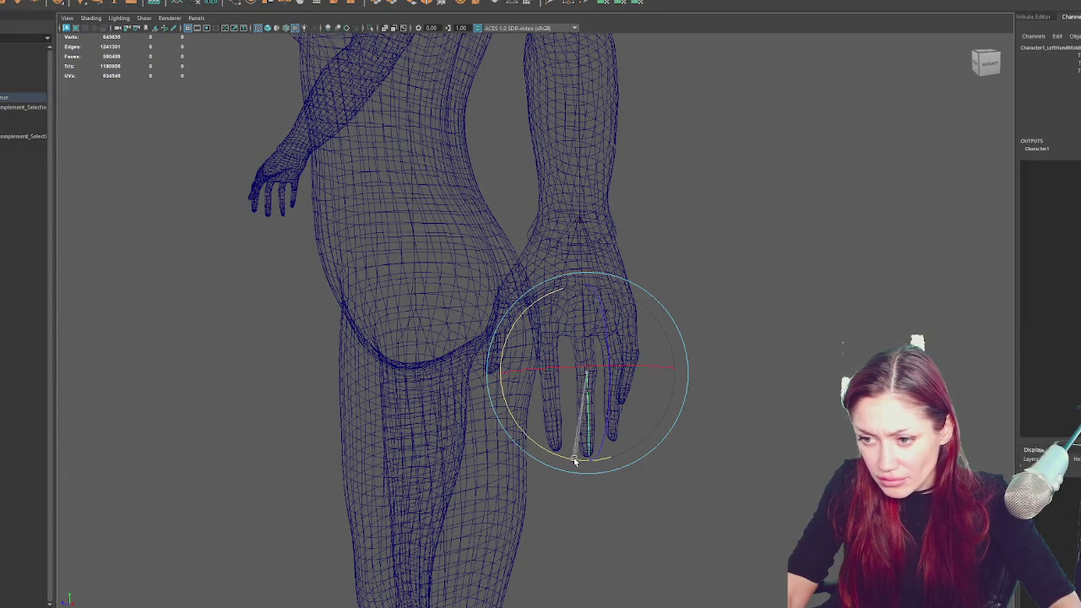
{"action": "mouse_move", "coordinate": [572, 460]}
{"action": "left_mouse_down", "text": "alt"}
{"action": "mouse_move", "coordinate": [678, 434]}
{"action": "mouse_move", "coordinate": [702, 415]}
{"action": "mouse_move", "coordinate": [563, 454]}
{"action": "left_mouse_up", "text": "alt"}
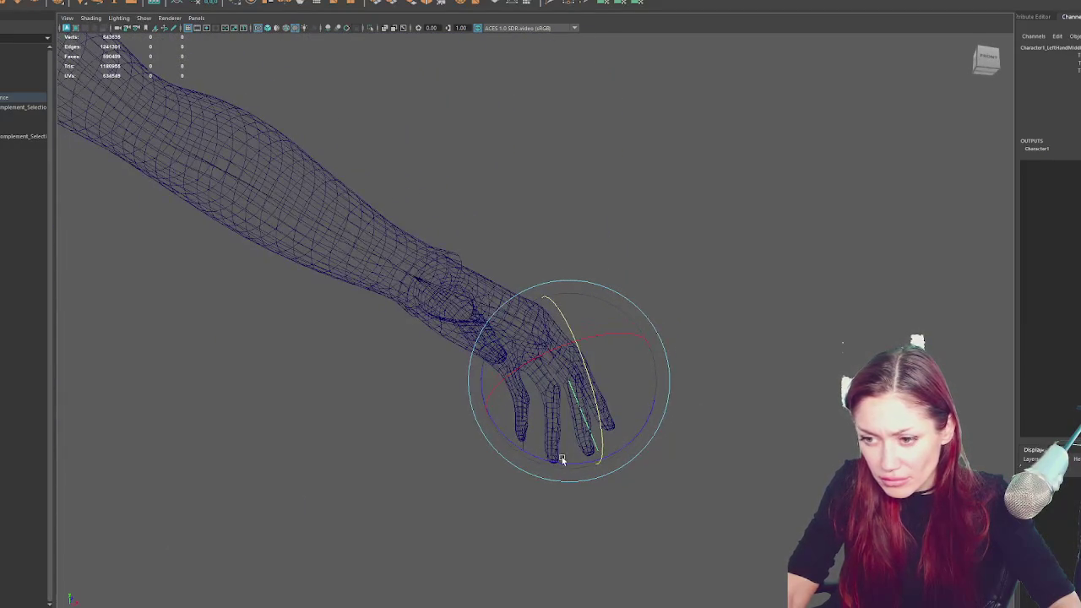
{"action": "key", "text": "w"}
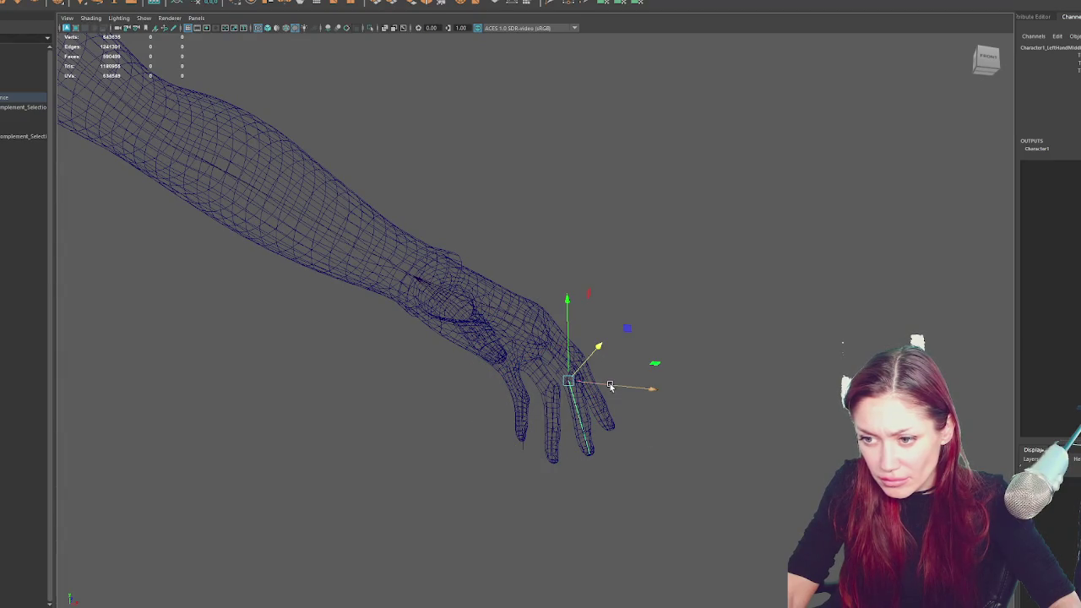
{"action": "key", "text": "e"}
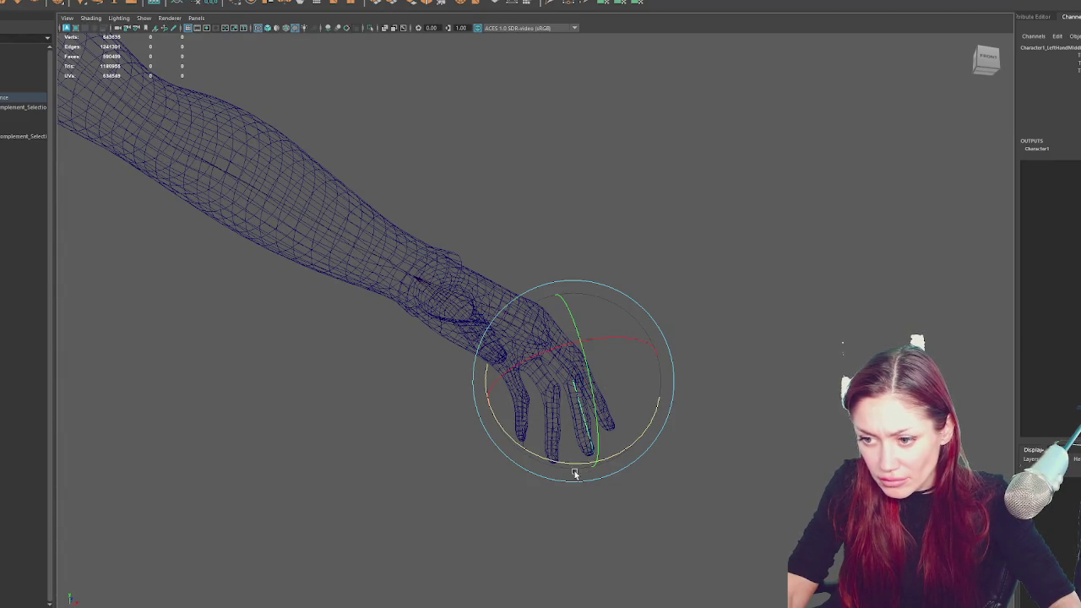
{"action": "key", "text": "w"}
{"action": "scroll", "coordinate": [666, 401], "scroll_direction": "down", "scroll_amount": 5}
{"action": "mouse_move", "coordinate": [719, 358]}
{"action": "left_mouse_down", "text": "alt"}
{"action": "mouse_move", "coordinate": [620, 352]}
{"action": "mouse_move", "coordinate": [577, 231]}
{"action": "mouse_move", "coordinate": [464, 265]}
{"action": "left_mouse_up", "text": "alt"}
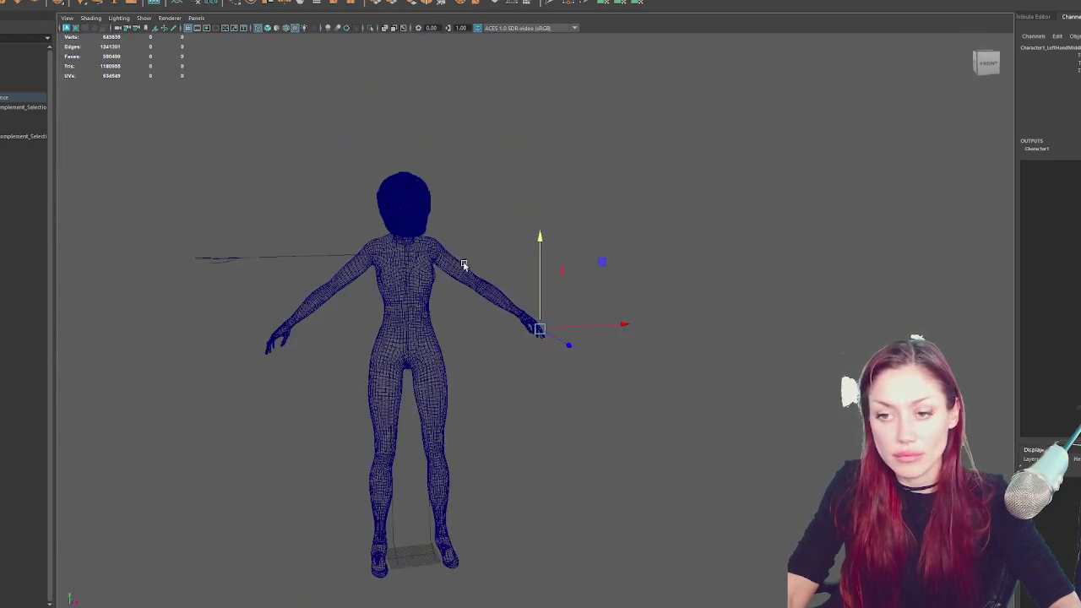
Rotate the LeftUpLeg joint and shift the left foot joint sideways along its X axis
{"action": "left_click", "coordinate": [386, 248]}
{"action": "left_click", "coordinate": [390, 406]}
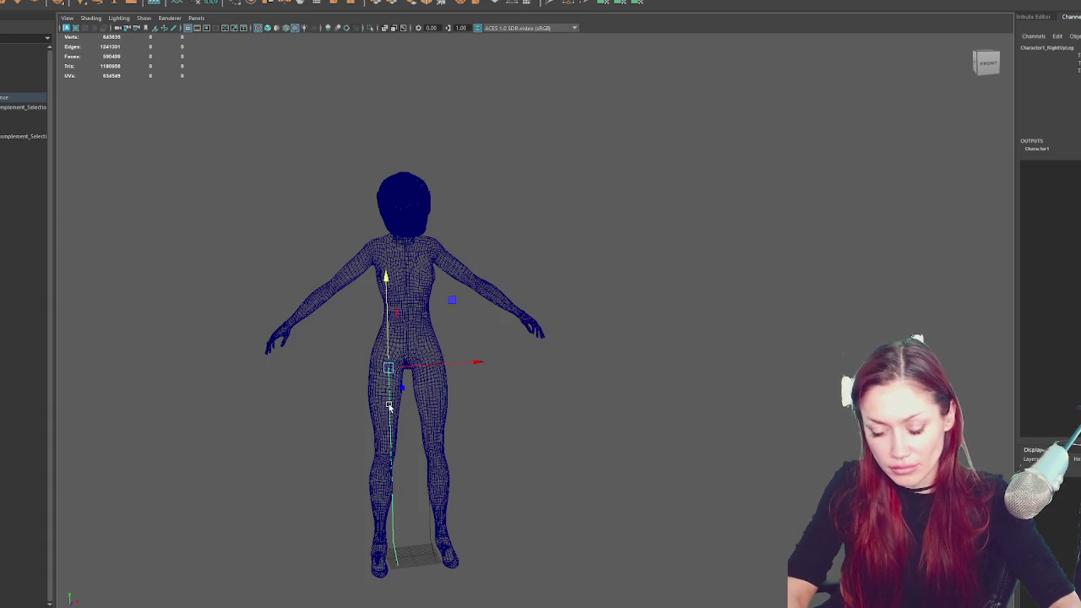
{"action": "left_click", "coordinate": [426, 406]}
{"action": "key", "text": "e"}
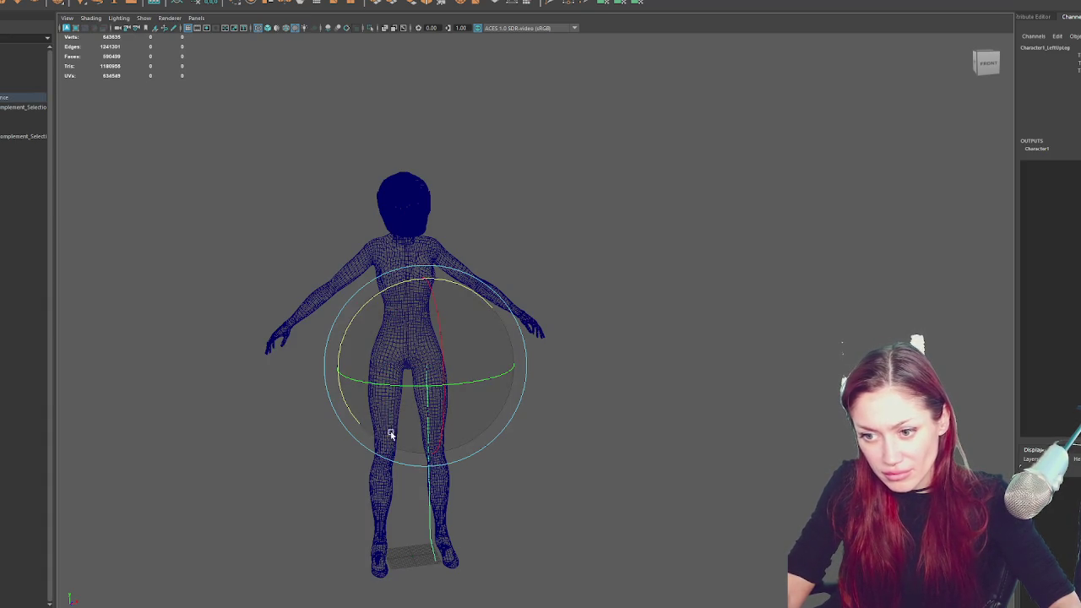
{"action": "mouse_move", "coordinate": [376, 426]}
{"action": "left_mouse_down"}
{"action": "mouse_move", "coordinate": [552, 436]}
{"action": "mouse_move", "coordinate": [480, 428]}
{"action": "left_mouse_up"}
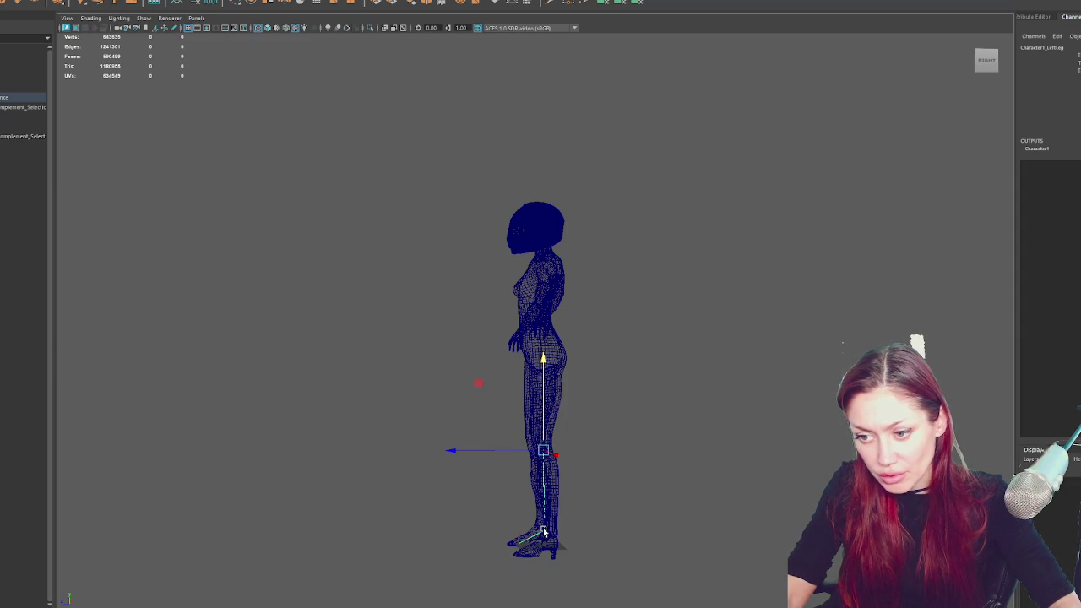
{"action": "mouse_move", "coordinate": [541, 515]}
{"action": "left_mouse_down"}
{"action": "mouse_move", "coordinate": [667, 535]}
{"action": "mouse_move", "coordinate": [523, 530]}
{"action": "left_mouse_up"}
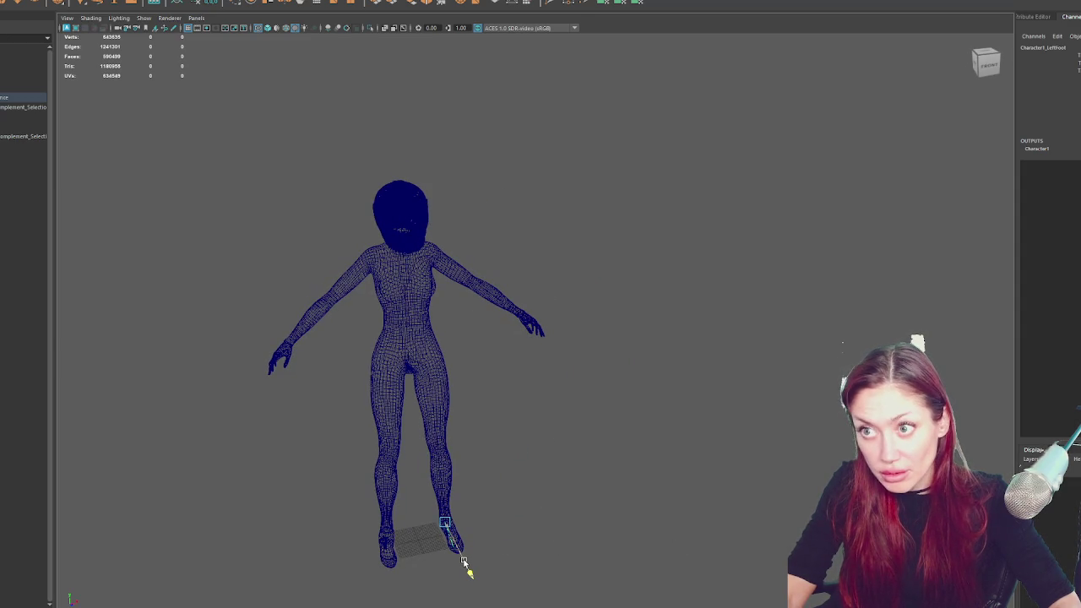
{"action": "left_click_drag", "start_coordinate": [473, 515], "coordinate": [478, 513]}
{"action": "mouse_move", "coordinate": [608, 437]}
{"action": "left_mouse_down", "text": "alt"}
{"action": "mouse_move", "coordinate": [563, 442]}
{"action": "mouse_move", "coordinate": [579, 431]}
{"action": "left_mouse_up", "text": "alt"}
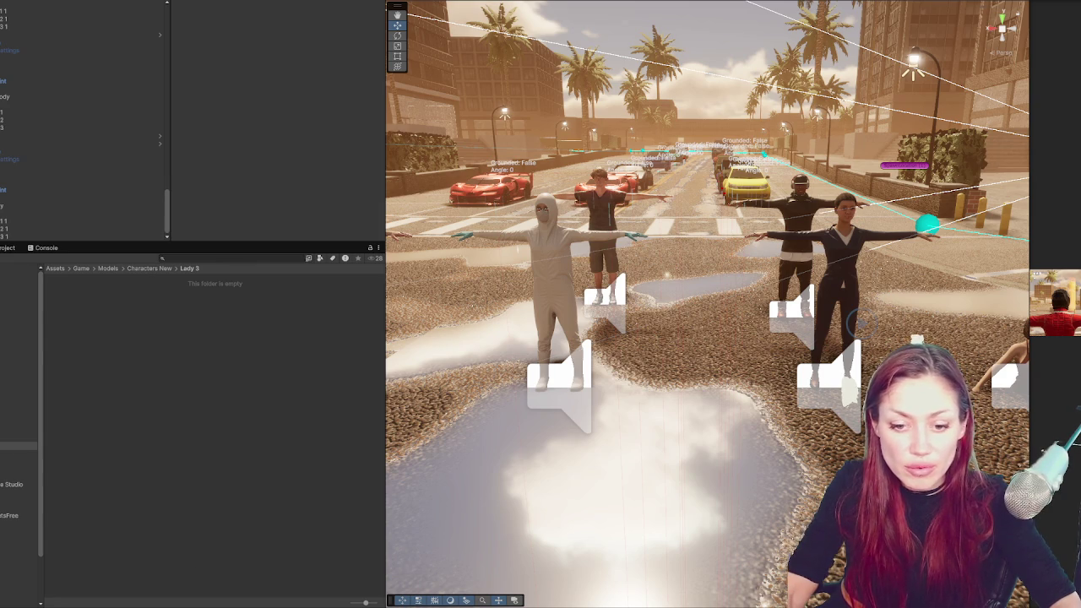
Launch a new Maya session from the Windows Start menu
{"action": "key", "text": "super"}
{"action": "left_click", "coordinate": [147, 372]}
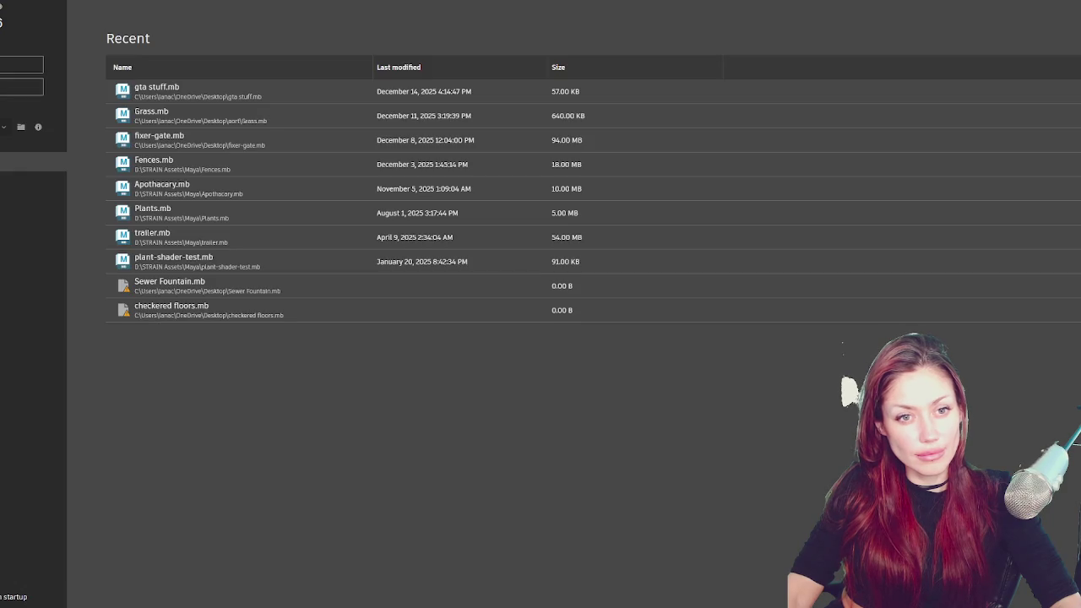
Create a new empty scene and dismiss the 'Unrecognized file type' warning
{"action": "left_click", "coordinate": [11, 67]}
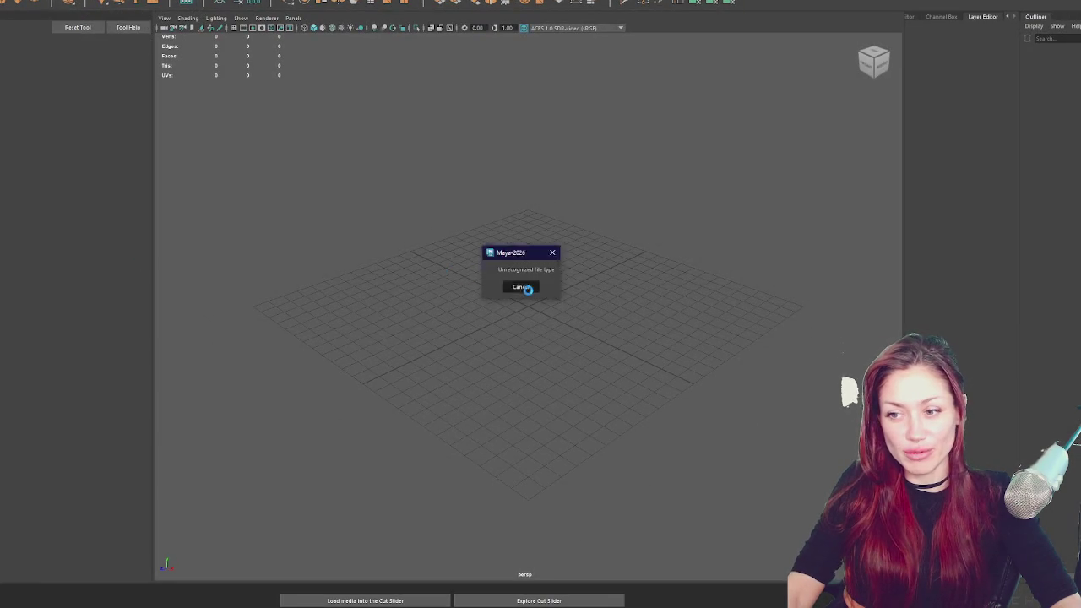
{"action": "left_click", "coordinate": [528, 288]}
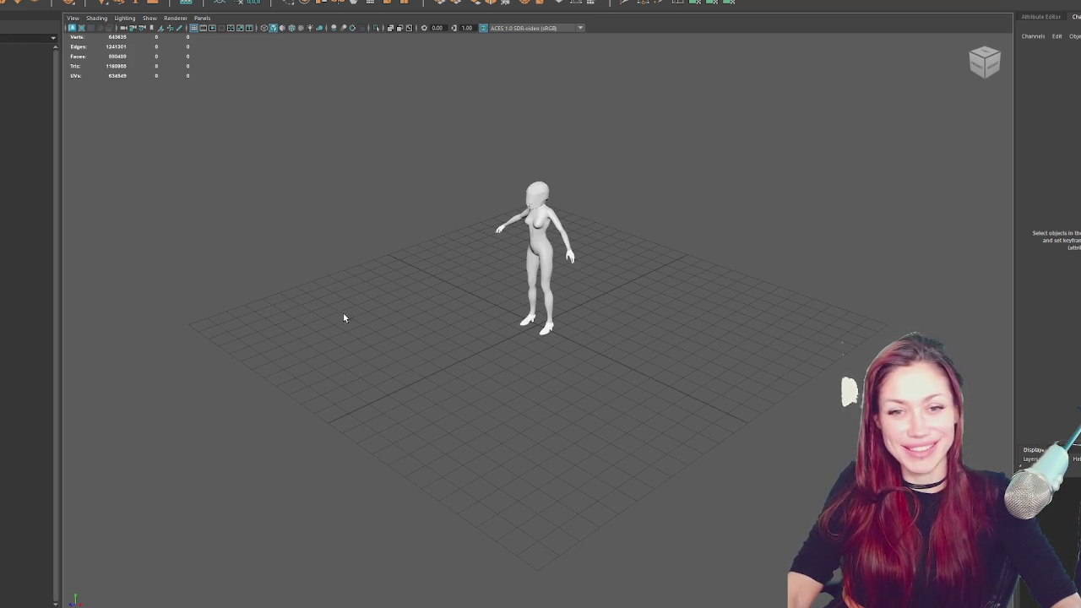
Frame the character model, then leave the unsaved scene with Don't Save
{"action": "left_click", "coordinate": [572, 260]}
{"action": "key", "text": "f"}
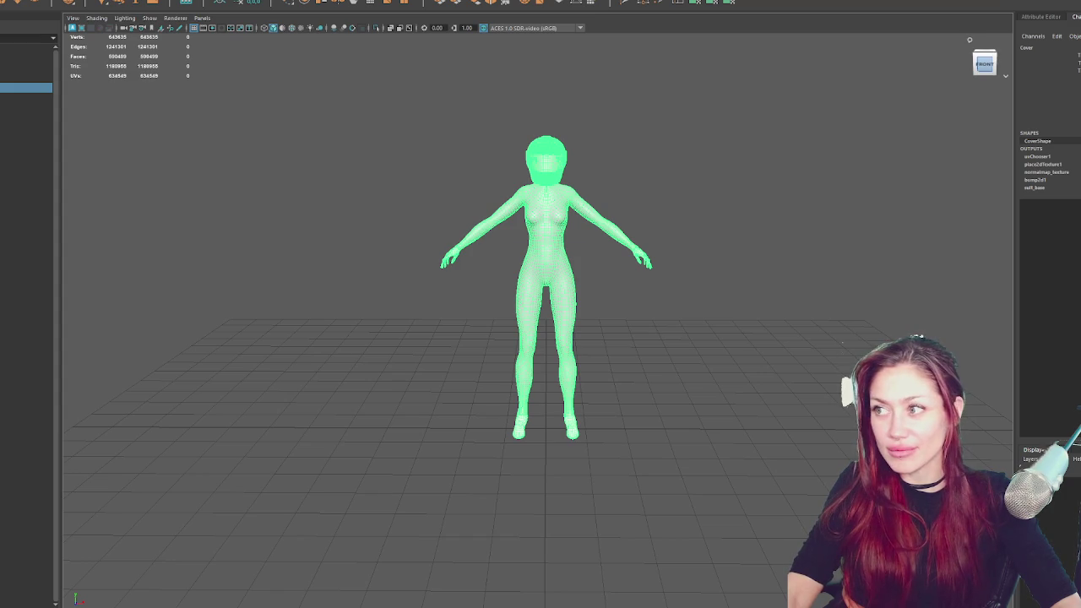
{"action": "key", "text": "ctrl+n"}
{"action": "left_click", "coordinate": [529, 289]}
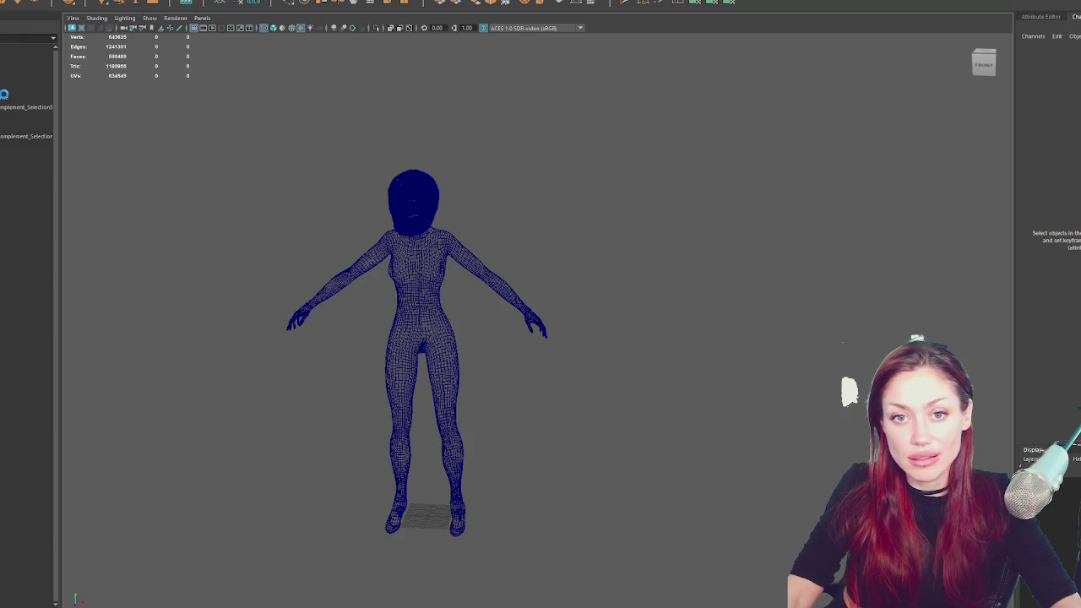
Select the left shoulder joint chain and mirror the left arm joints to the right side
{"action": "left_click", "coordinate": [4, 97]}
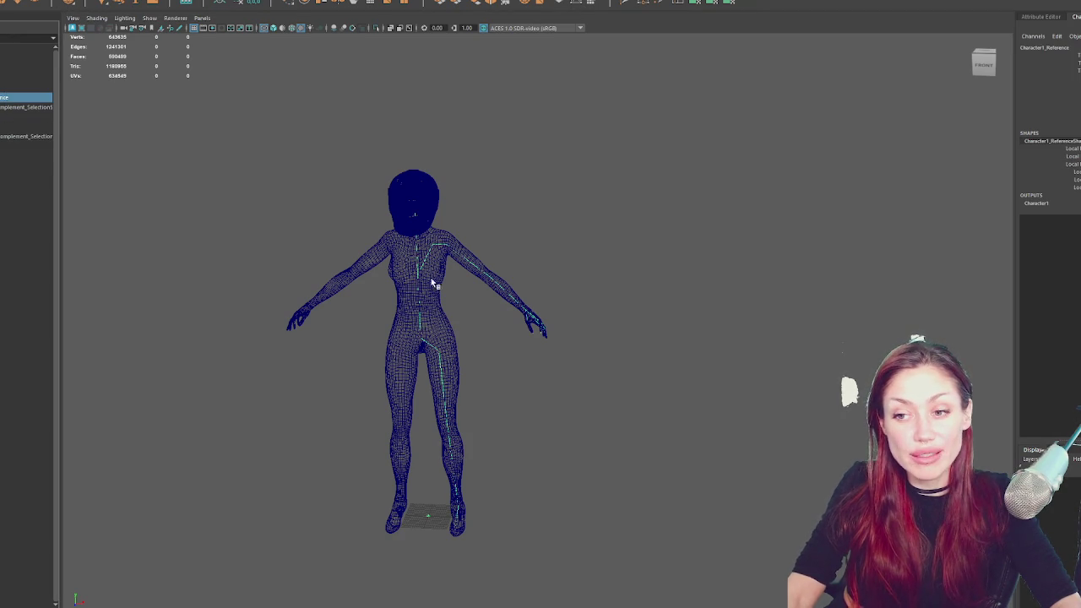
{"action": "left_click", "coordinate": [26, 107]}
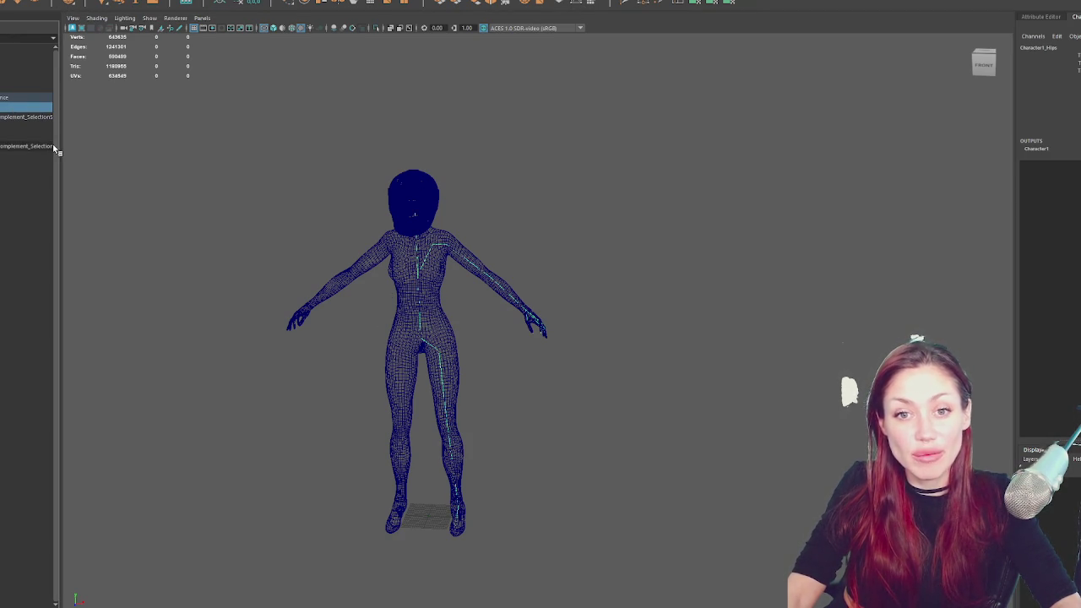
{"action": "key", "text": "f"}
{"action": "mouse_move", "coordinate": [444, 284]}
{"action": "left_mouse_down"}
{"action": "mouse_move", "coordinate": [586, 229]}
{"action": "mouse_move", "coordinate": [558, 209]}
{"action": "left_mouse_up"}
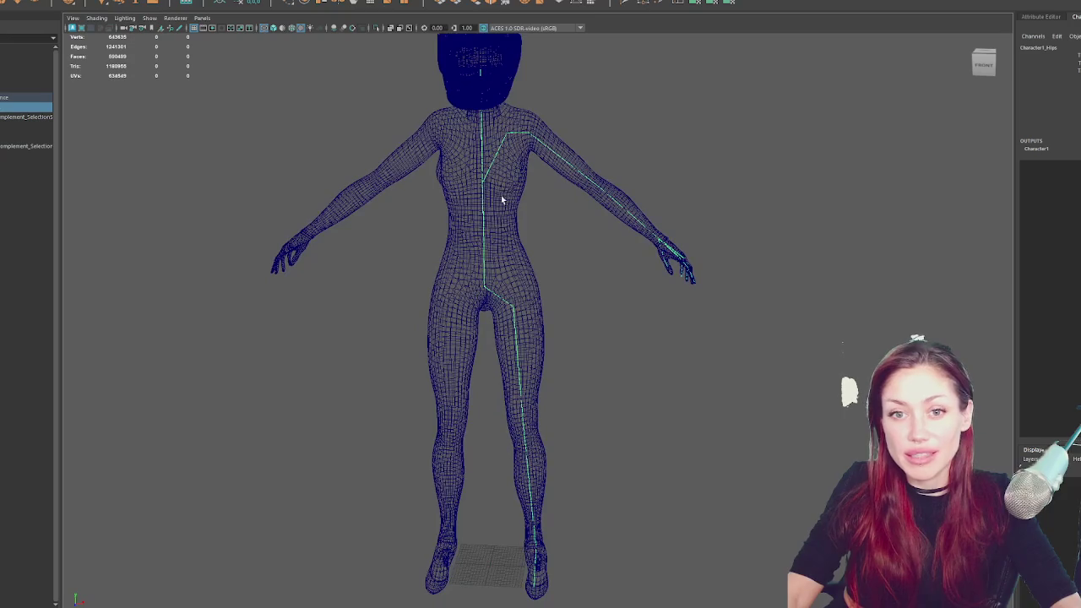
{"action": "left_click", "coordinate": [515, 135]}
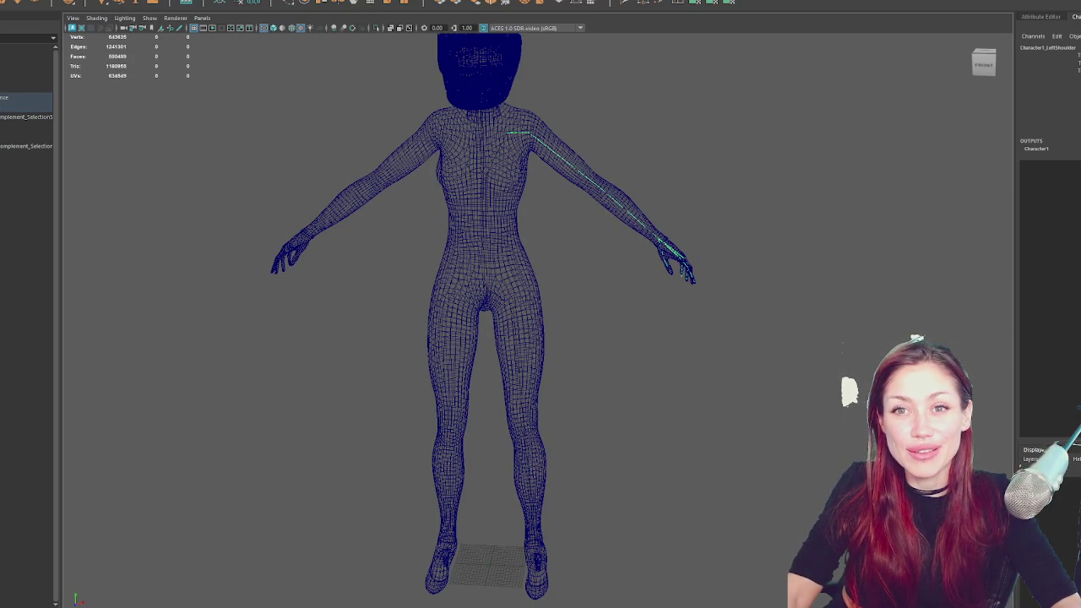
{"action": "left_click", "coordinate": [109, 1]}
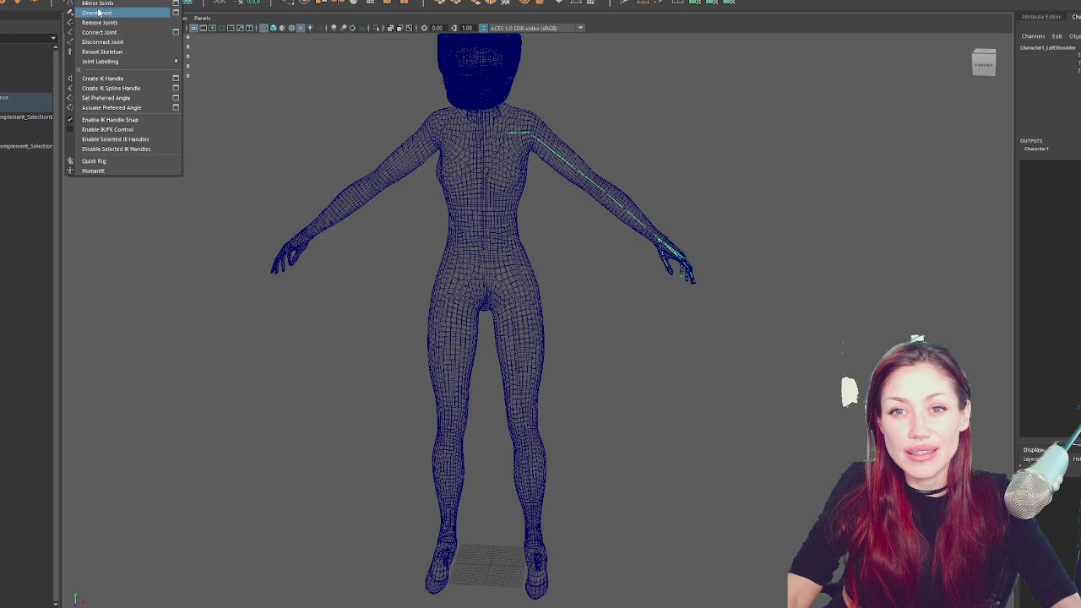
{"action": "left_click", "coordinate": [100, 4]}
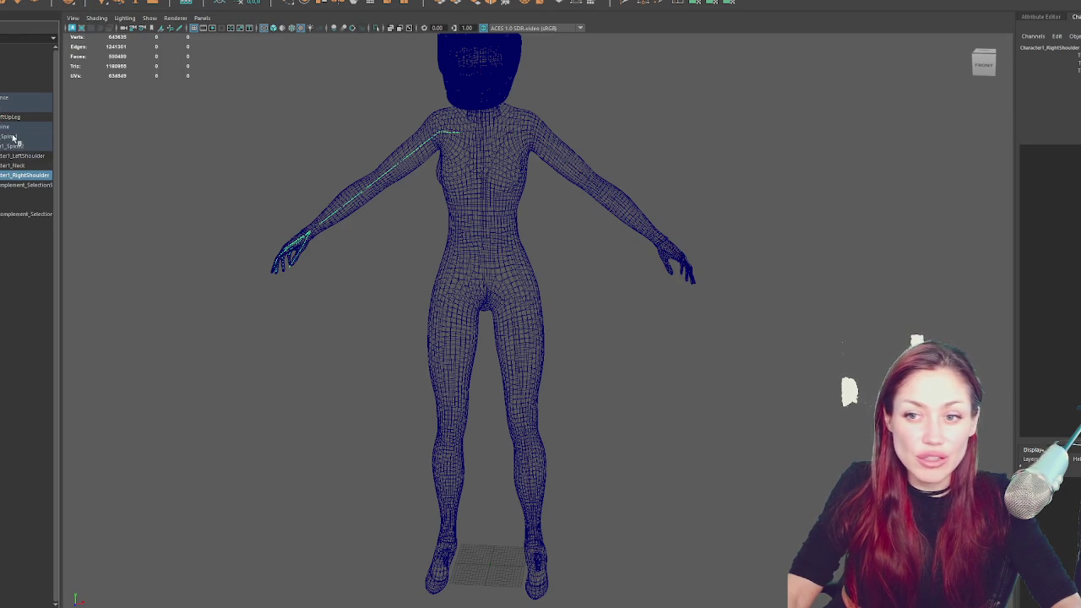
Select the left upper leg joint and mirror the leg joints to the right side
{"action": "left_click", "coordinate": [516, 337]}
{"action": "left_click", "coordinate": [516, 337]}
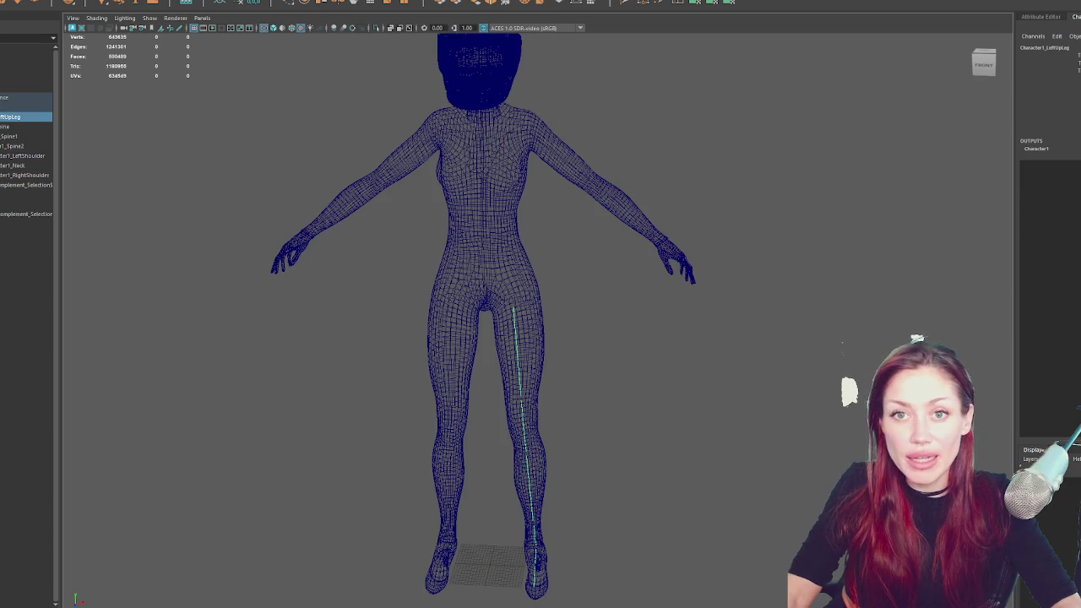
{"action": "left_click", "coordinate": [139, 2]}
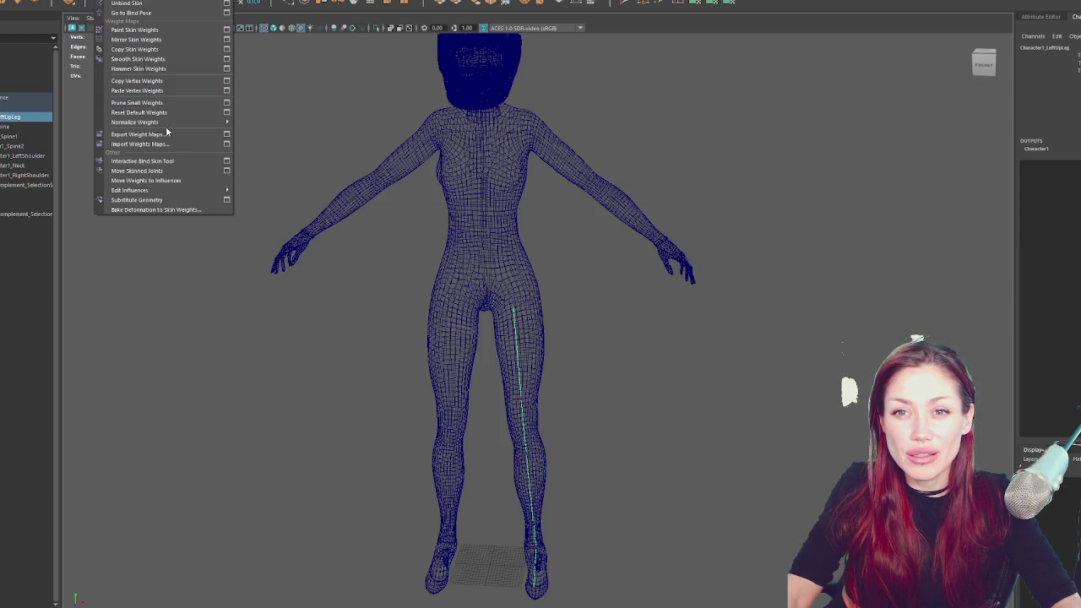
{"action": "mouse_move", "coordinate": [84, 1]}
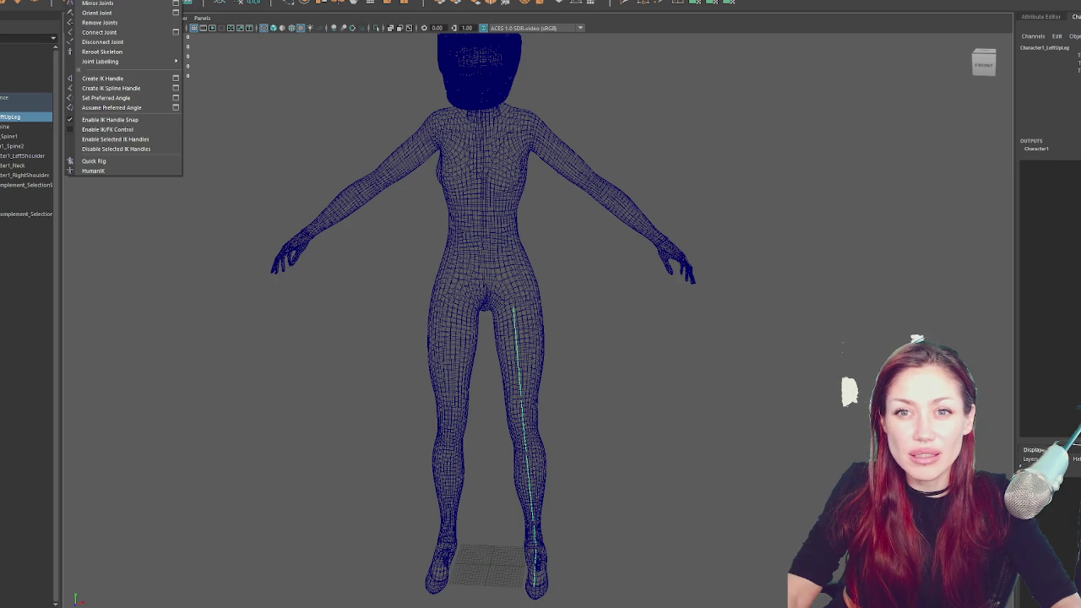
{"action": "key", "text": "Right"}
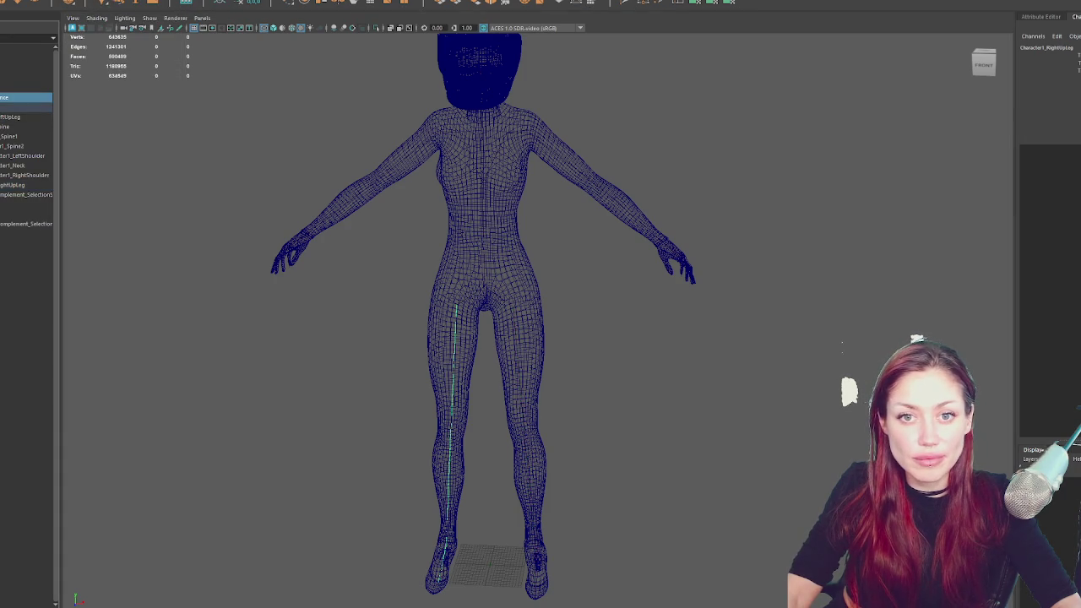
Check the Skin menu, then select the Character1_Reference skeleton root
{"action": "left_click", "coordinate": [489, 564]}
{"action": "left_click", "coordinate": [110, 0]}
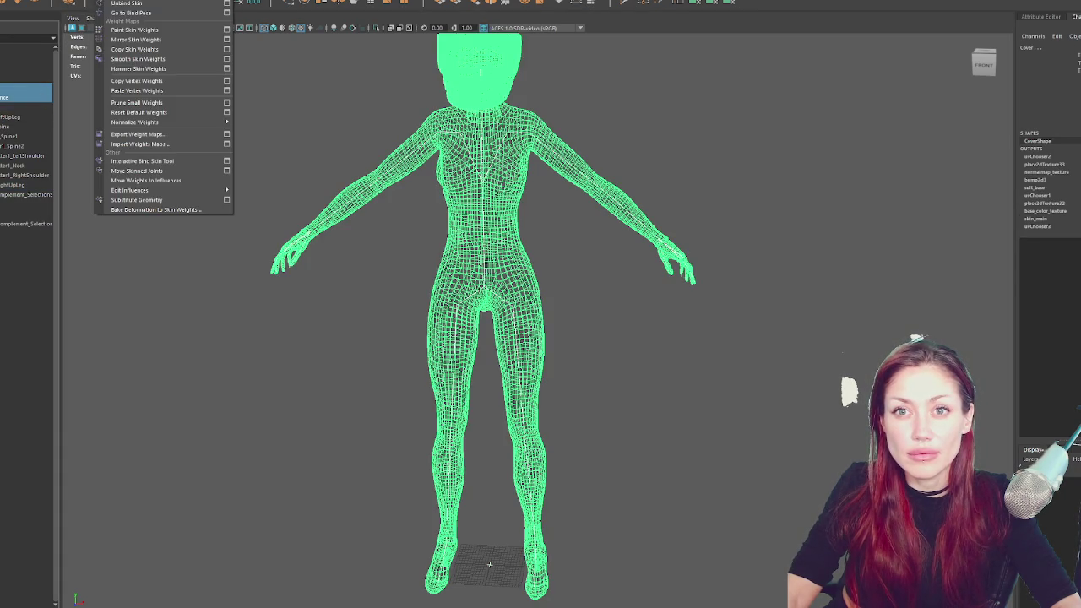
{"action": "key", "text": "Escape"}
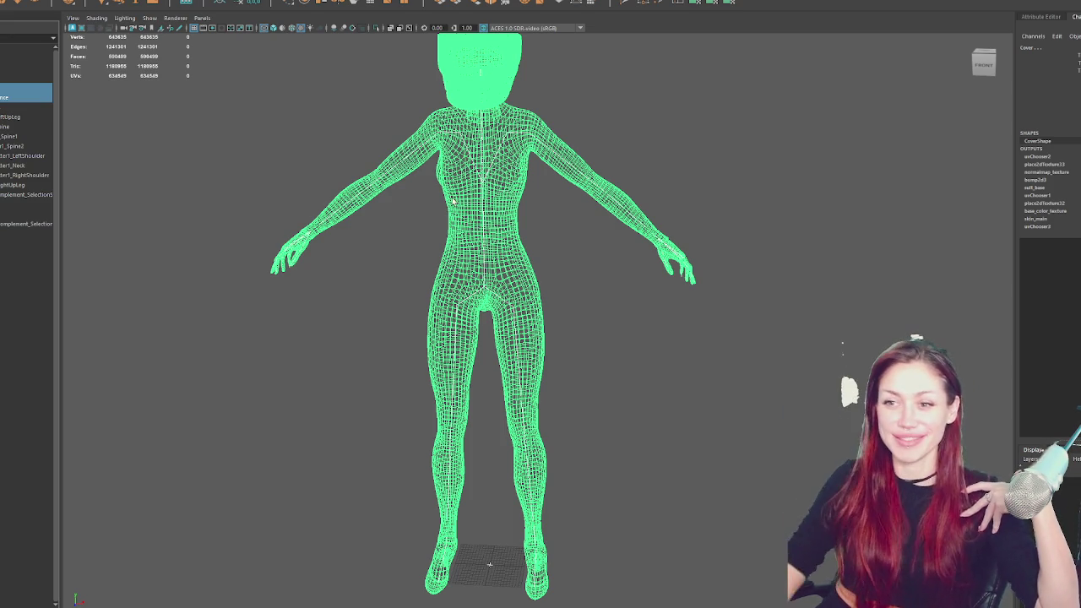
{"action": "left_click", "coordinate": [707, 366]}
{"action": "left_click", "coordinate": [4, 99]}
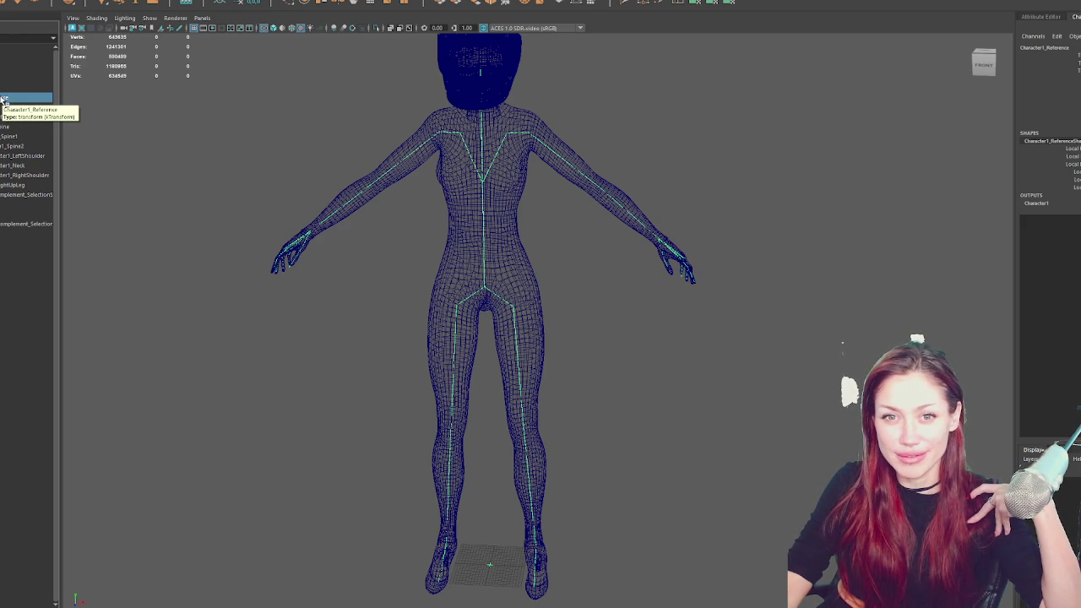
Bind the body mesh to Character1_Hips, then rotate the left arm down and back to T-pose
{"action": "left_click", "coordinate": [25, 88]}
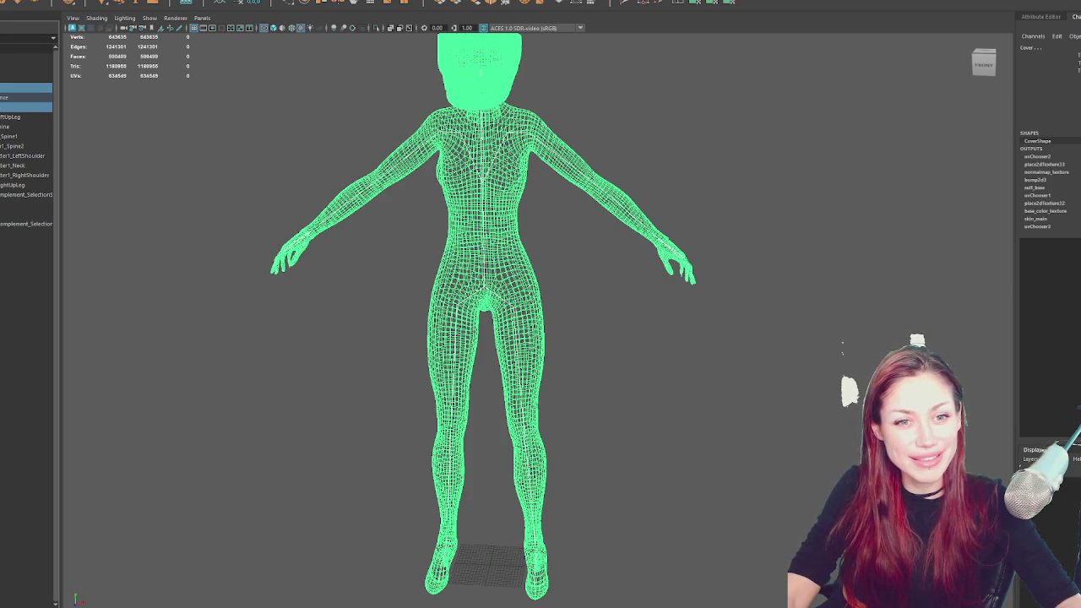
{"action": "left_click", "coordinate": [26, 107]}
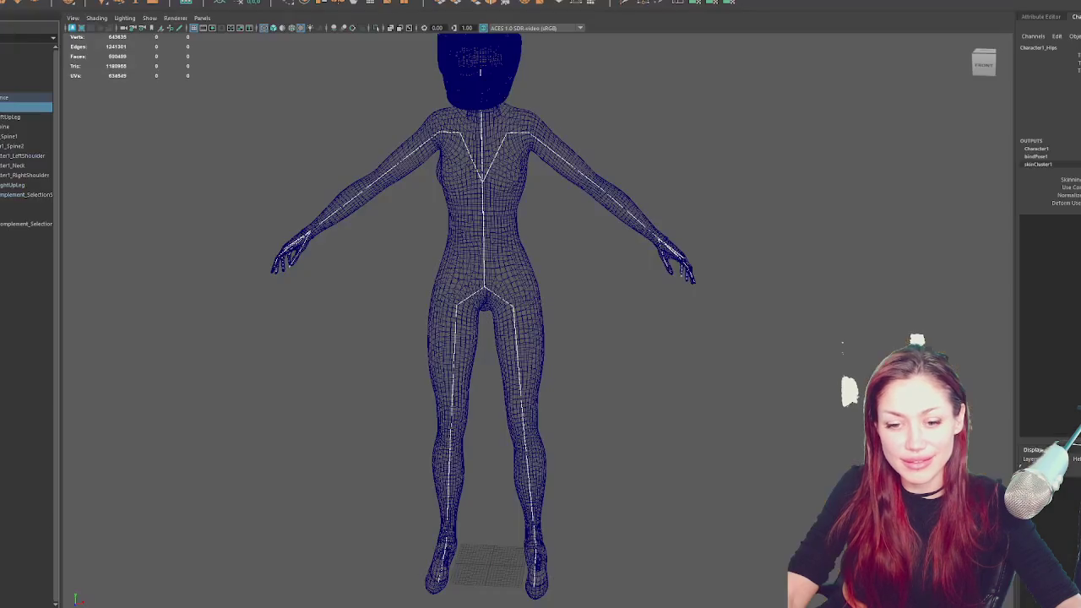
{"action": "left_click", "coordinate": [573, 167]}
{"action": "key", "text": "e"}
{"action": "mouse_move", "coordinate": [591, 183]}
{"action": "left_mouse_down"}
{"action": "mouse_move", "coordinate": [640, 138]}
{"action": "mouse_move", "coordinate": [561, 250]}
{"action": "mouse_move", "coordinate": [673, 137]}
{"action": "left_mouse_up"}
{"action": "left_click", "coordinate": [528, 198]}
{"action": "right_click", "coordinate": [651, 135]}
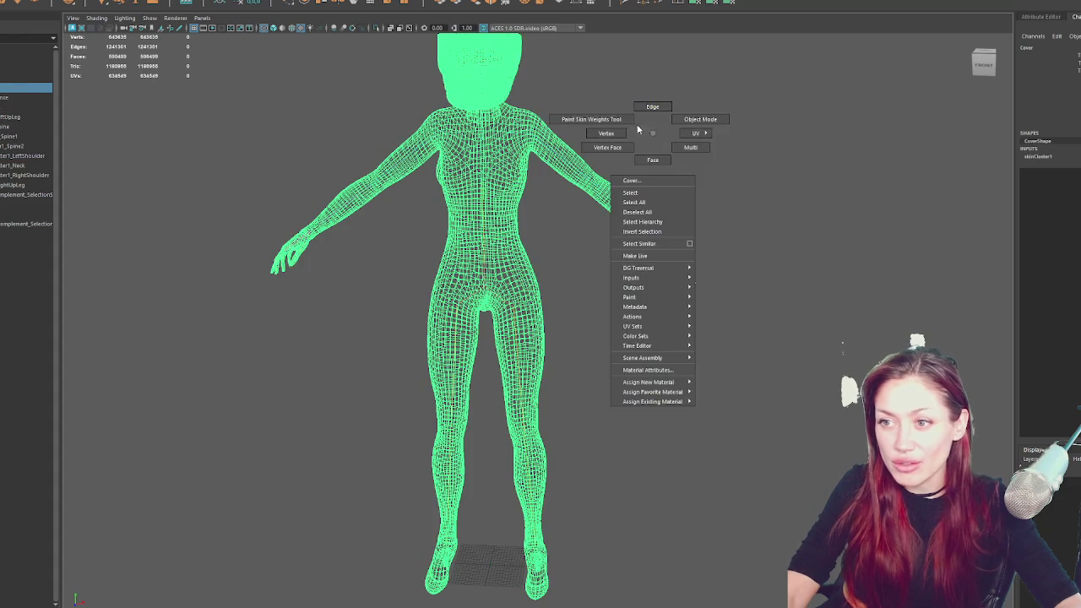
Start the Paint Skin Weights tool in shaded view with Character1_Spine2 as the influence
{"action": "left_click", "coordinate": [591, 119]}
{"action": "scroll", "coordinate": [591, 92], "scroll_direction": "up", "scroll_amount": 5}
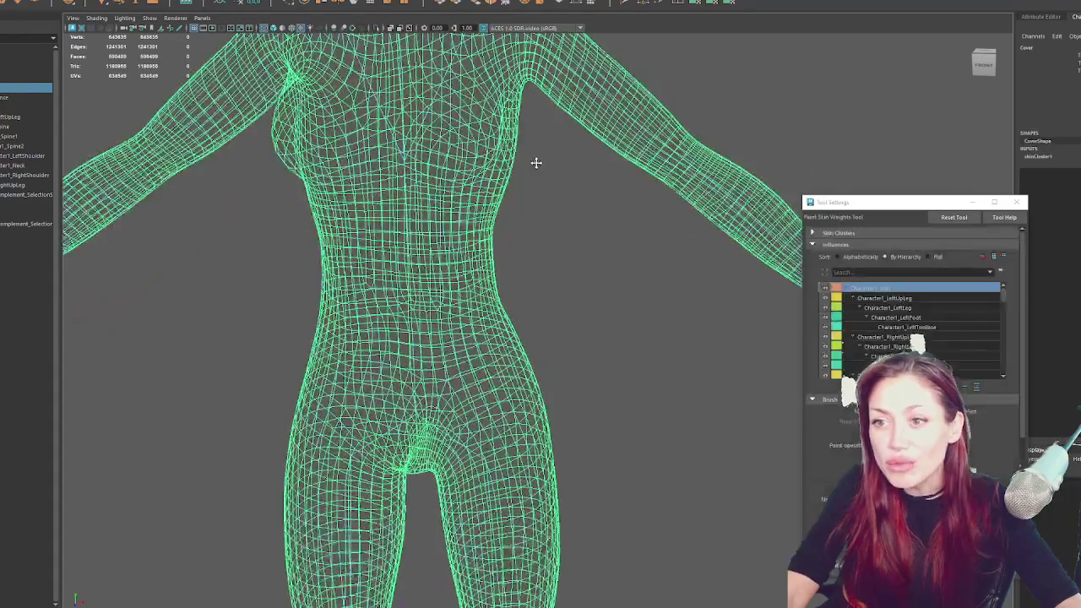
{"action": "key", "text": "5"}
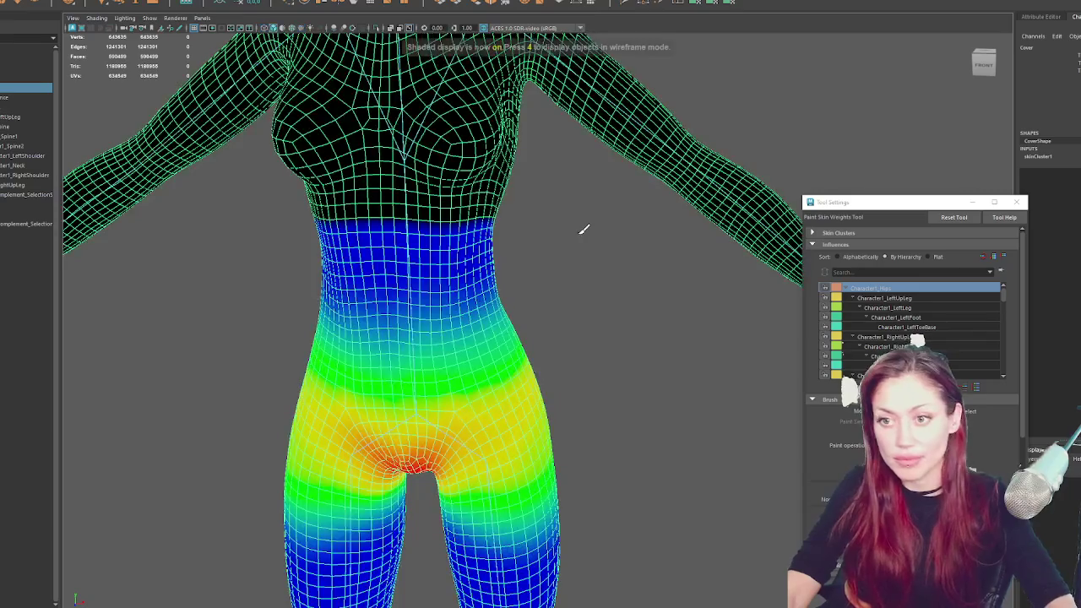
{"action": "scroll", "coordinate": [929, 329], "scroll_direction": "down", "scroll_amount": 2}
{"action": "left_click", "coordinate": [933, 326]}
{"action": "left_click", "coordinate": [935, 336]}
{"action": "left_click", "coordinate": [943, 338]}
{"action": "left_click", "coordinate": [944, 346]}
{"action": "left_click", "coordinate": [943, 338]}
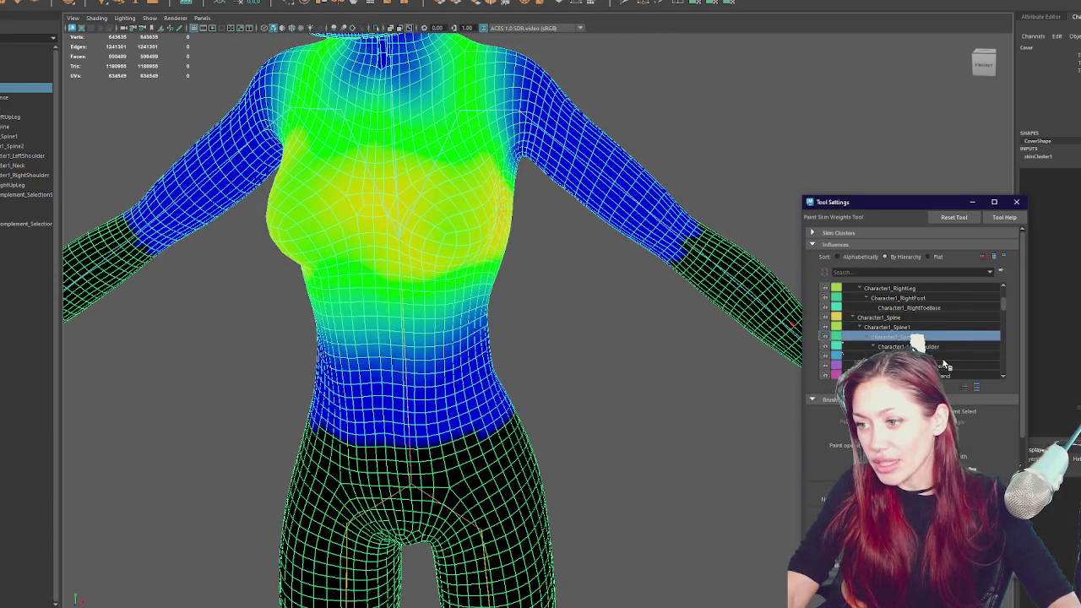
{"action": "scroll", "coordinate": [946, 349], "scroll_direction": "down", "scroll_amount": 1}
{"action": "left_click_drag", "start_coordinate": [591, 254], "coordinate": [479, 198]}
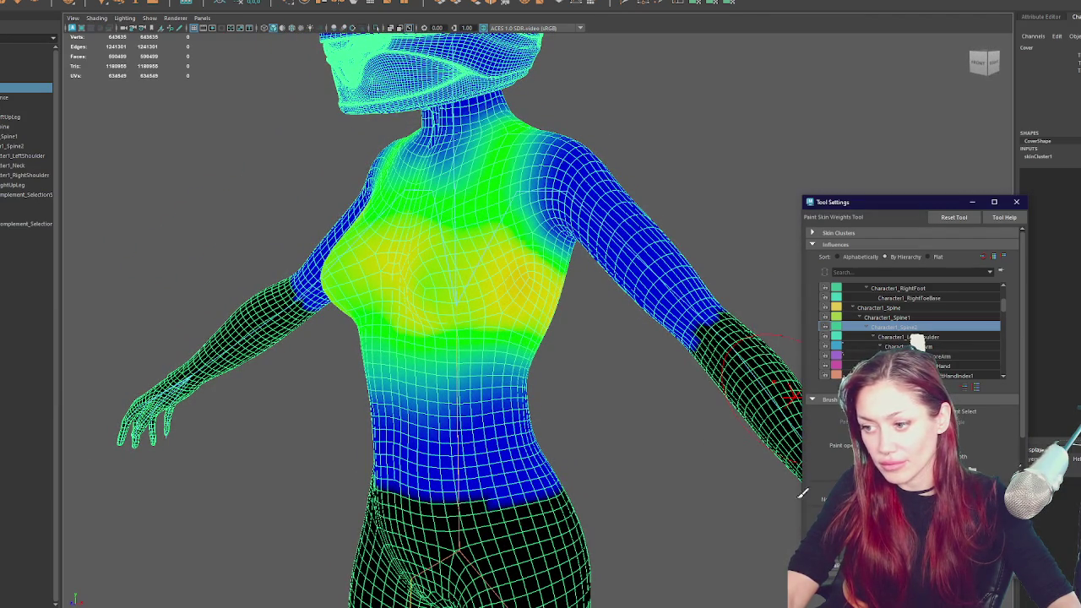
Paint full Spine2 weight over the upper chest, shoulder, both shoulder blades and mid-back
{"action": "mouse_move", "coordinate": [528, 267]}
{"action": "left_mouse_down"}
{"action": "mouse_move", "coordinate": [485, 245]}
{"action": "mouse_move", "coordinate": [544, 266]}
{"action": "mouse_move", "coordinate": [544, 279]}
{"action": "left_mouse_up"}
{"action": "left_click_drag", "start_coordinate": [496, 178], "coordinate": [518, 109]}
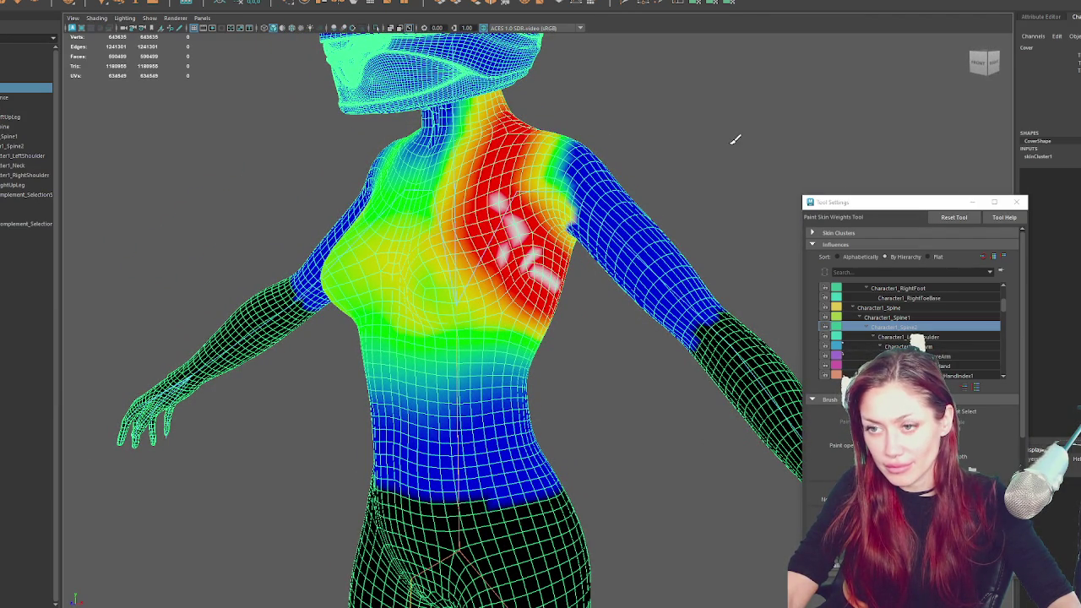
{"action": "left_click_drag", "start_coordinate": [731, 140], "coordinate": [539, 146]}
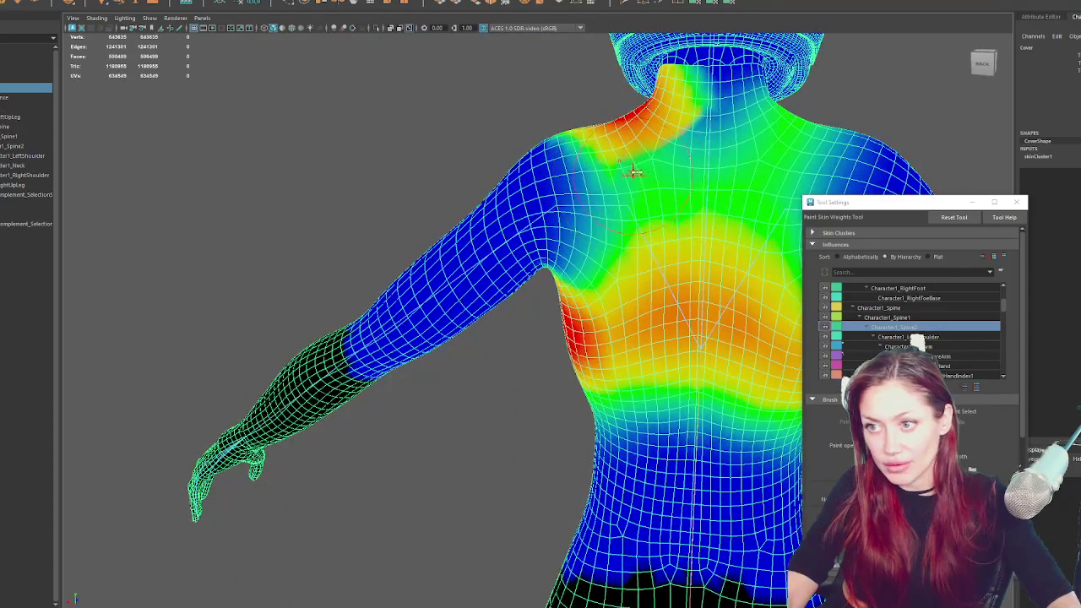
{"action": "mouse_move", "coordinate": [615, 323]}
{"action": "left_mouse_down"}
{"action": "mouse_move", "coordinate": [680, 283]}
{"action": "mouse_move", "coordinate": [625, 169]}
{"action": "mouse_move", "coordinate": [594, 149]}
{"action": "mouse_move", "coordinate": [600, 335]}
{"action": "left_mouse_up"}
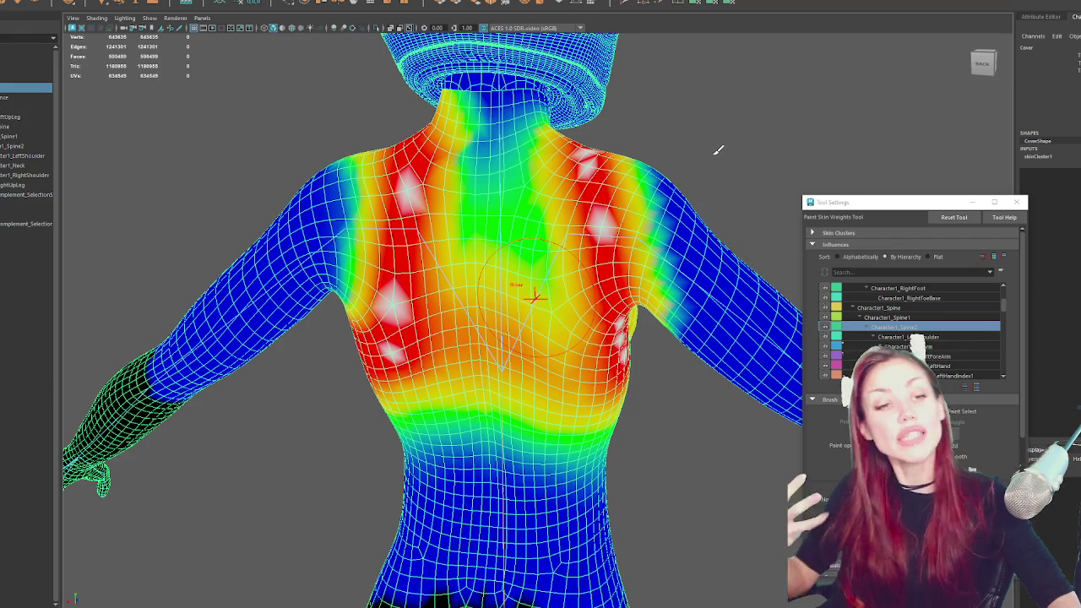
{"action": "left_click_drag", "start_coordinate": [718, 150], "coordinate": [713, 152]}
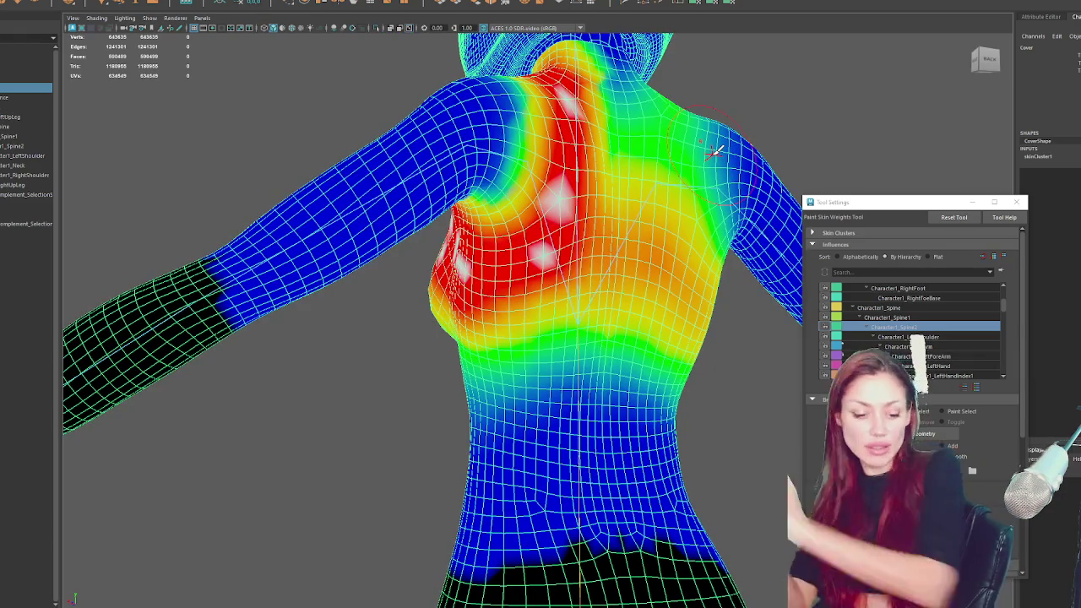
{"action": "mouse_move", "coordinate": [687, 39]}
{"action": "left_mouse_down"}
{"action": "mouse_move", "coordinate": [683, 174]}
{"action": "mouse_move", "coordinate": [693, 157]}
{"action": "left_mouse_up"}
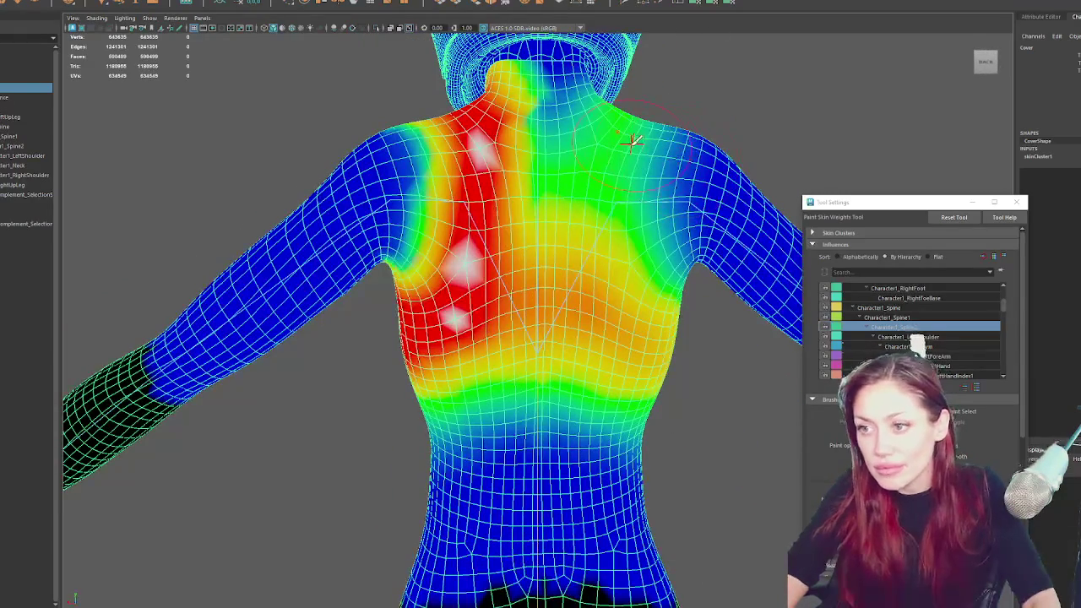
{"action": "mouse_move", "coordinate": [639, 230]}
{"action": "left_mouse_down"}
{"action": "mouse_move", "coordinate": [683, 321]}
{"action": "mouse_move", "coordinate": [598, 233]}
{"action": "left_mouse_up"}
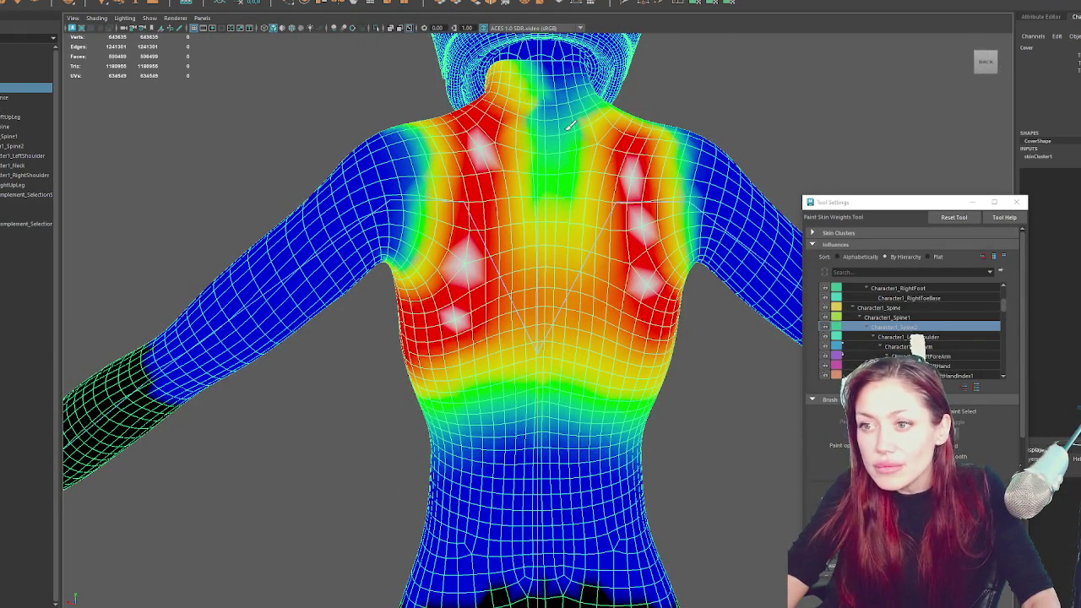
{"action": "mouse_move", "coordinate": [582, 300]}
{"action": "left_mouse_down"}
{"action": "mouse_move", "coordinate": [582, 310]}
{"action": "mouse_move", "coordinate": [616, 272]}
{"action": "left_mouse_up"}
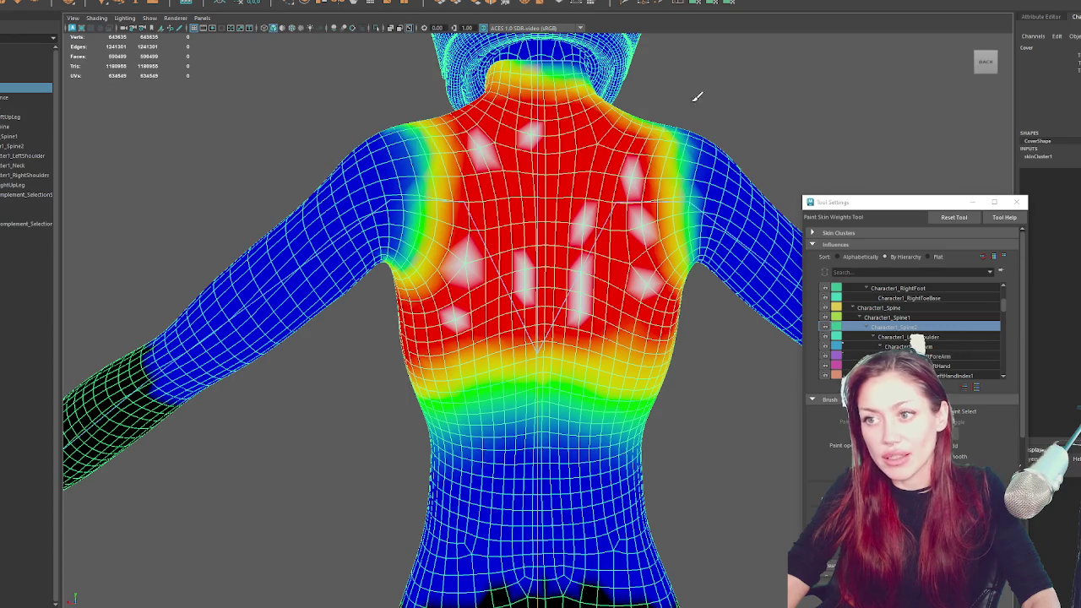
Paint the shoulder beside the neck to full weight and review the chest and back
{"action": "left_click_drag", "start_coordinate": [695, 101], "coordinate": [405, 297]}
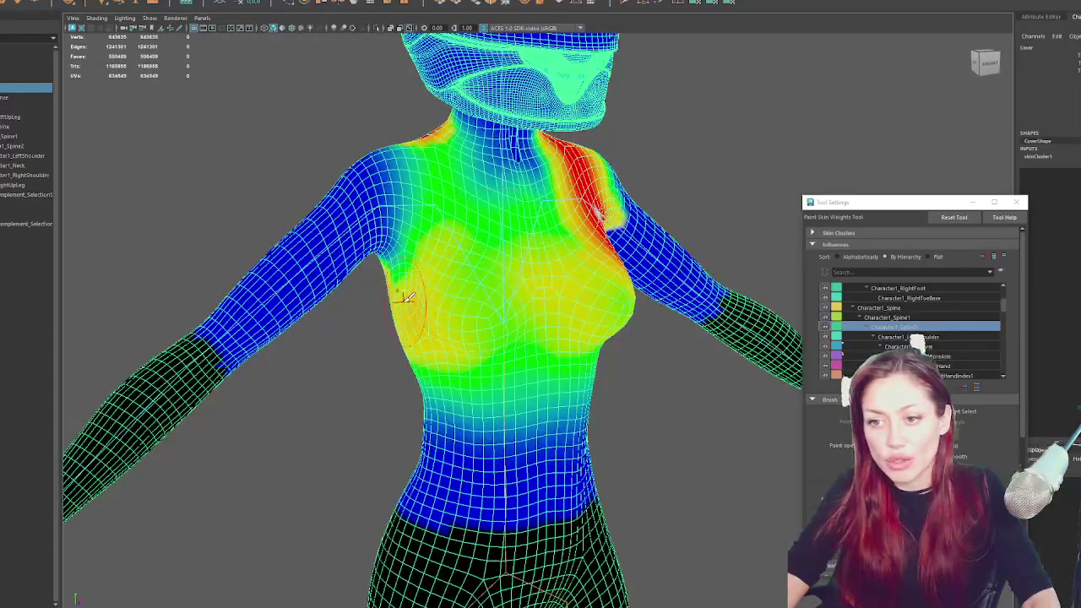
{"action": "mouse_move", "coordinate": [439, 214]}
{"action": "left_mouse_down"}
{"action": "mouse_move", "coordinate": [427, 123]}
{"action": "mouse_move", "coordinate": [422, 169]}
{"action": "left_mouse_up"}
{"action": "left_click_drag", "start_coordinate": [596, 282], "coordinate": [692, 318]}
{"action": "mouse_move", "coordinate": [558, 319]}
{"action": "left_mouse_down"}
{"action": "mouse_move", "coordinate": [743, 353]}
{"action": "mouse_move", "coordinate": [589, 324]}
{"action": "left_mouse_up"}
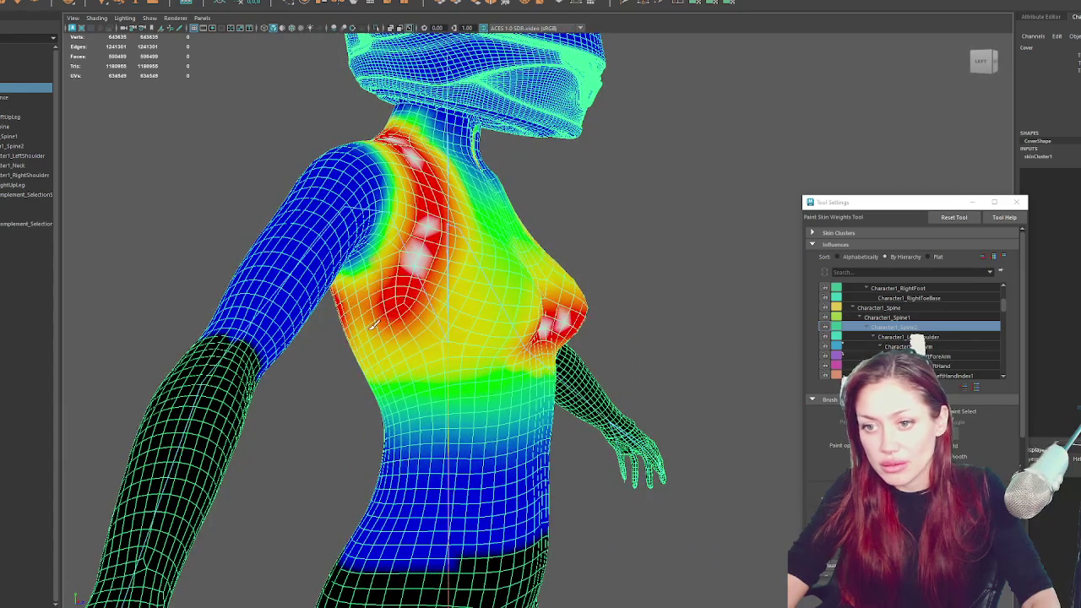
{"action": "mouse_move", "coordinate": [396, 313]}
{"action": "left_mouse_down"}
{"action": "mouse_move", "coordinate": [506, 270]}
{"action": "mouse_move", "coordinate": [484, 255]}
{"action": "mouse_move", "coordinate": [464, 287]}
{"action": "mouse_move", "coordinate": [507, 169]}
{"action": "mouse_move", "coordinate": [582, 194]}
{"action": "mouse_move", "coordinate": [600, 278]}
{"action": "mouse_move", "coordinate": [541, 254]}
{"action": "mouse_move", "coordinate": [511, 287]}
{"action": "mouse_move", "coordinate": [629, 283]}
{"action": "mouse_move", "coordinate": [505, 147]}
{"action": "left_mouse_up"}
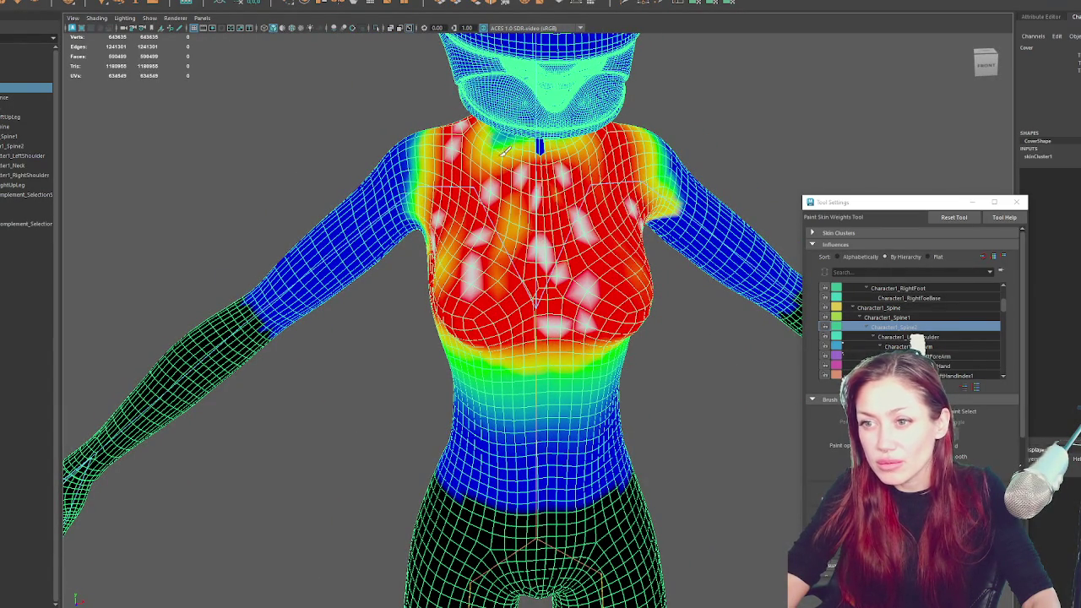
{"action": "left_click_drag", "start_coordinate": [600, 169], "coordinate": [440, 240]}
{"action": "scroll", "coordinate": [439, 241], "scroll_direction": "down", "scroll_amount": 6}
Exit weight painting, select Character1_Reference and export the selection as FemalePlayer.fbx
{"action": "key", "text": "w"}
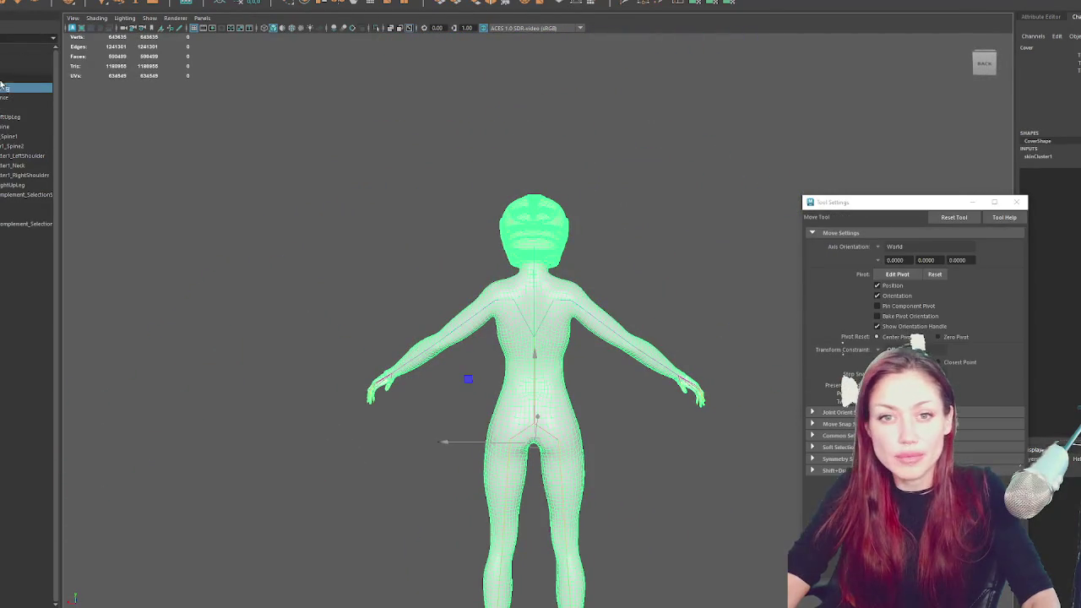
{"action": "left_click", "coordinate": [26, 88]}
{"action": "left_click", "coordinate": [2, 2]}
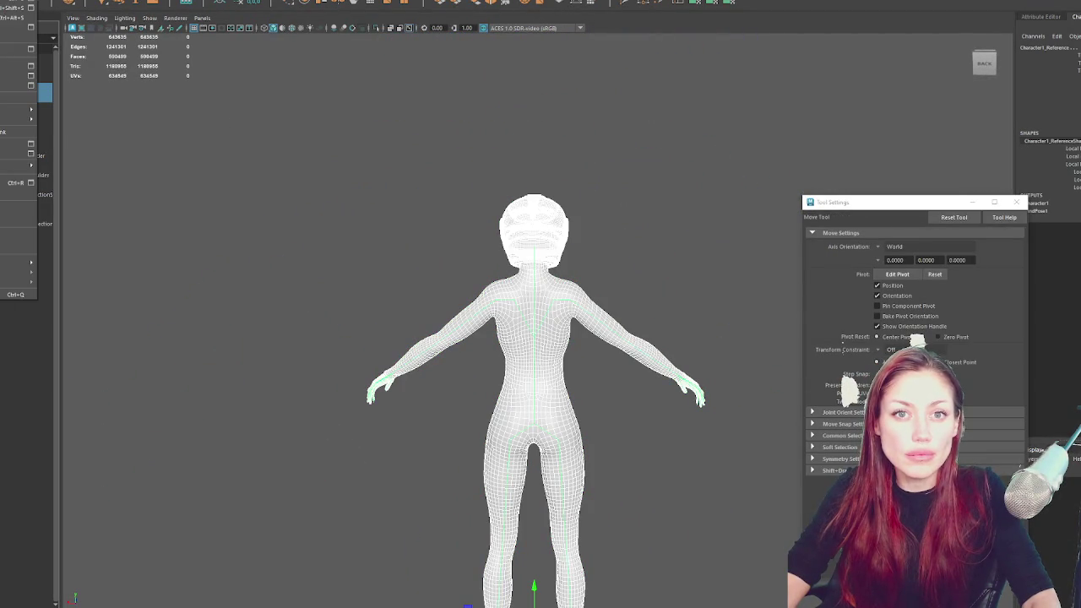
{"action": "left_click", "coordinate": [63, 123]}
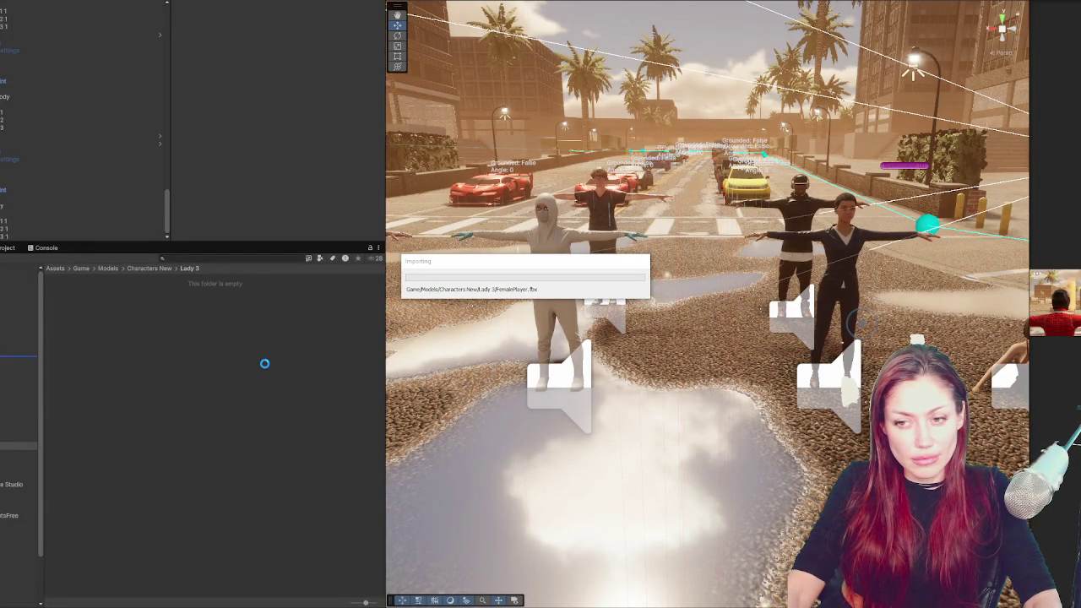
Place FemalePlayer in the street scene, frame it, and apply an edited Scale Factor
{"action": "left_click_drag", "start_coordinate": [71, 302], "coordinate": [908, 337]}
{"action": "key", "text": "f"}
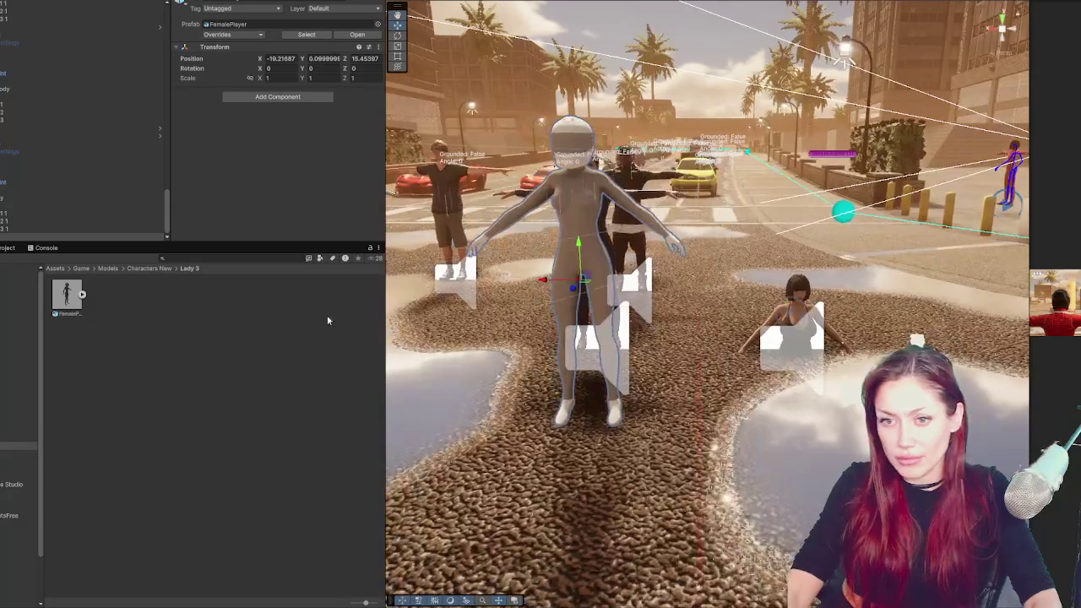
{"action": "left_click", "coordinate": [71, 298]}
{"action": "left_click", "coordinate": [277, 44]}
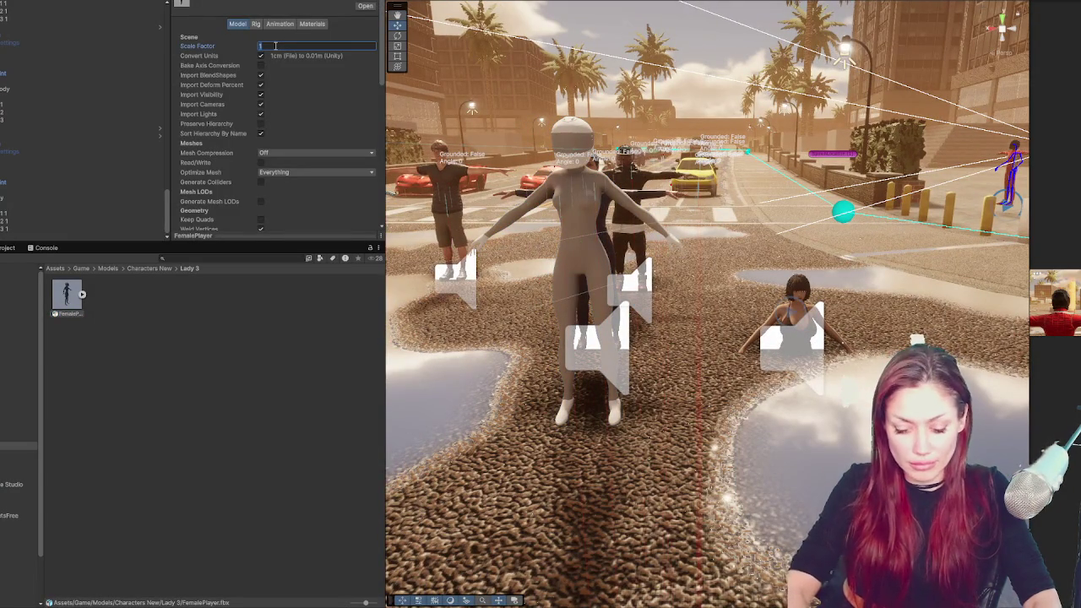
{"action": "scroll", "coordinate": [363, 140], "scroll_direction": "down", "scroll_amount": 5}
{"action": "left_click", "coordinate": [365, 194]}
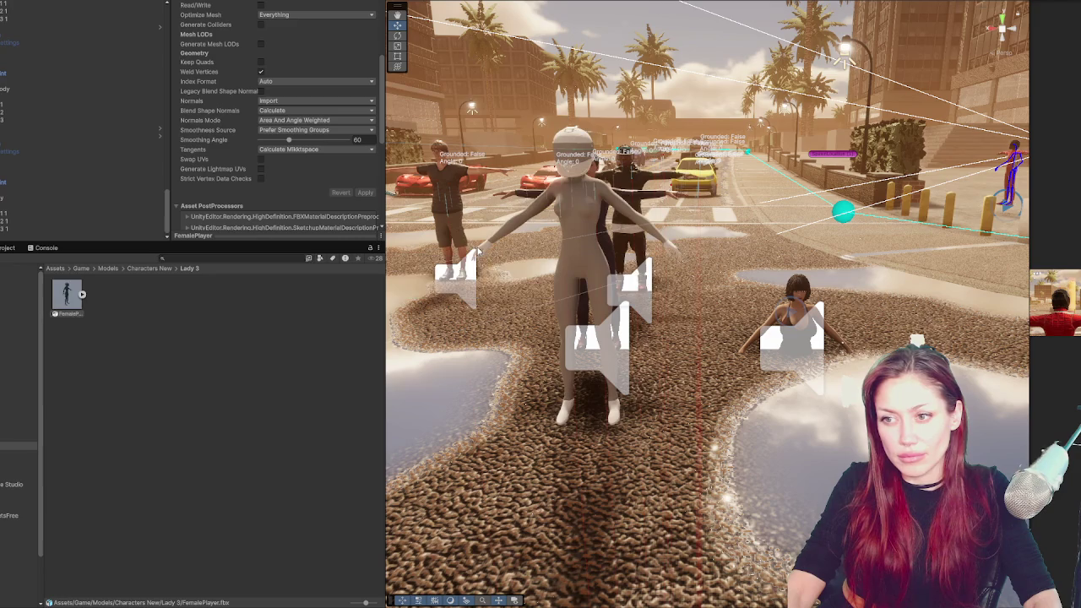
Reapply the import settings to reimport FemalePlayer.fbx, then select the character in the scene
{"action": "scroll", "coordinate": [300, 19], "scroll_direction": "up", "scroll_amount": 3}
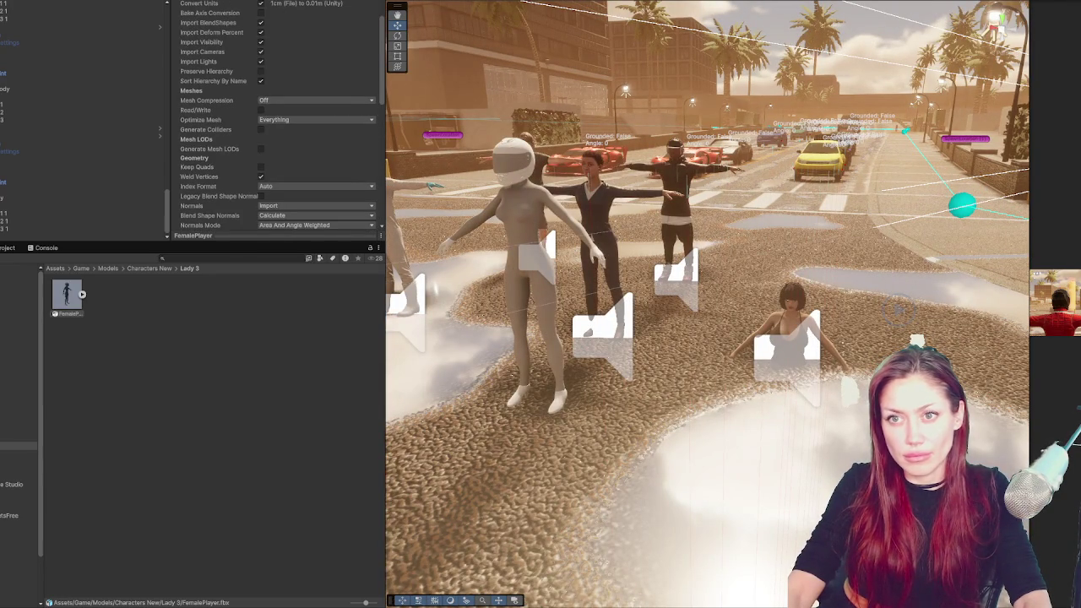
{"action": "scroll", "coordinate": [361, 173], "scroll_direction": "down", "scroll_amount": 3}
{"action": "left_click", "coordinate": [365, 191]}
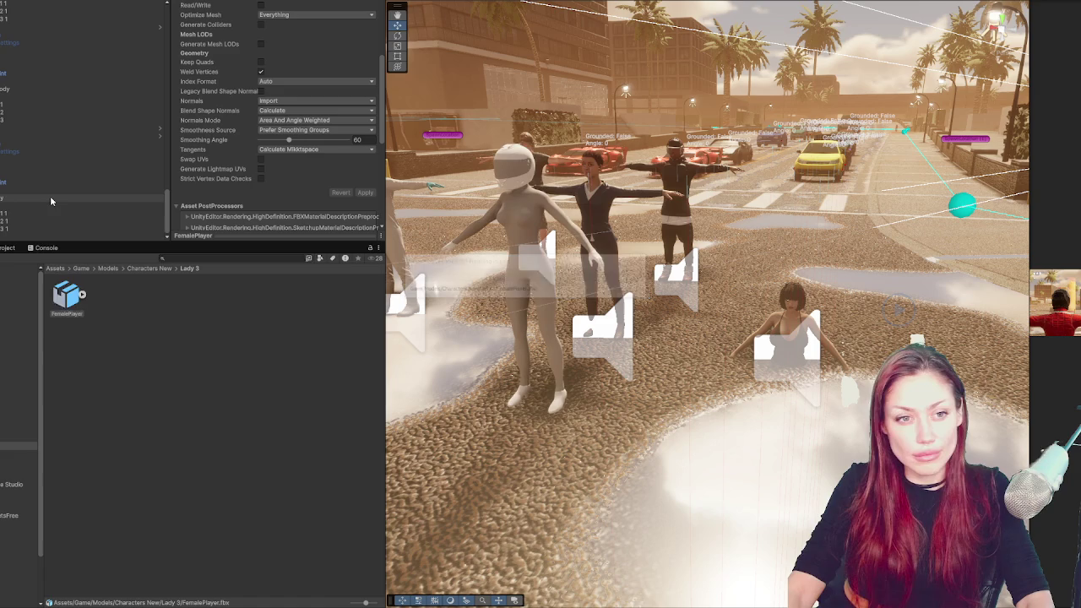
{"action": "scroll", "coordinate": [279, 126], "scroll_direction": "up", "scroll_amount": 3}
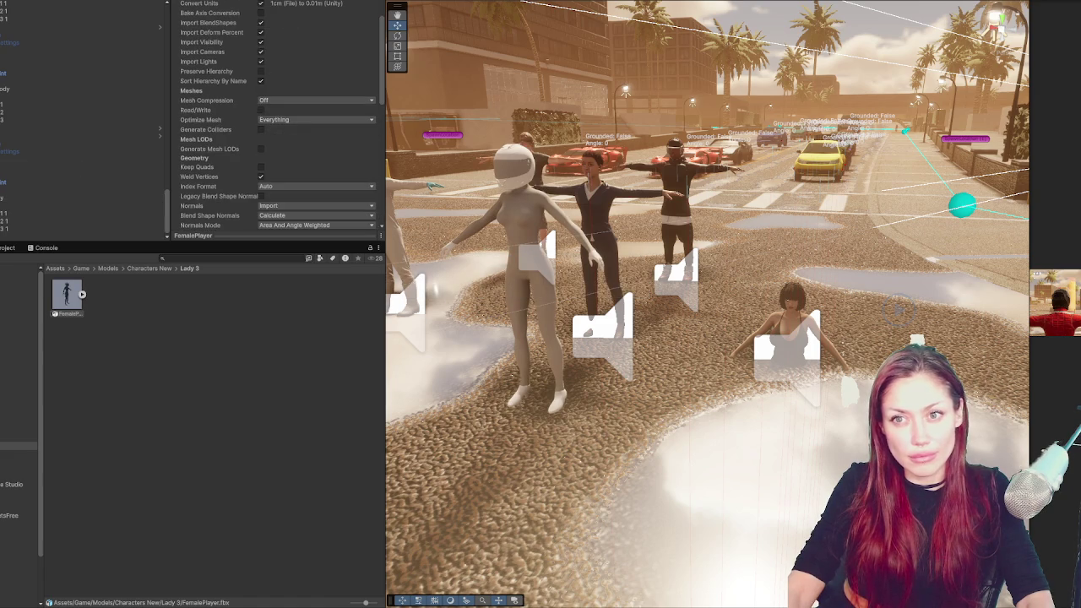
{"action": "scroll", "coordinate": [366, 150], "scroll_direction": "down", "scroll_amount": 4}
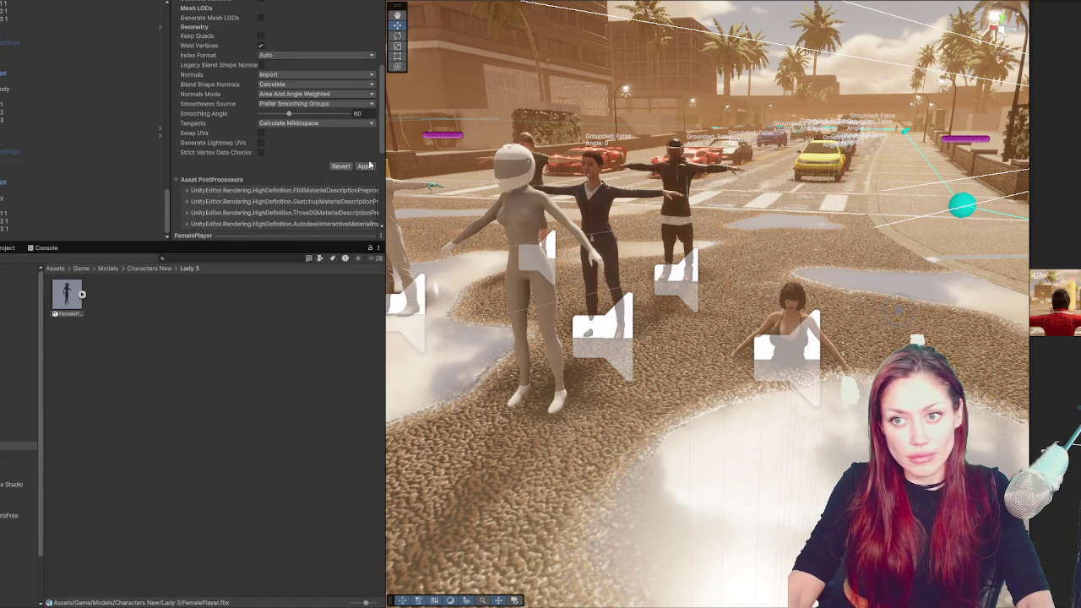
{"action": "left_click", "coordinate": [366, 167]}
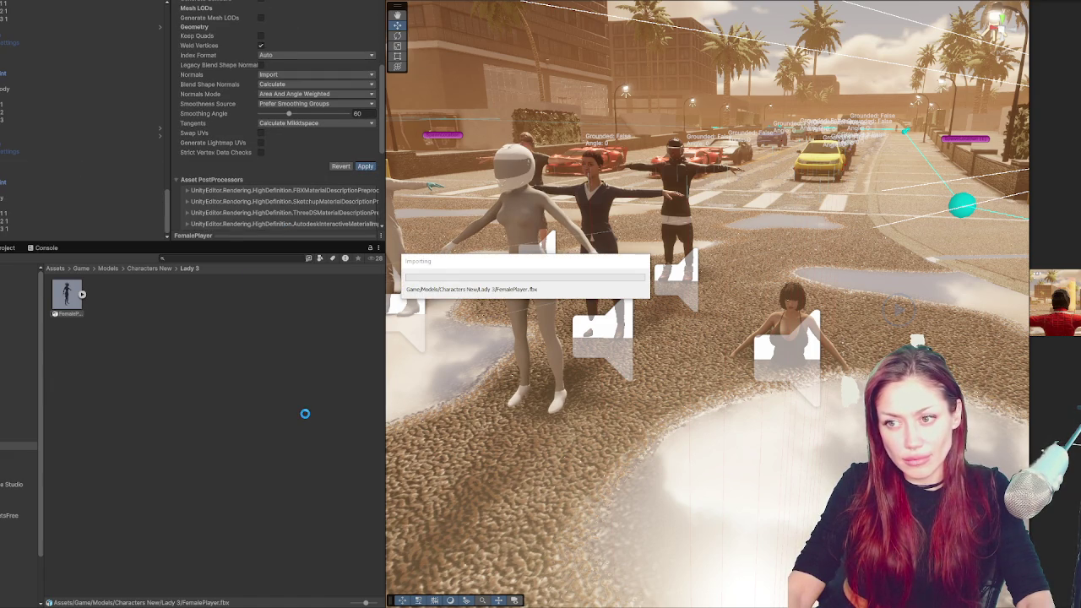
{"action": "mouse_move", "coordinate": [591, 337]}
{"action": "left_mouse_down"}
{"action": "mouse_move", "coordinate": [645, 359]}
{"action": "mouse_move", "coordinate": [621, 375]}
{"action": "left_mouse_up"}
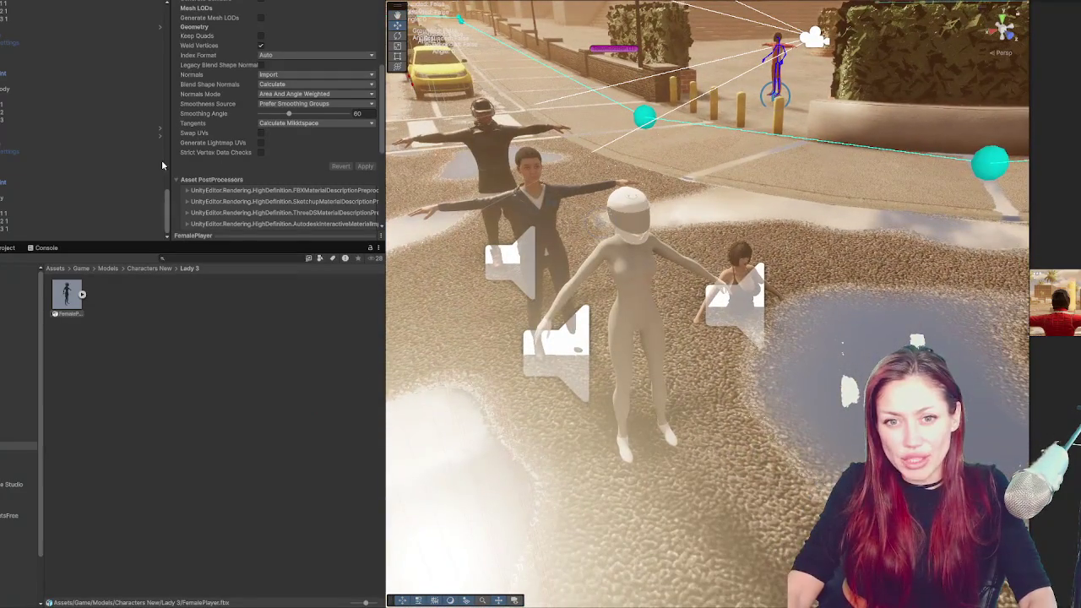
{"action": "left_click", "coordinate": [618, 264]}
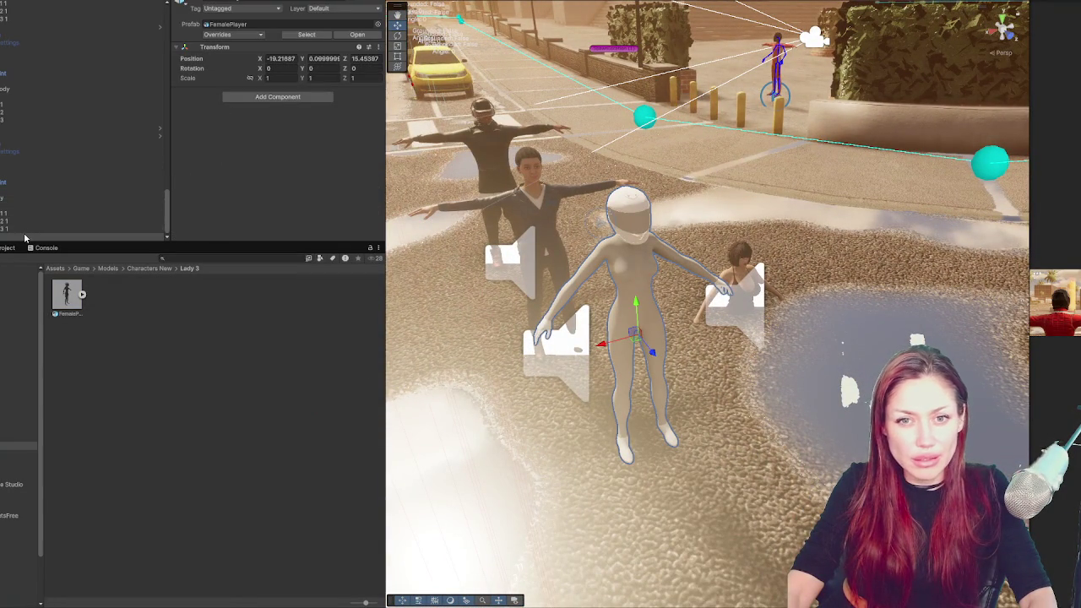
Select and frame the Player 2 character, sliding it along the pavement
{"action": "mouse_move", "coordinate": [24, 240]}
{"action": "left_mouse_down"}
{"action": "mouse_move", "coordinate": [37, 3]}
{"action": "mouse_move", "coordinate": [17, 25]}
{"action": "mouse_move", "coordinate": [17, 127]}
{"action": "mouse_move", "coordinate": [17, 65]}
{"action": "mouse_move", "coordinate": [16, 103]}
{"action": "left_mouse_up"}
{"action": "left_click", "coordinate": [34, 73]}
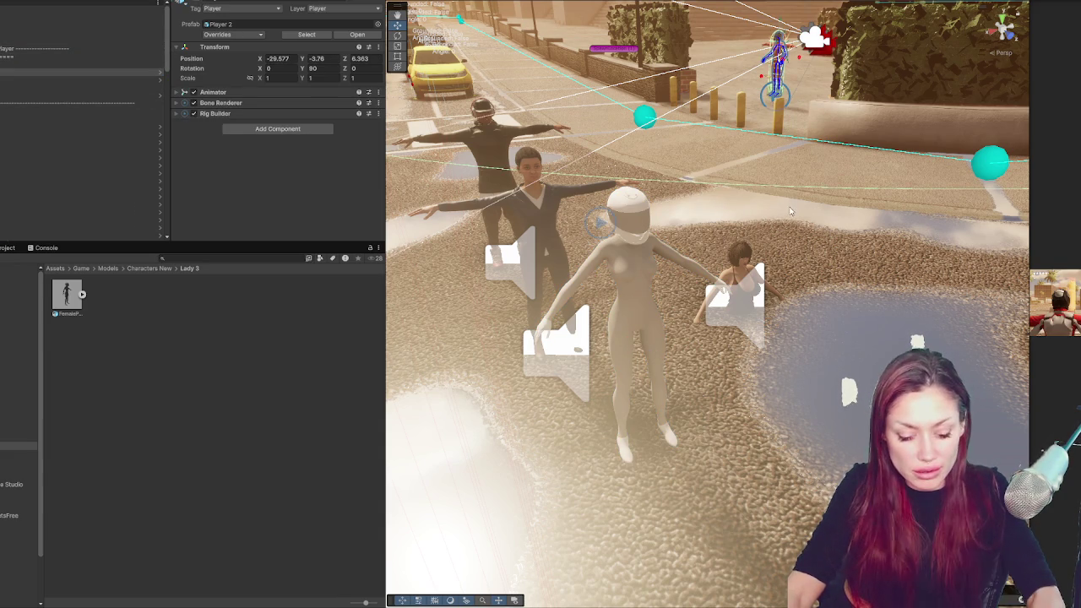
{"action": "key", "text": "f"}
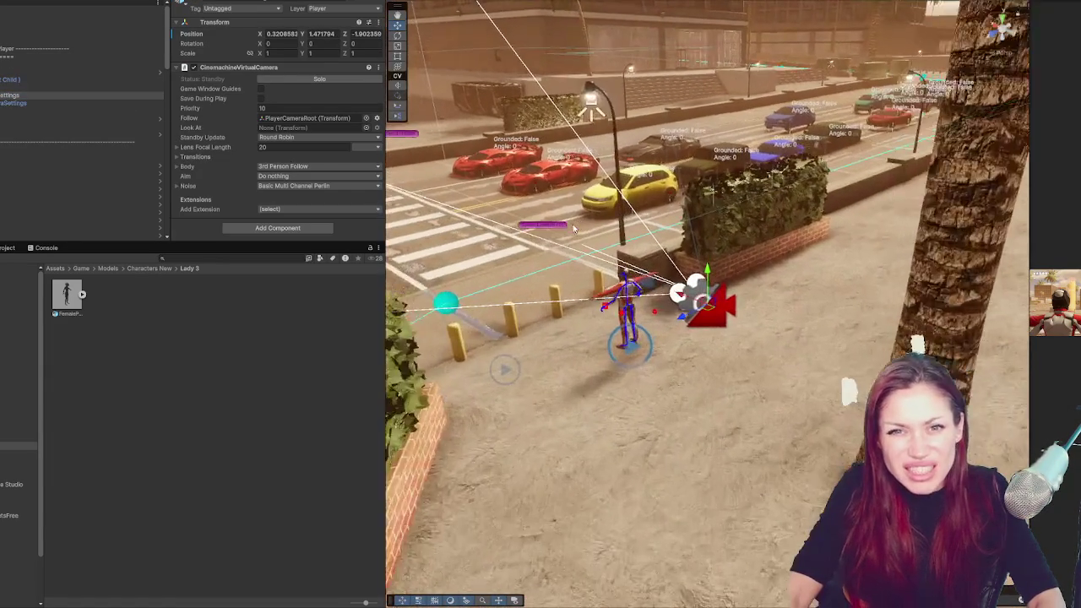
{"action": "left_click", "coordinate": [84, 72]}
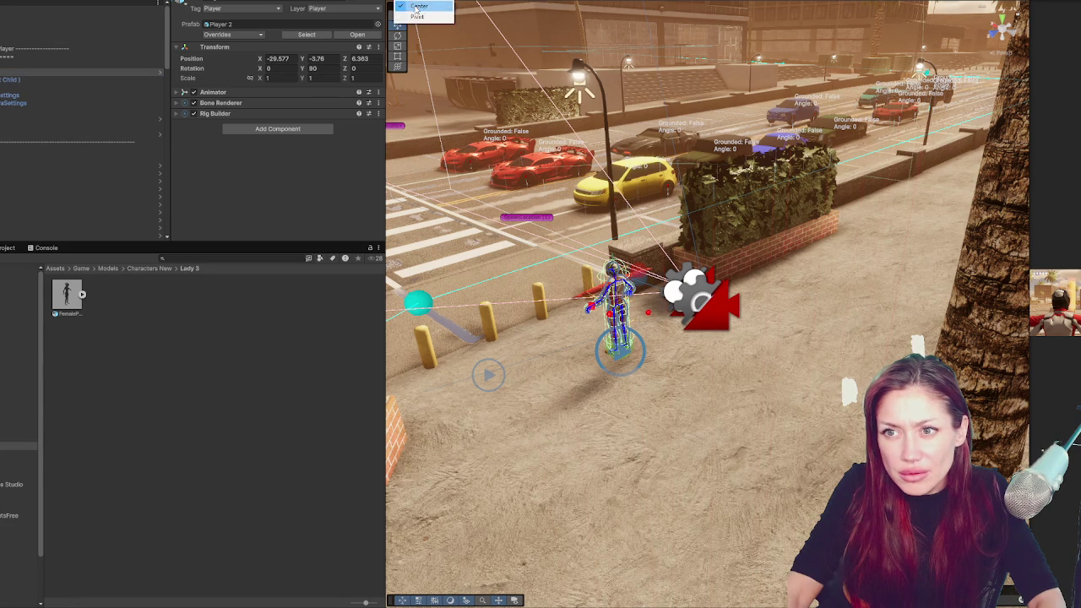
{"action": "left_click_drag", "start_coordinate": [623, 362], "coordinate": [518, 361]}
{"action": "scroll", "coordinate": [557, 302], "scroll_direction": "down", "scroll_amount": 10}
{"action": "scroll", "coordinate": [558, 302], "scroll_direction": "up", "scroll_amount": 10}
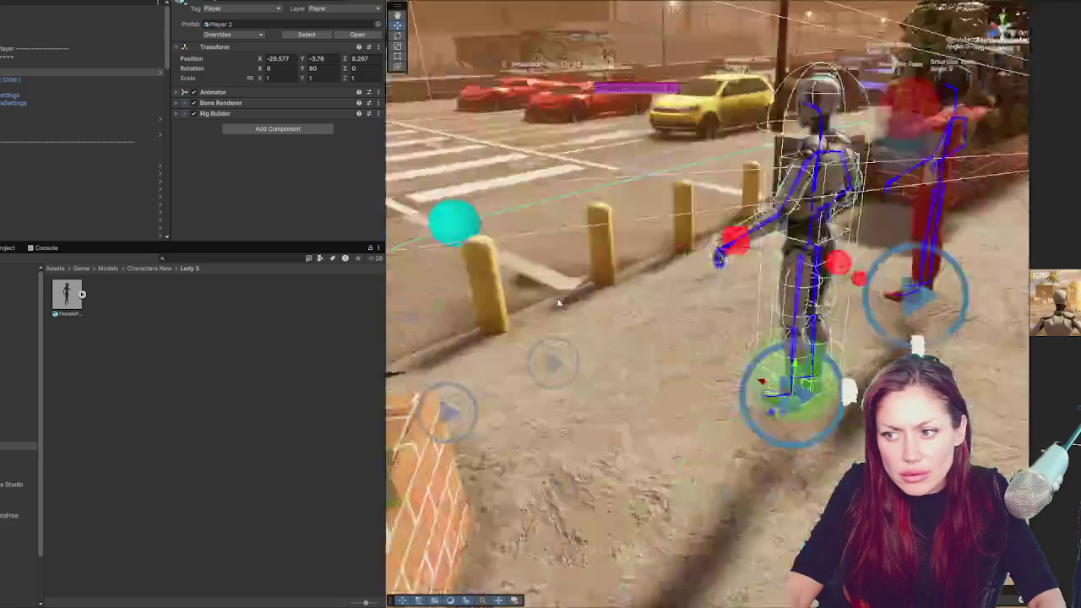
{"action": "scroll", "coordinate": [626, 265], "scroll_direction": "down", "scroll_amount": 2}
{"action": "scroll", "coordinate": [654, 148], "scroll_direction": "down", "scroll_amount": 2}
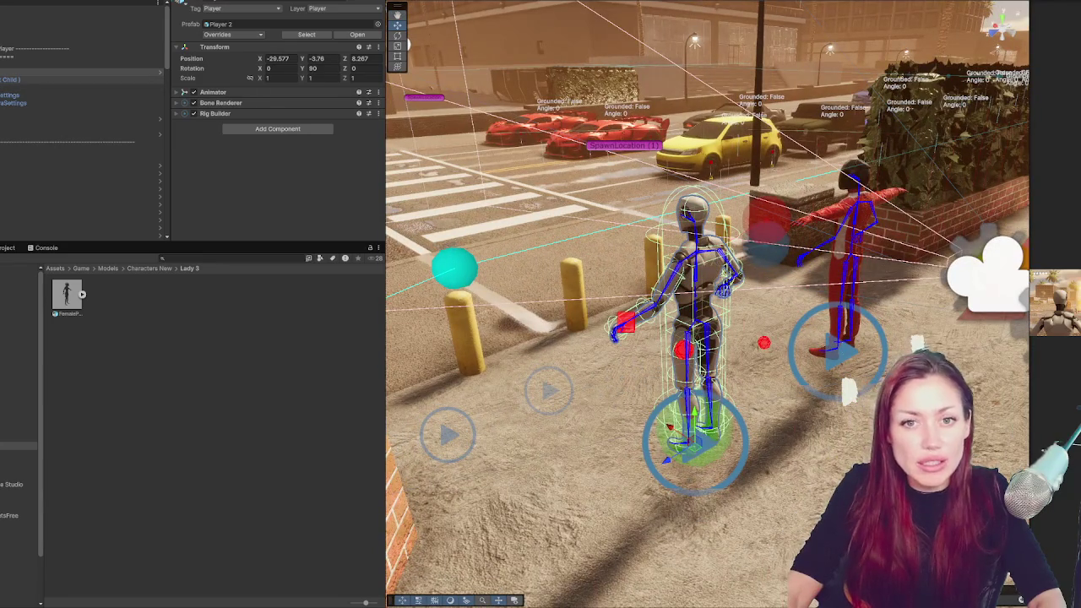
Drag the FemalePlayer model into the player object, nested beneath Root
{"action": "left_click", "coordinate": [84, 73]}
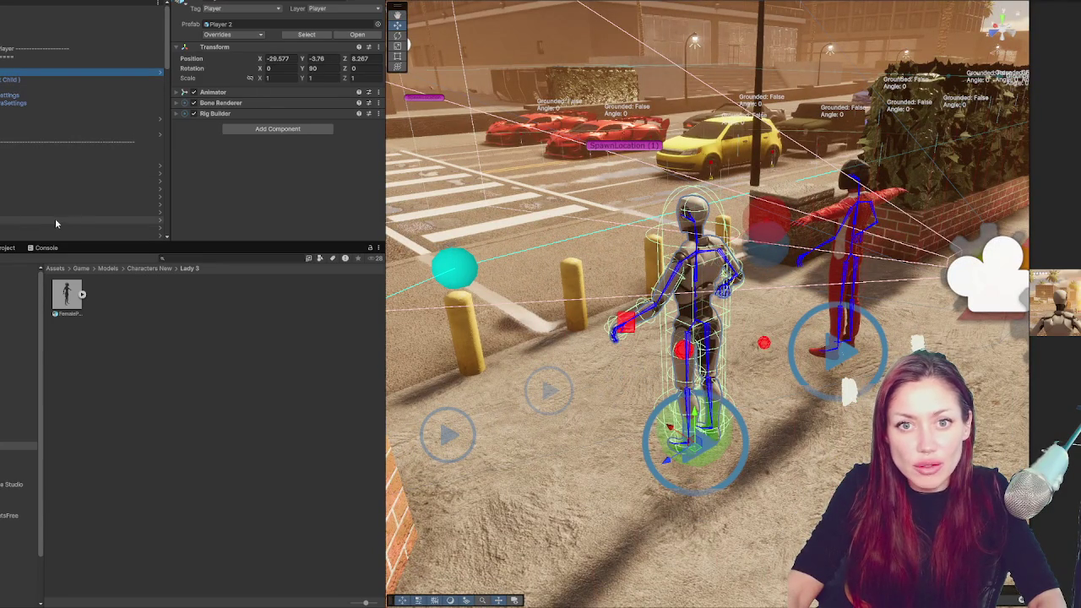
{"action": "mouse_move", "coordinate": [69, 304]}
{"action": "left_mouse_down"}
{"action": "mouse_move", "coordinate": [65, 183]}
{"action": "mouse_move", "coordinate": [29, 82]}
{"action": "mouse_move", "coordinate": [35, 65]}
{"action": "left_mouse_up"}
{"action": "left_click_drag", "start_coordinate": [84, 71], "coordinate": [84, 85]}
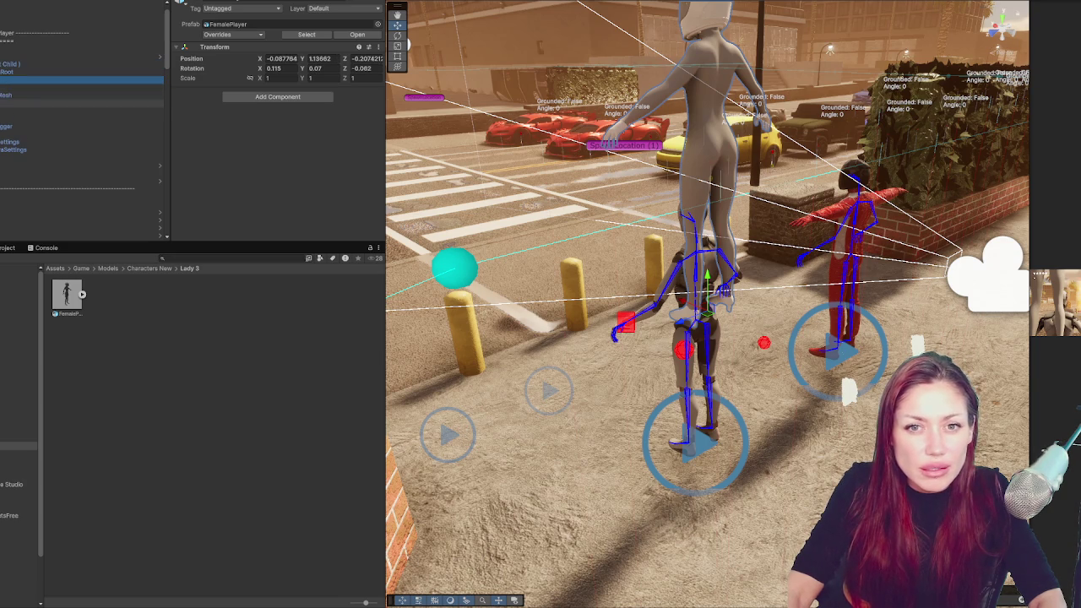
Set the FemalePlayer model's rig Animation Type to Humanoid and apply it
{"action": "left_click", "coordinate": [84, 88]}
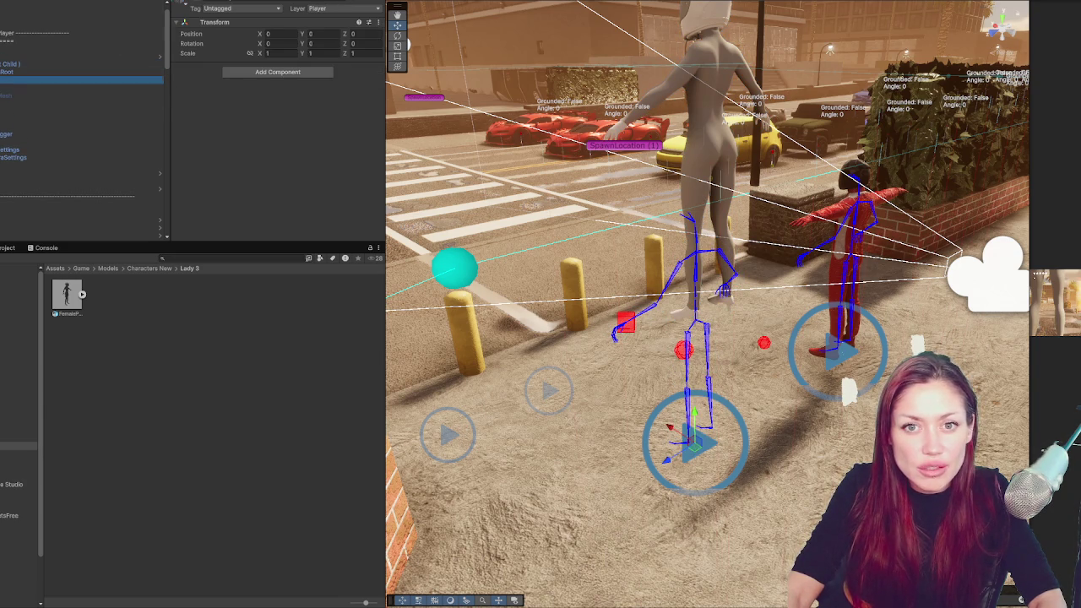
{"action": "left_click", "coordinate": [85, 80]}
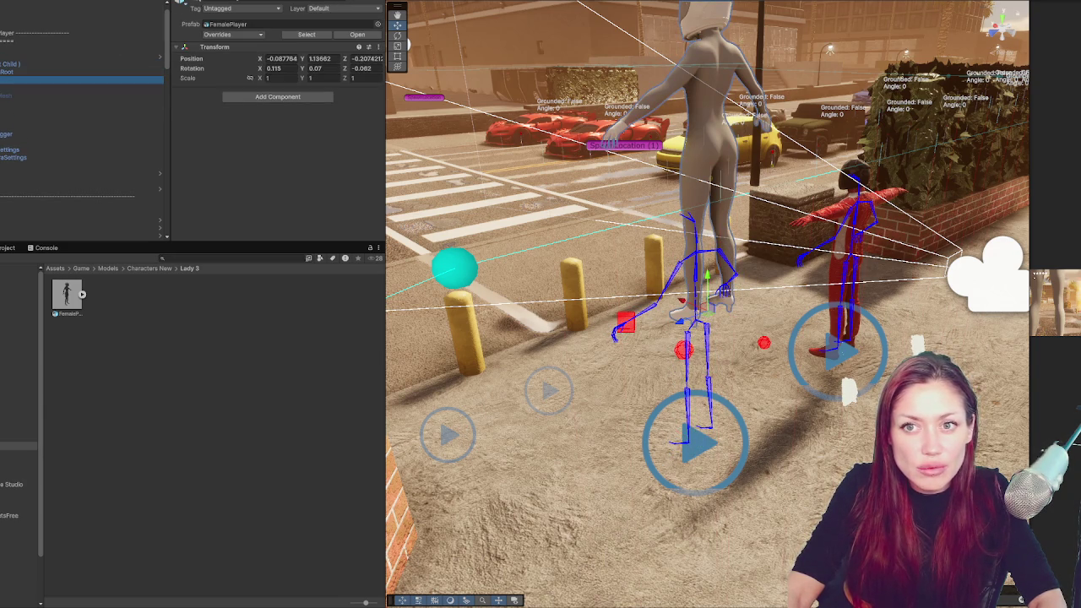
{"action": "left_click", "coordinate": [84, 294]}
{"action": "left_click", "coordinate": [280, 24]}
{"action": "left_click", "coordinate": [315, 23]}
{"action": "left_click", "coordinate": [319, 37]}
{"action": "left_click", "coordinate": [288, 44]}
{"action": "left_click", "coordinate": [258, 23]}
{"action": "left_click", "coordinate": [267, 38]}
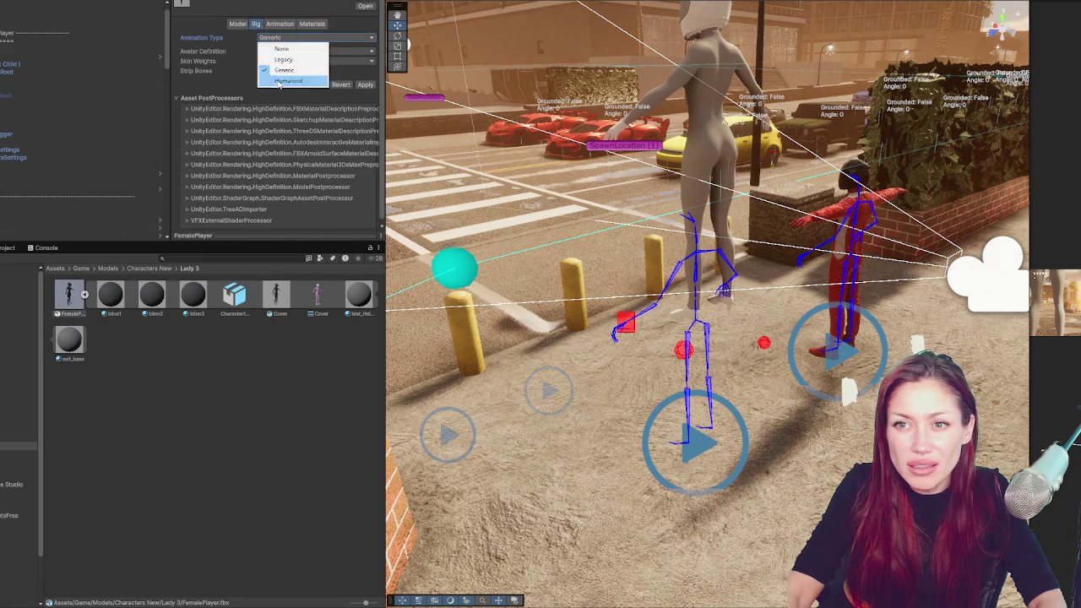
{"action": "left_click", "coordinate": [279, 82]}
{"action": "left_click", "coordinate": [366, 118]}
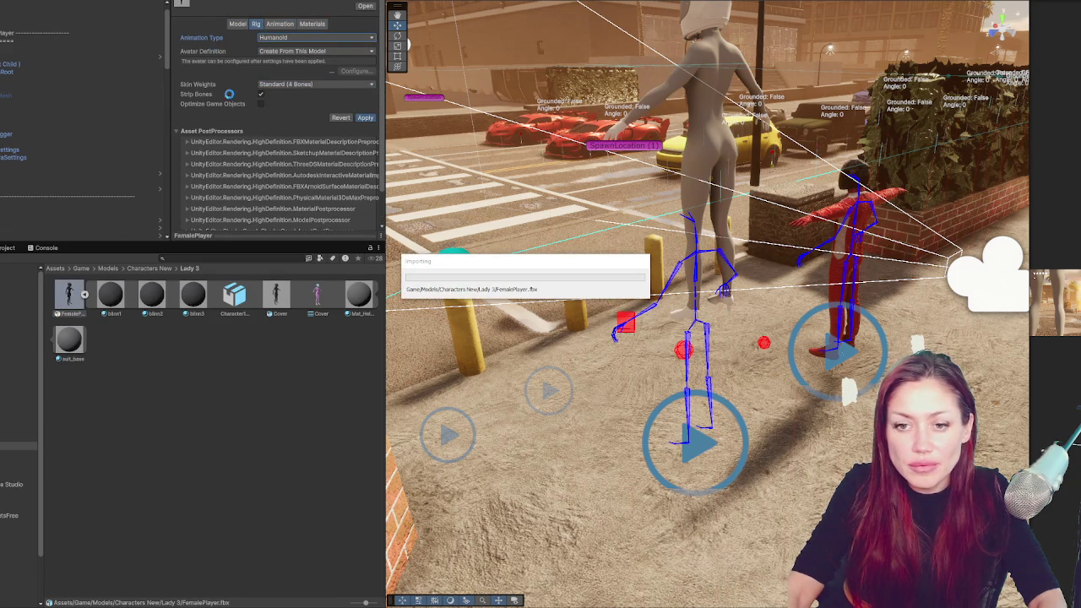
Assign the FemalePlayer avatar to the player's Animator, undoing an accidental extra copy
{"action": "left_click", "coordinate": [15, 81]}
{"action": "left_click_drag", "start_coordinate": [215, 297], "coordinate": [318, 139]}
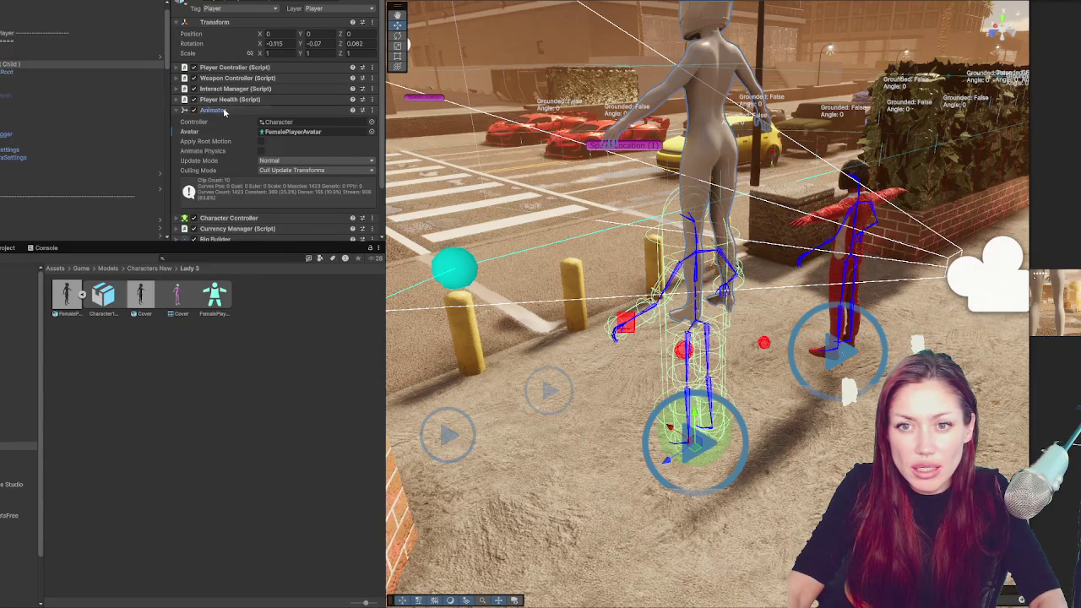
{"action": "left_click", "coordinate": [12, 73]}
{"action": "left_click", "coordinate": [13, 81]}
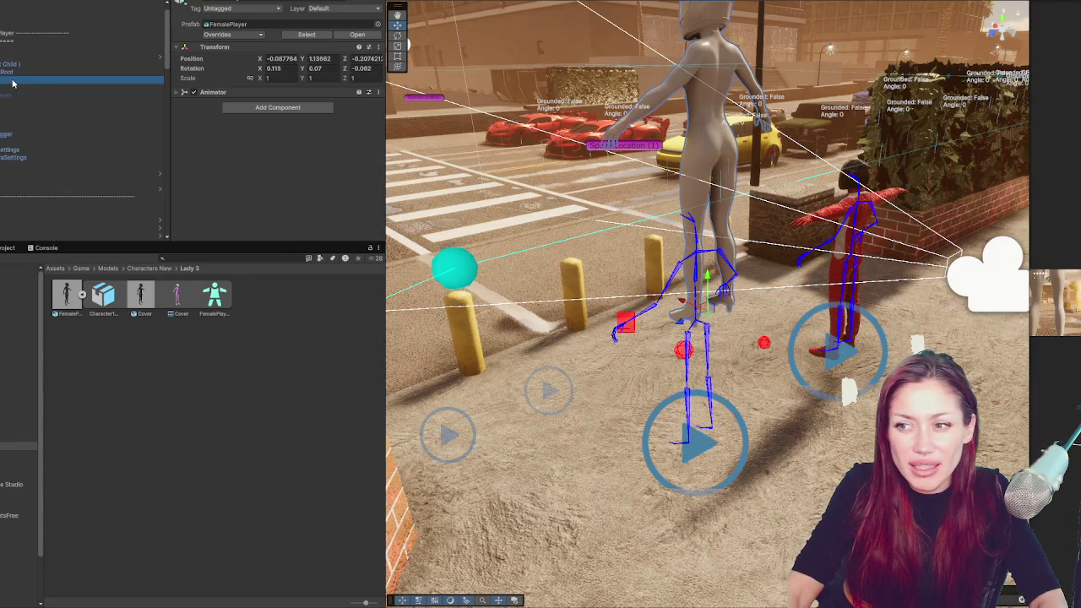
{"action": "key", "text": "Right"}
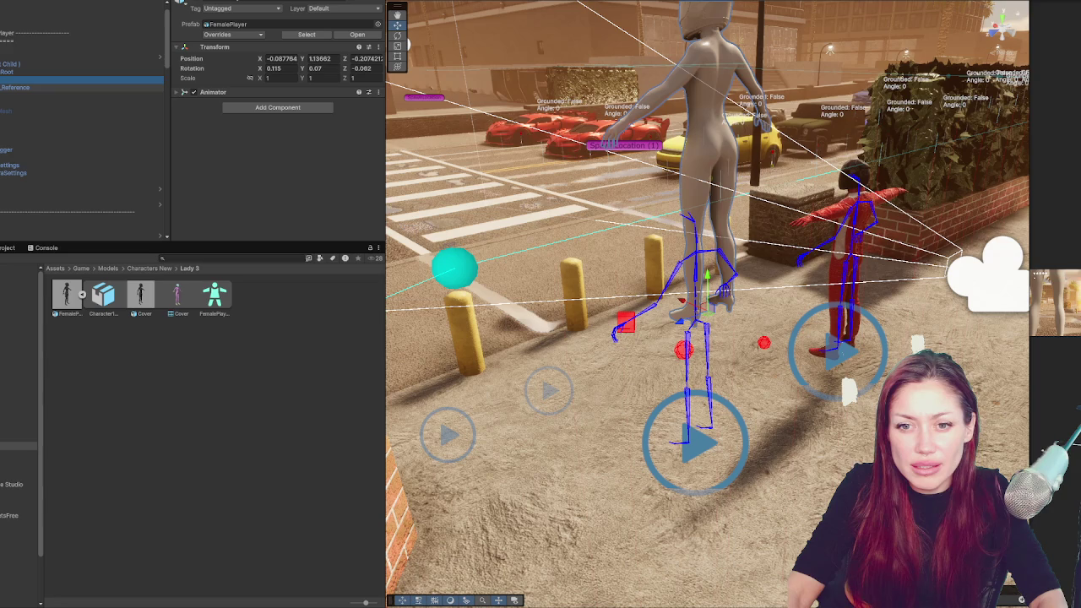
{"action": "mouse_move", "coordinate": [57, 291]}
{"action": "left_mouse_down"}
{"action": "mouse_move", "coordinate": [23, 80]}
{"action": "mouse_move", "coordinate": [14, 87]}
{"action": "left_mouse_up"}
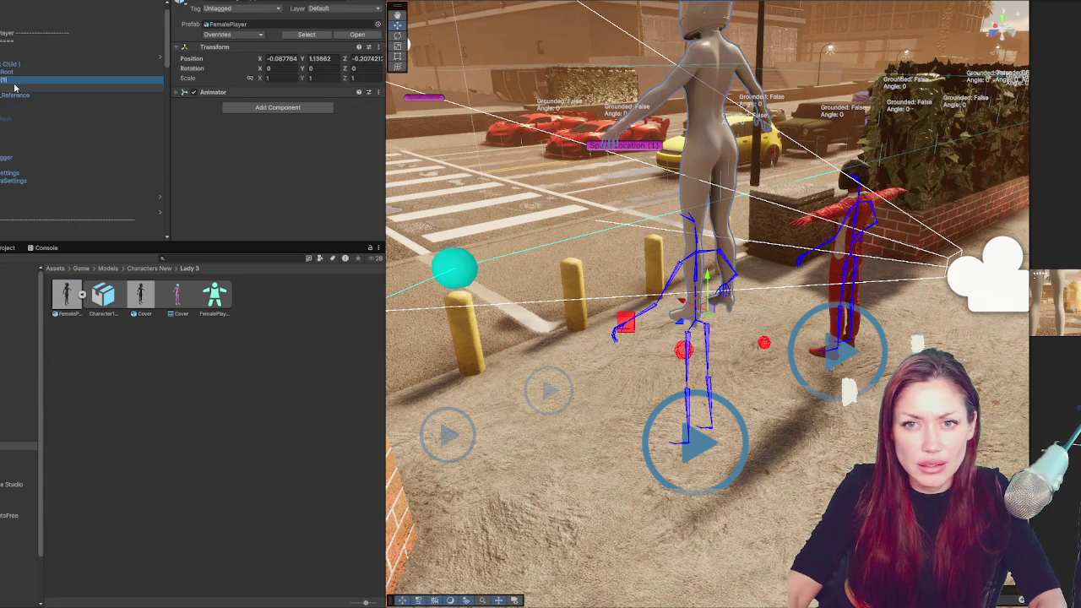
{"action": "key", "text": "ctrl+z"}
Zero the FemalePlayer character's Transform position and rotation values
{"action": "left_click", "coordinate": [14, 87]}
{"action": "double_click", "coordinate": [275, 57]}
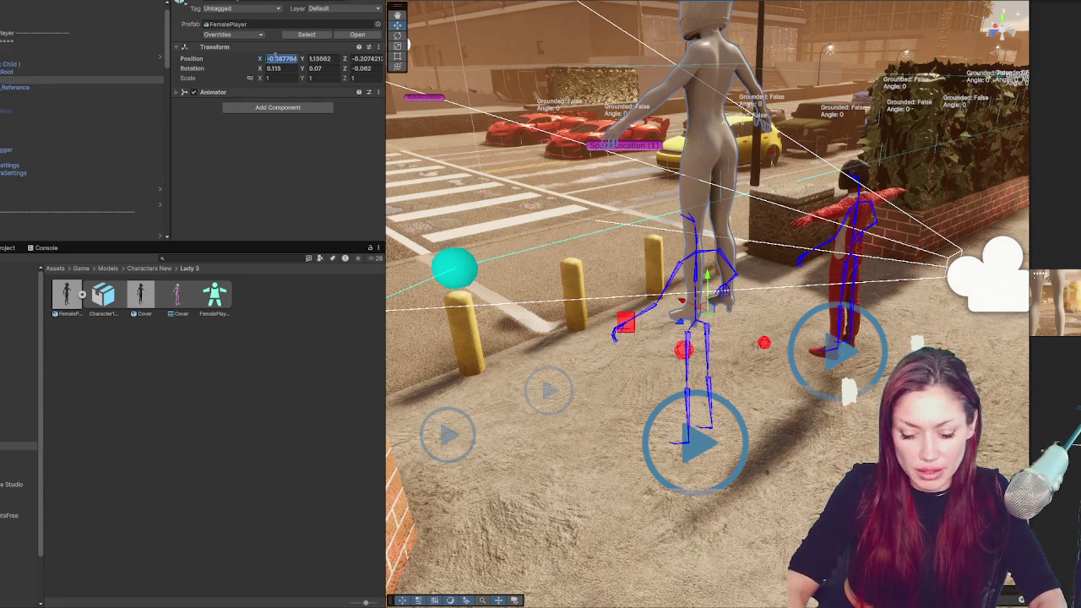
{"action": "type", "text": "0"}
{"action": "key", "text": "Tab"}
{"action": "type", "text": "0"}
{"action": "key", "text": "Tab"}
{"action": "type", "text": "0"}
{"action": "key", "text": "Tab"}
{"action": "type", "text": "0"}
{"action": "key", "text": "Tab"}
{"action": "type", "text": "0"}
{"action": "key", "text": "Tab"}
{"action": "type", "text": "0"}
{"action": "mouse_move", "coordinate": [591, 212]}
{"action": "left_mouse_down"}
{"action": "mouse_move", "coordinate": [470, 153]}
{"action": "mouse_move", "coordinate": [625, 164]}
{"action": "left_mouse_up"}
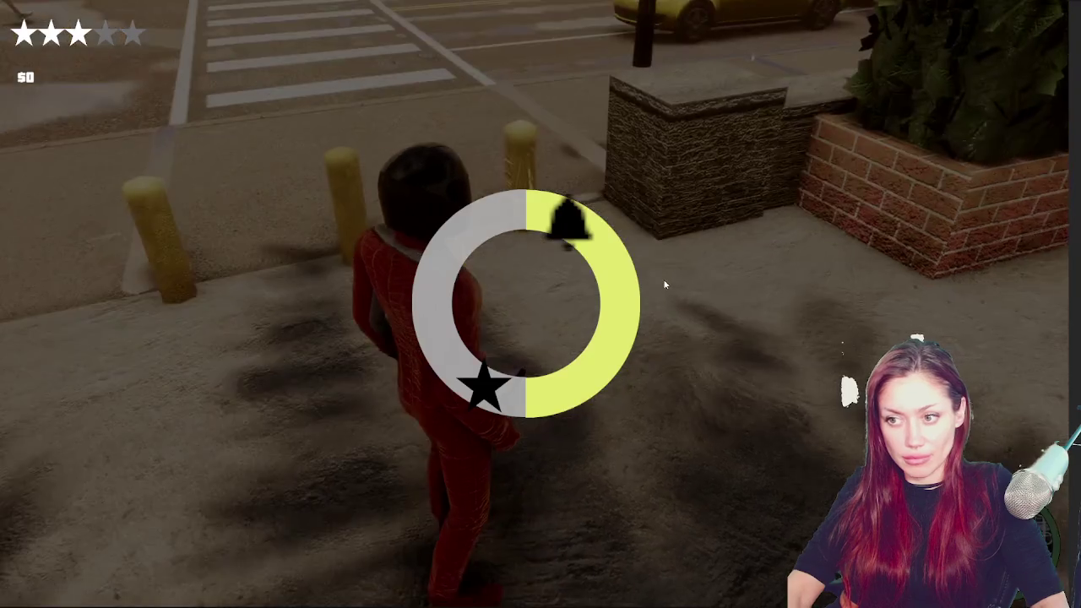
Pick the helmeted mannequin, walk her forward onto the plaza, then pause and exit Play mode
{"action": "left_click", "coordinate": [663, 278]}
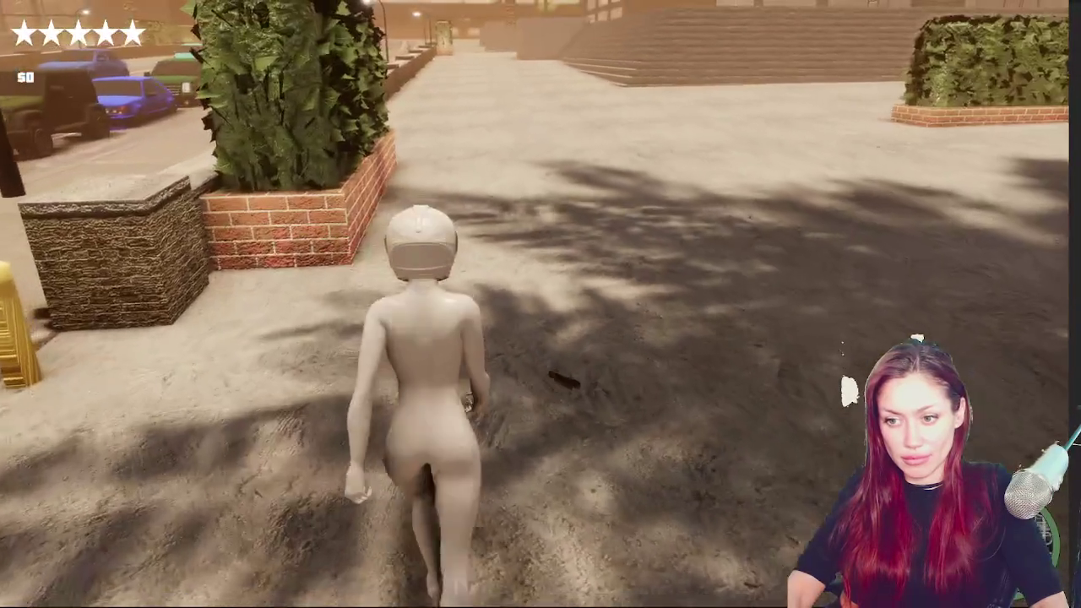
{"action": "key", "text": "w"}
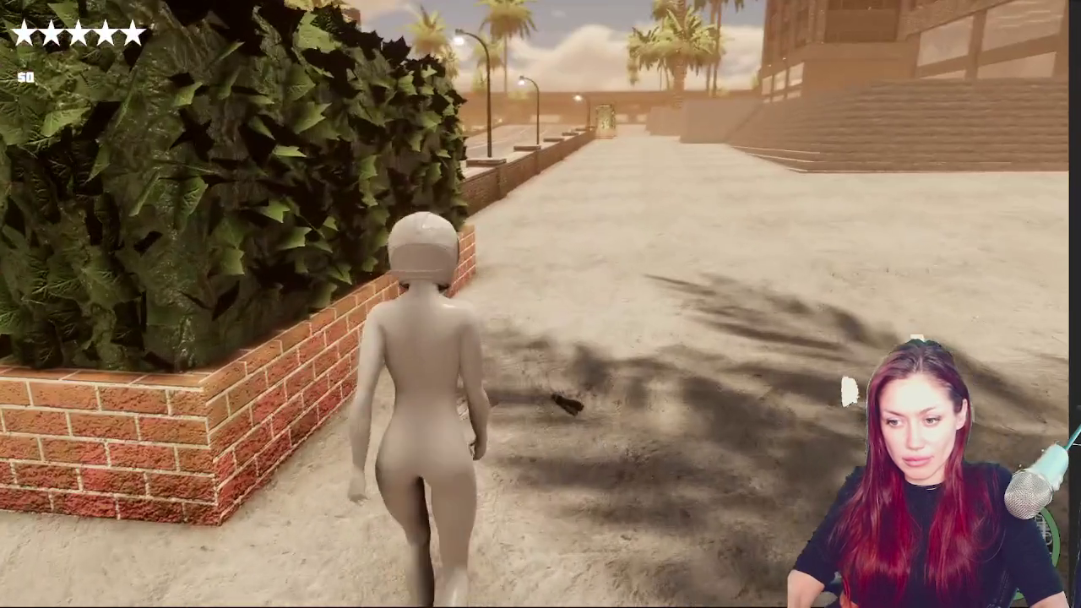
{"action": "key", "text": "w"}
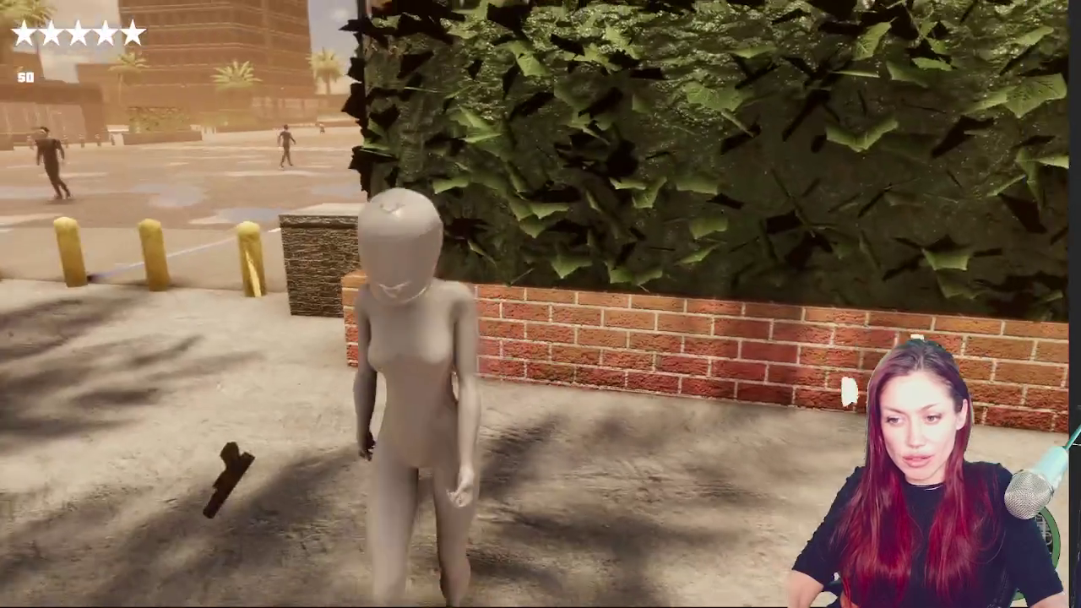
{"action": "key", "text": "w"}
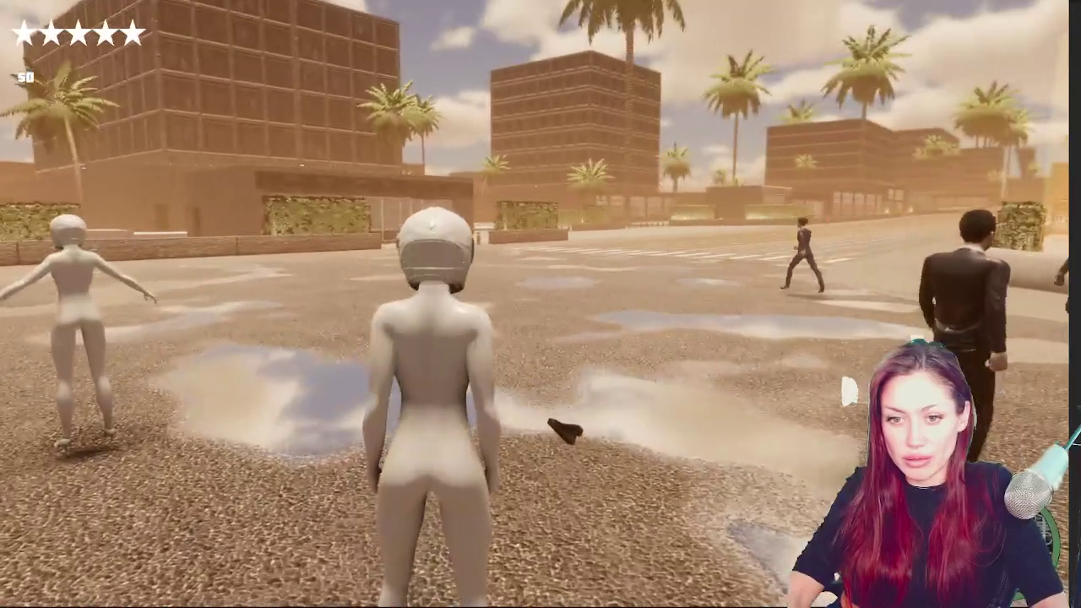
{"action": "key", "text": "Escape"}
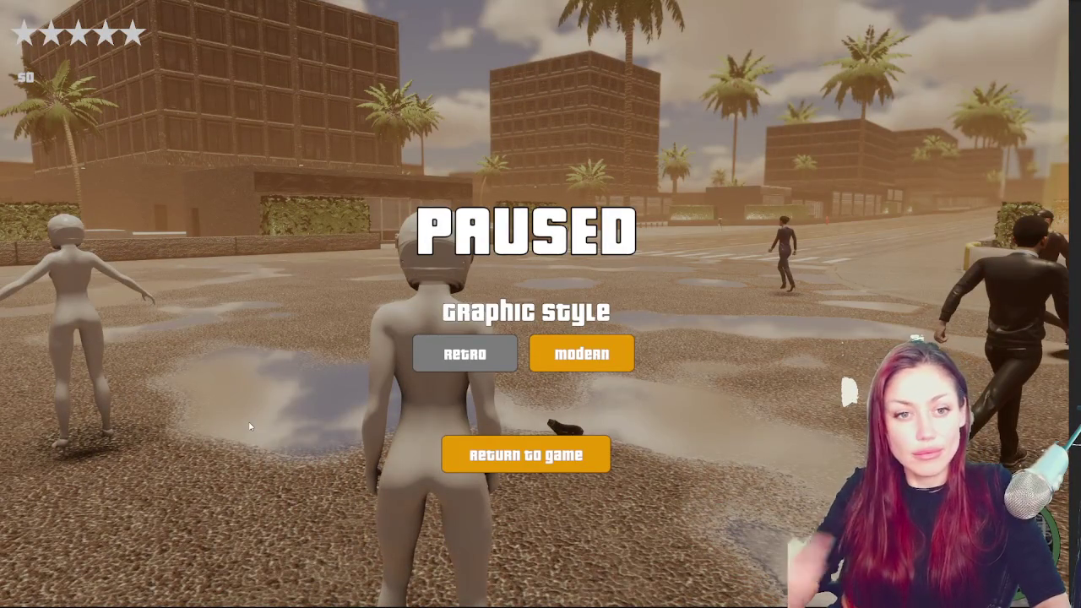
{"action": "key", "text": "ctrl+p"}
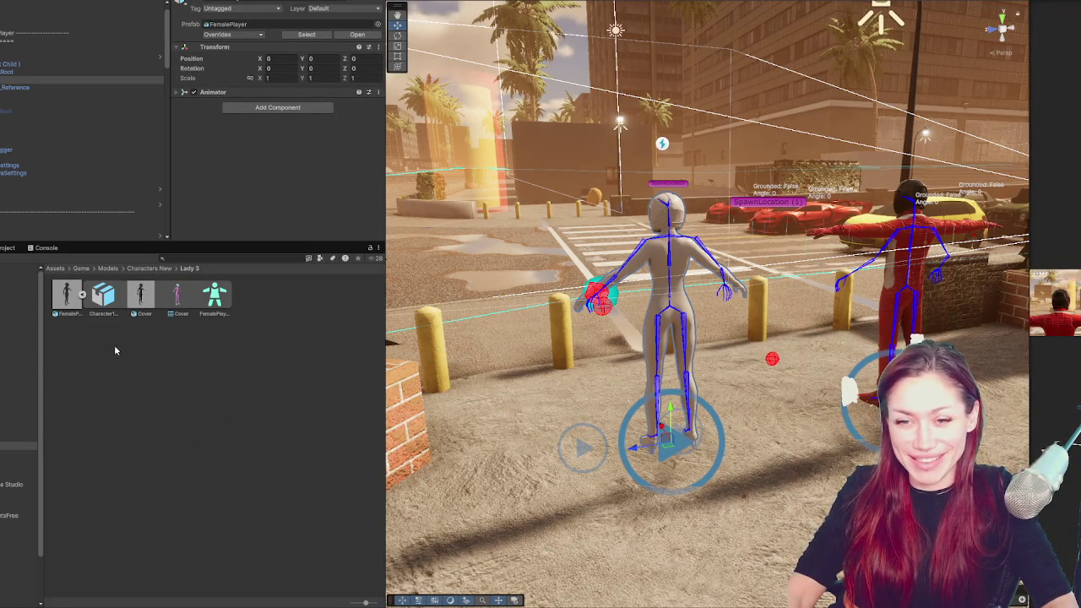
Collapse the FemalePlayer sub-assets and add the helmet texture to the Lady 3 folder
{"action": "left_click", "coordinate": [82, 294]}
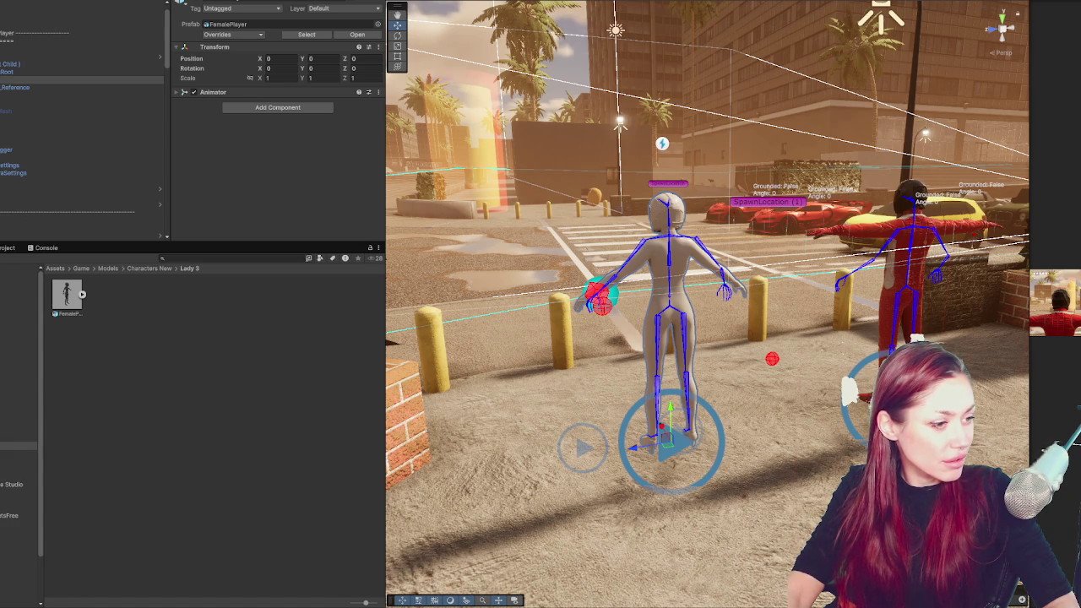
{"action": "left_click", "coordinate": [290, 345]}
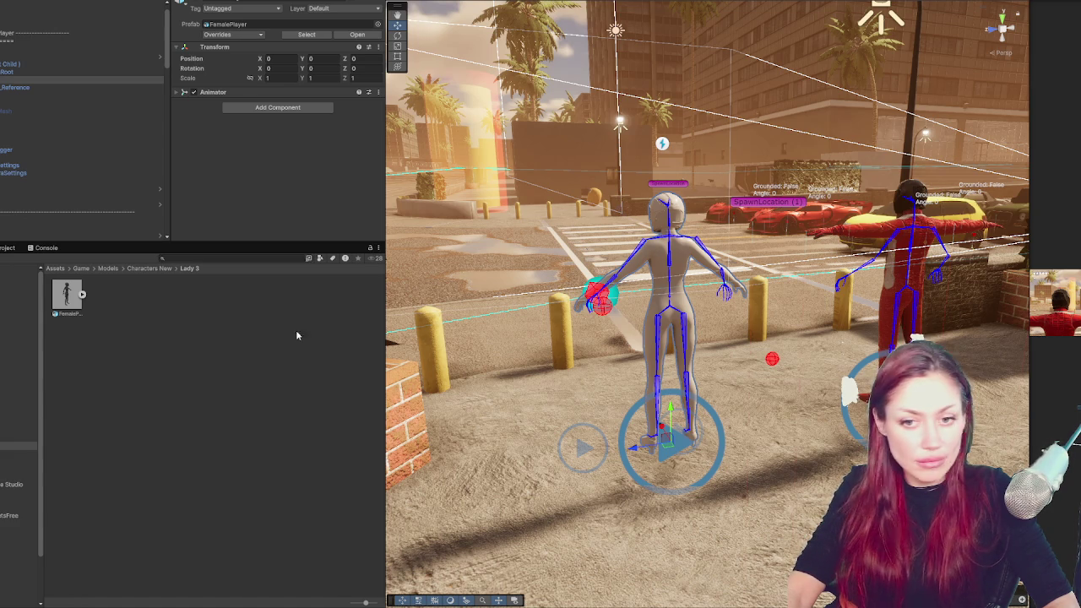
{"action": "right_click", "coordinate": [270, 317]}
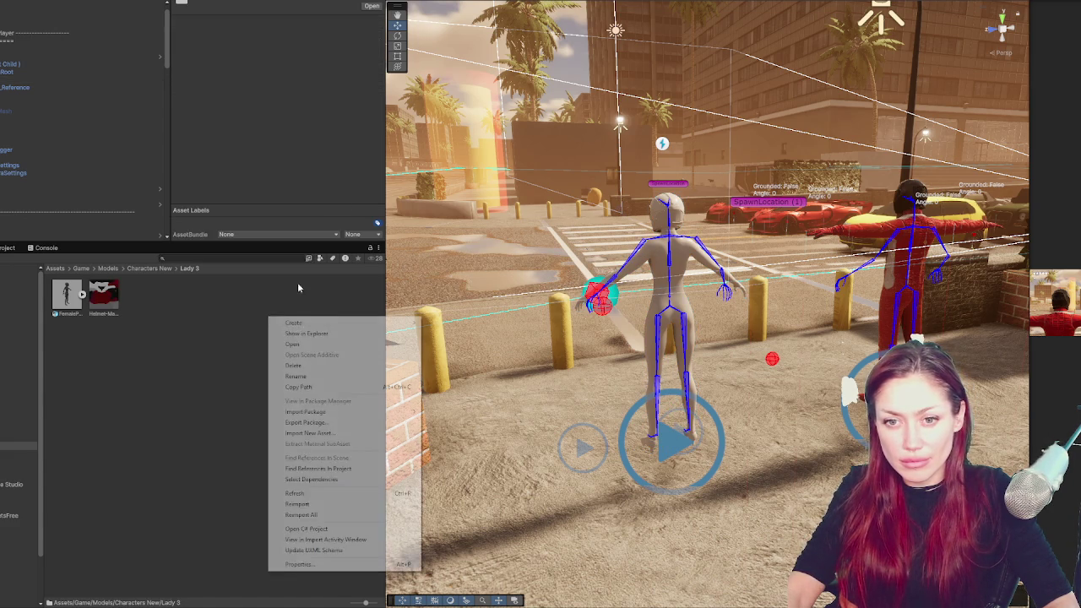
Create a new material named Helmet1 in Lady 3 and duplicate it
{"action": "mouse_move", "coordinate": [324, 323]}
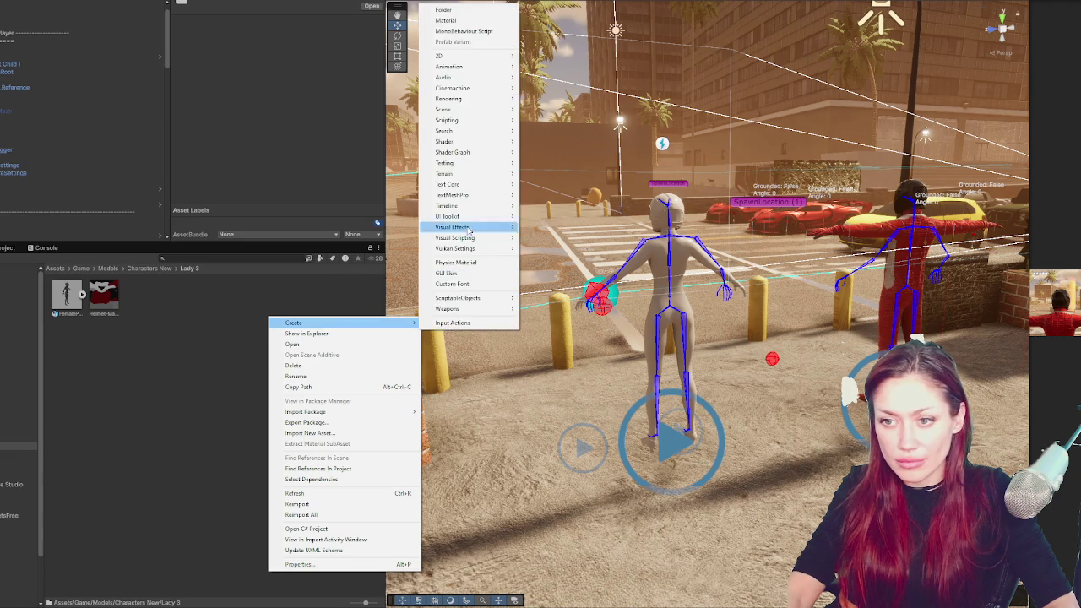
{"action": "left_click", "coordinate": [446, 20]}
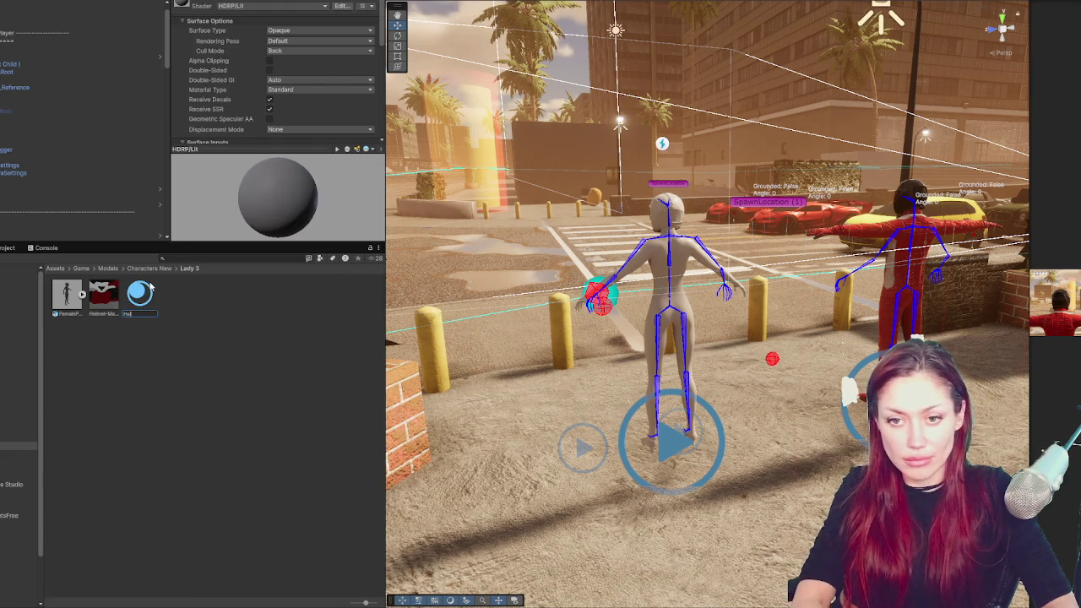
{"action": "type", "text": "Helmet1"}
{"action": "key", "text": "Return"}
{"action": "key", "text": "ctrl+d"}
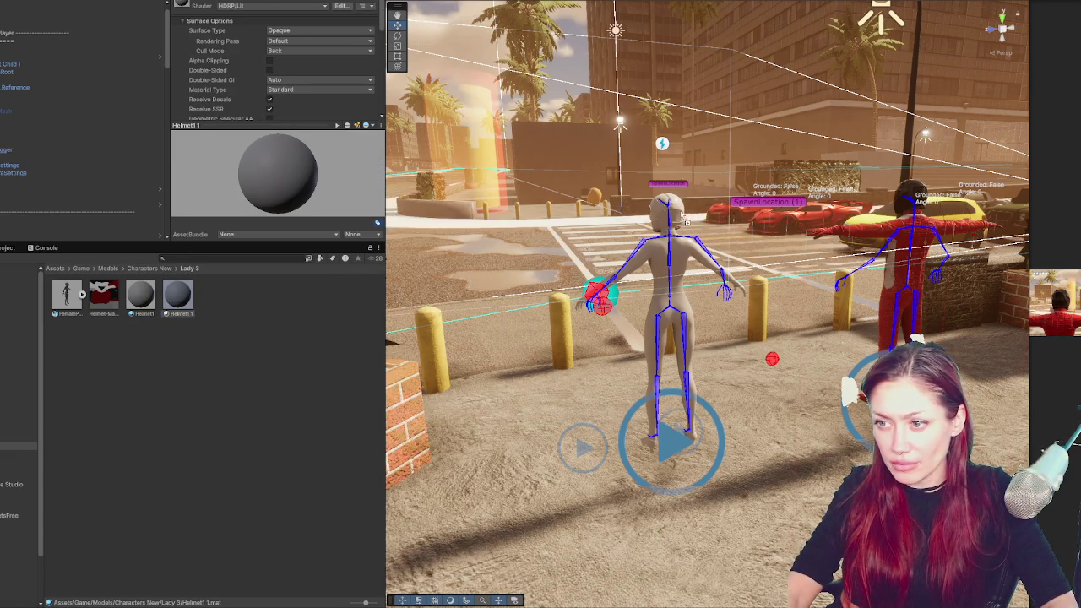
Give the helmet material a bright yellow Base Map colour, checking it on the framed character
{"action": "left_click", "coordinate": [676, 216]}
{"action": "key", "text": "f"}
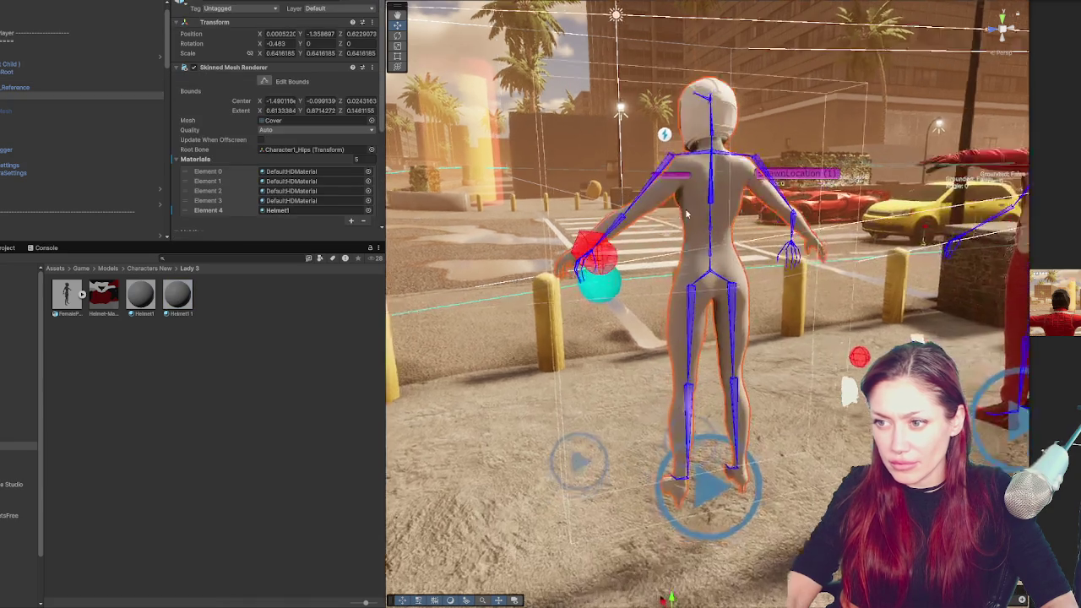
{"action": "left_click", "coordinate": [177, 293]}
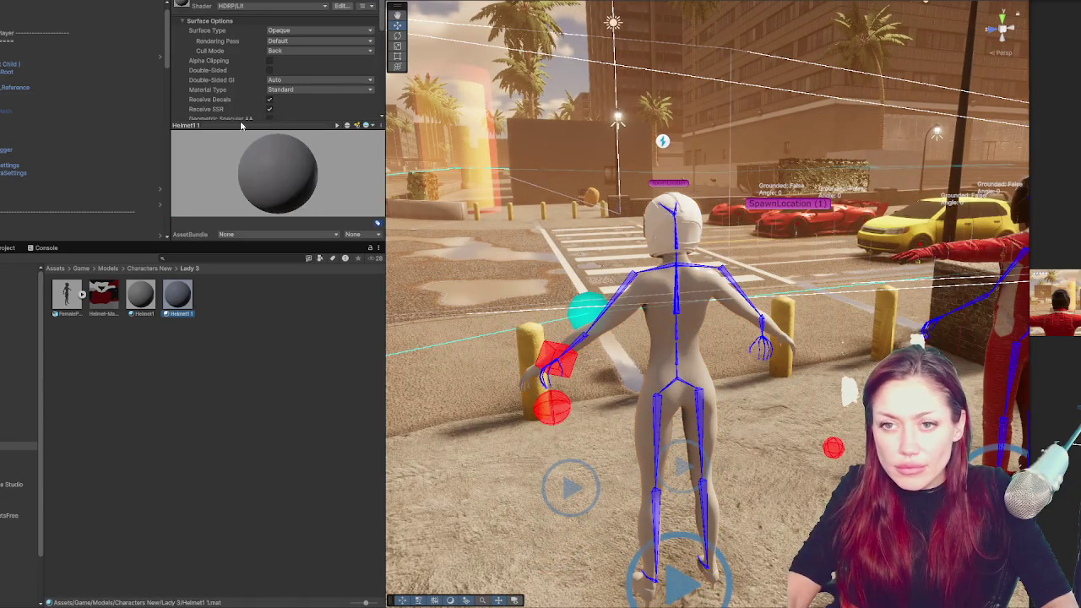
{"action": "left_click", "coordinate": [187, 127]}
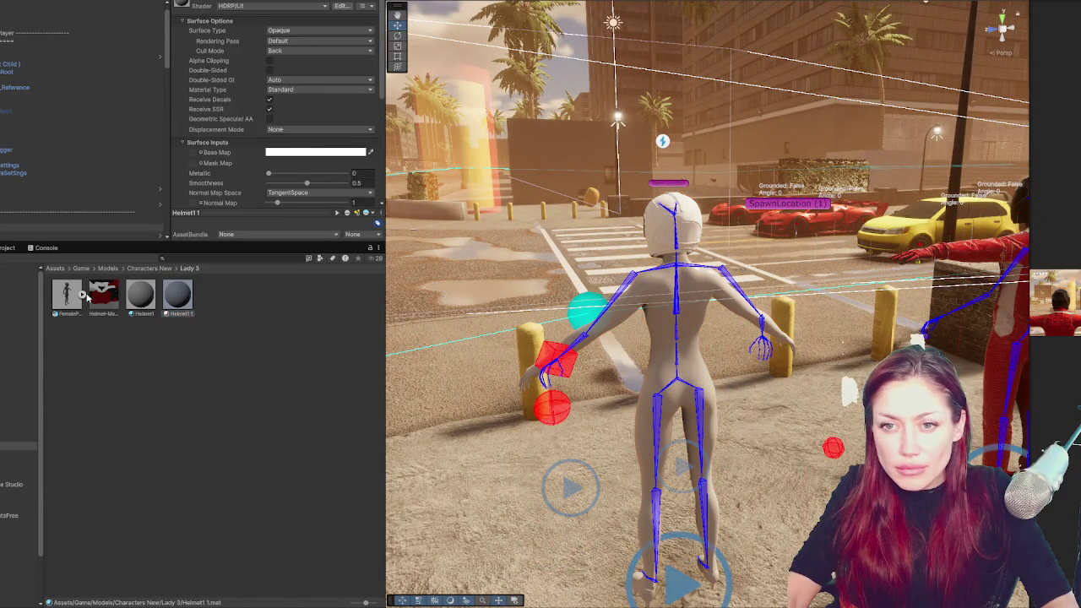
{"action": "scroll", "coordinate": [212, 146], "scroll_direction": "down", "scroll_amount": 2}
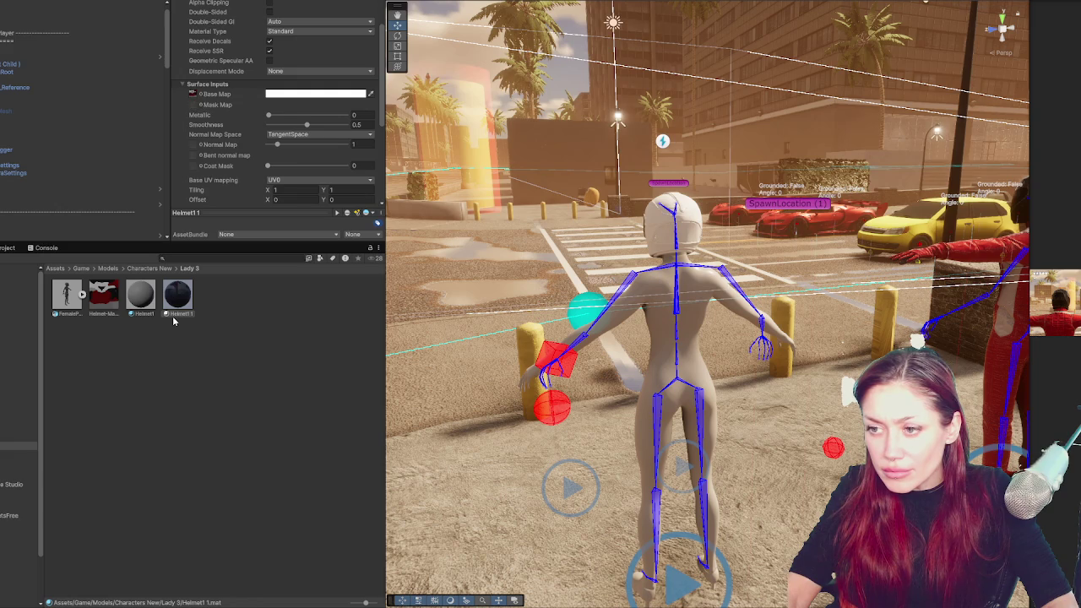
{"action": "mouse_move", "coordinate": [651, 224]}
{"action": "left_mouse_down"}
{"action": "mouse_move", "coordinate": [667, 236]}
{"action": "mouse_move", "coordinate": [582, 301]}
{"action": "mouse_move", "coordinate": [507, 287]}
{"action": "left_mouse_up"}
{"action": "left_click", "coordinate": [321, 94]}
{"action": "left_click", "coordinate": [382, 143]}
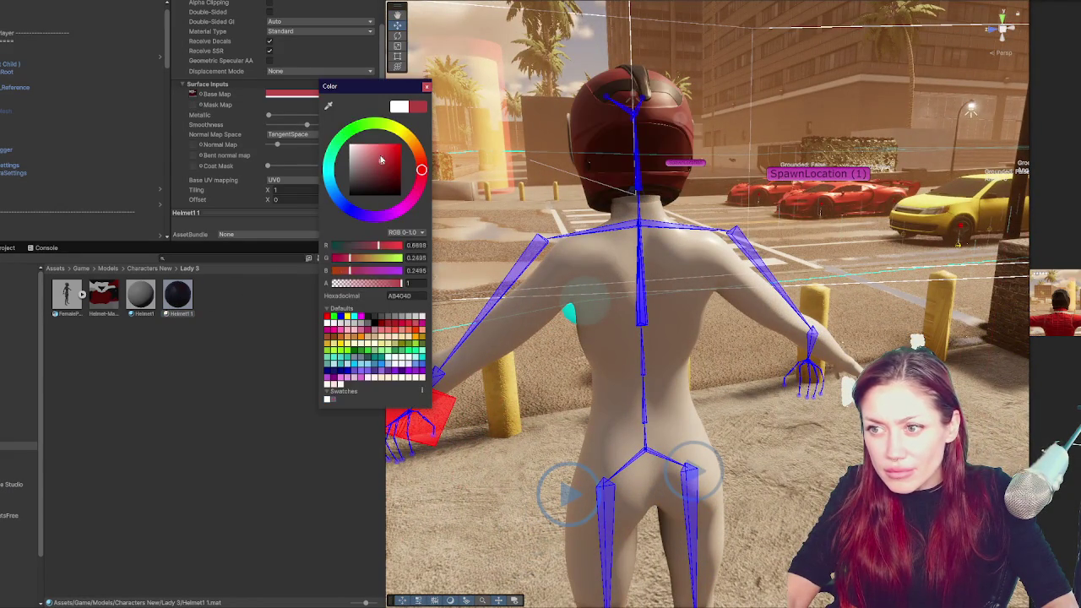
{"action": "left_click", "coordinate": [402, 131]}
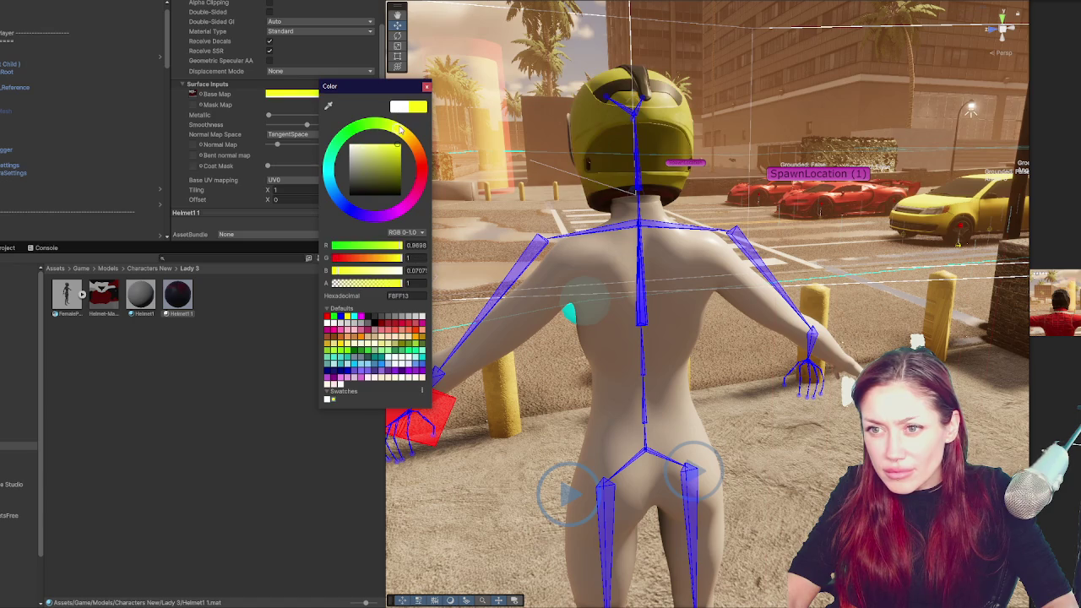
{"action": "left_click", "coordinate": [187, 425]}
{"action": "left_click_drag", "start_coordinate": [601, 231], "coordinate": [675, 160]}
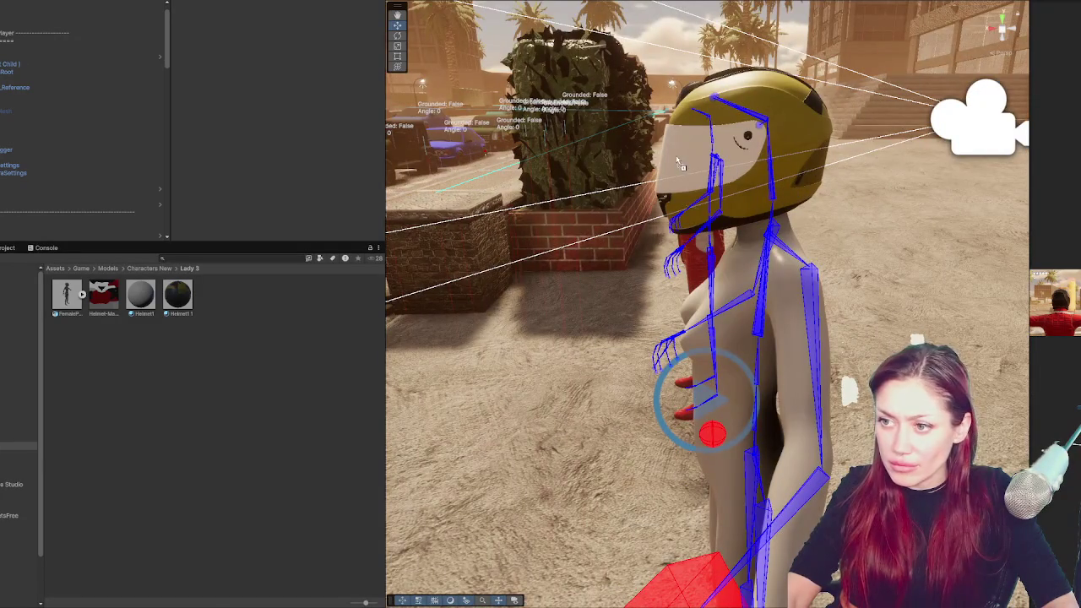
{"action": "left_click", "coordinate": [140, 296]}
Change the Helmet1 Material Type to Iridescence
{"action": "left_click_drag", "start_coordinate": [253, 123], "coordinate": [253, 211]}
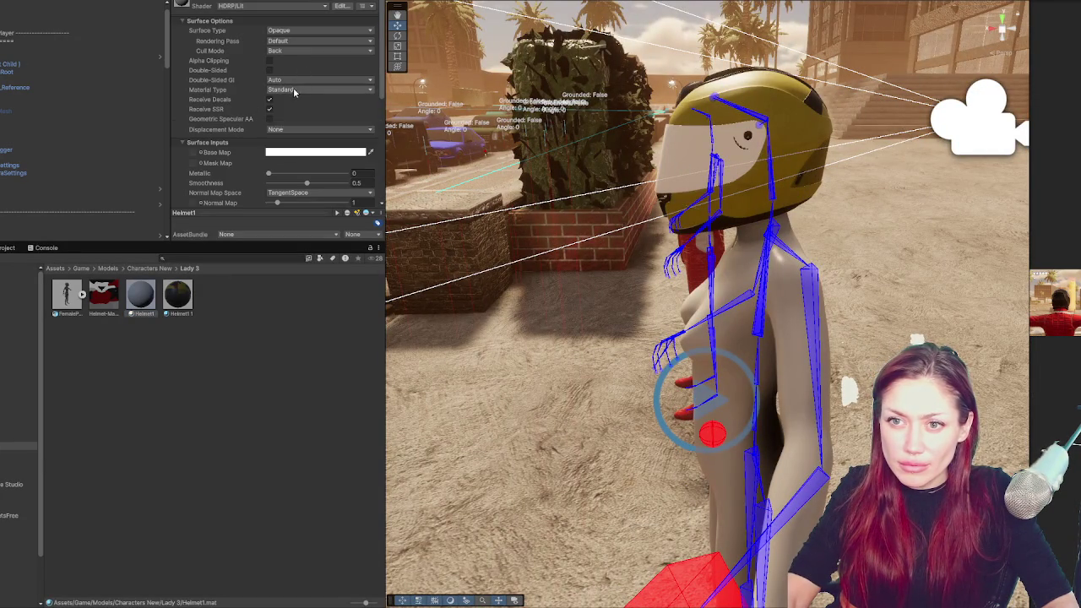
{"action": "left_click", "coordinate": [317, 90]}
{"action": "left_click", "coordinate": [311, 123]}
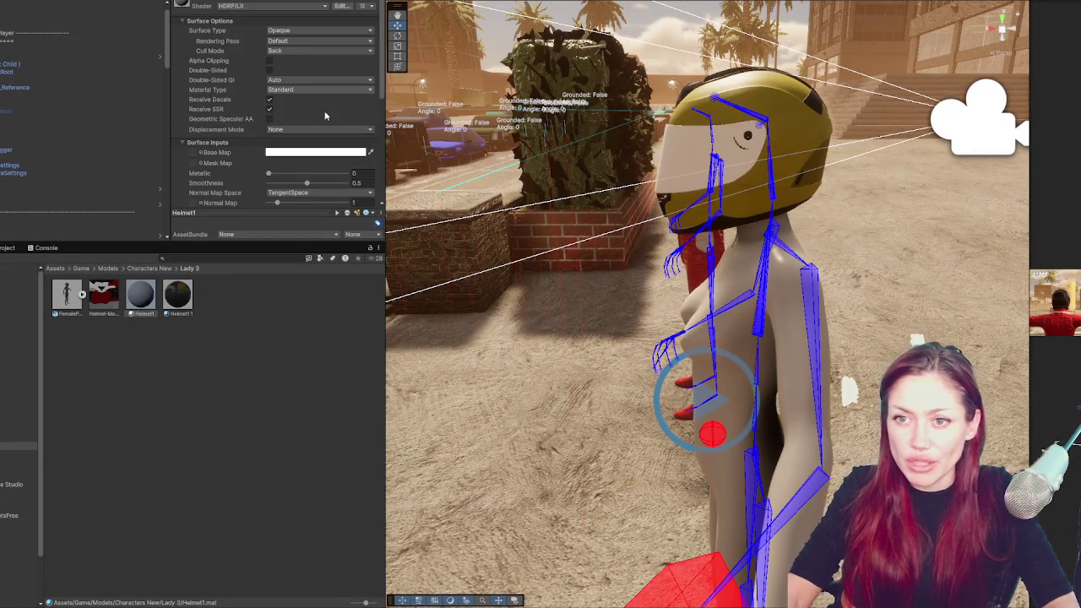
{"action": "scroll", "coordinate": [321, 91], "scroll_direction": "down", "scroll_amount": 1}
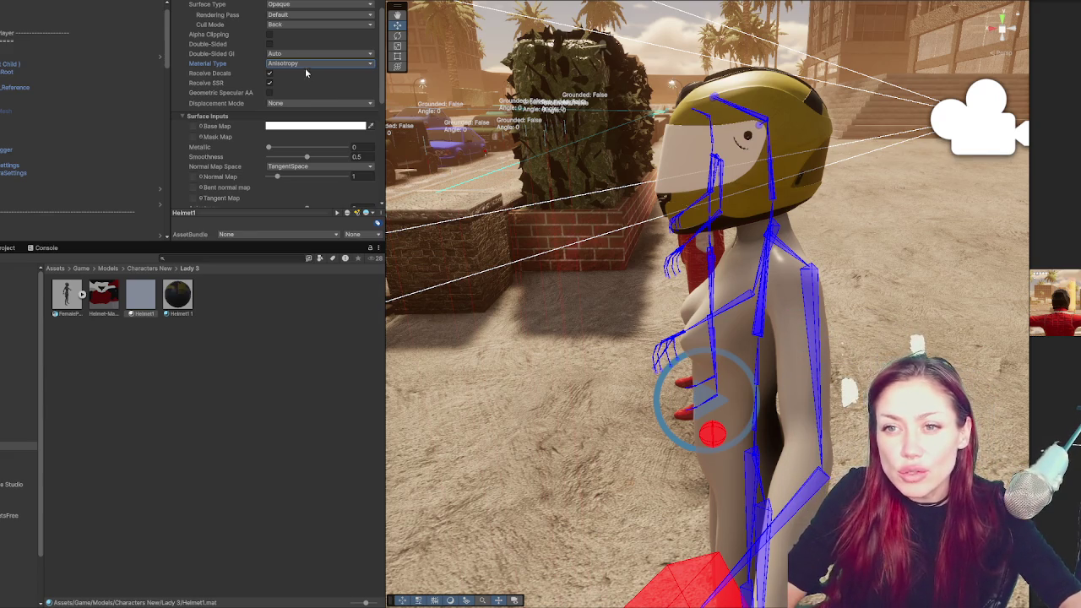
{"action": "left_click", "coordinate": [298, 64]}
{"action": "left_click", "coordinate": [298, 106]}
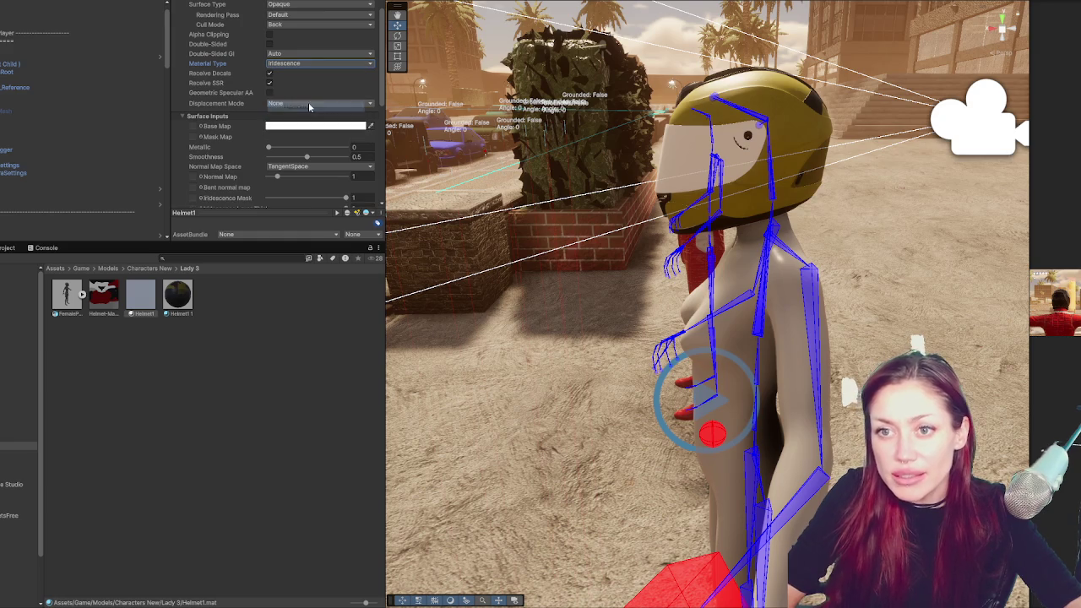
{"action": "scroll", "coordinate": [331, 110], "scroll_direction": "down", "scroll_amount": 4}
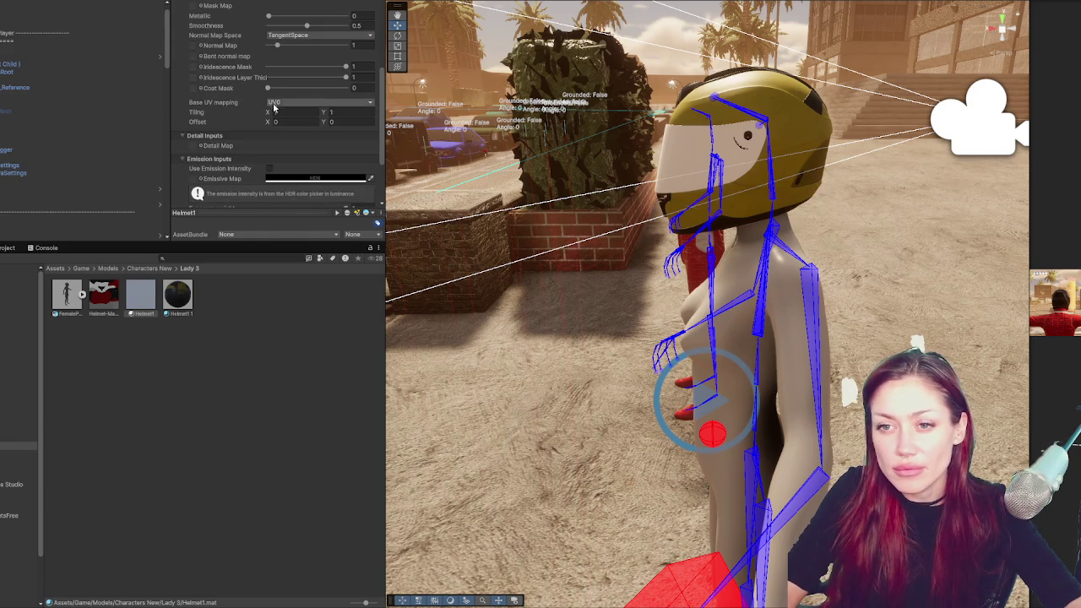
{"action": "scroll", "coordinate": [376, 180], "scroll_direction": "down", "scroll_amount": 3}
{"action": "scroll", "coordinate": [346, 169], "scroll_direction": "up", "scroll_amount": 10}
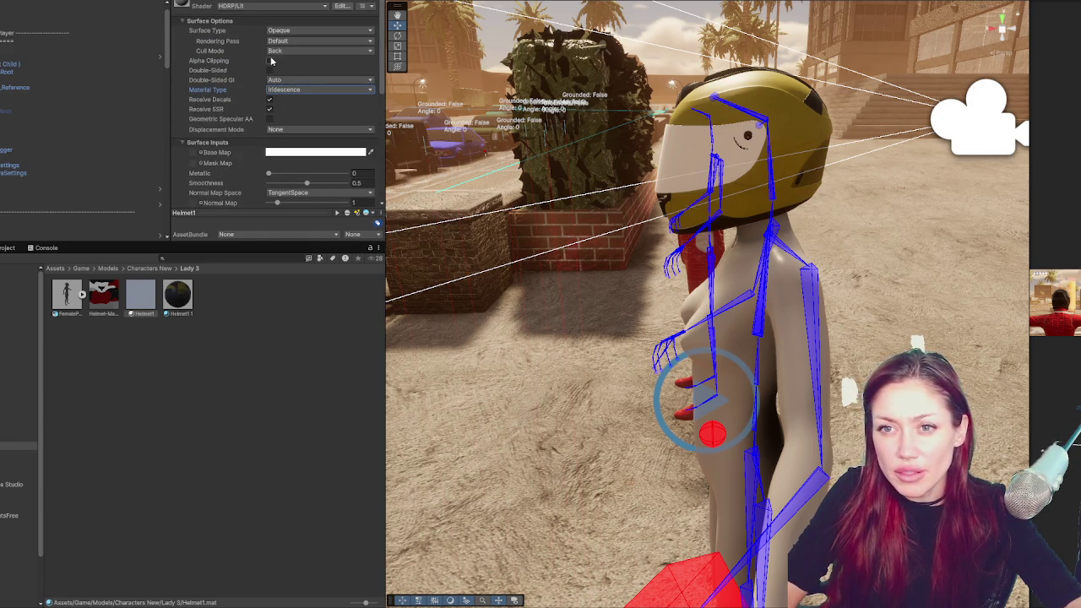
{"action": "scroll", "coordinate": [304, 118], "scroll_direction": "down", "scroll_amount": 1}
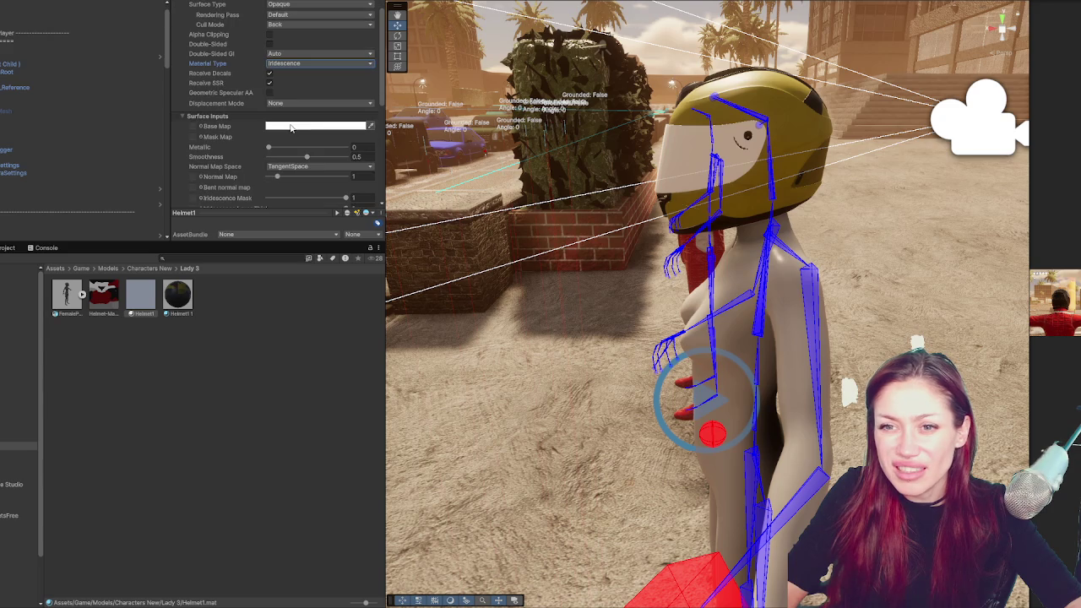
Set the Helmet1 Base Map colour to black
{"action": "left_click", "coordinate": [291, 127]}
{"action": "left_click_drag", "start_coordinate": [360, 209], "coordinate": [279, 243]}
{"action": "left_click", "coordinate": [301, 343]}
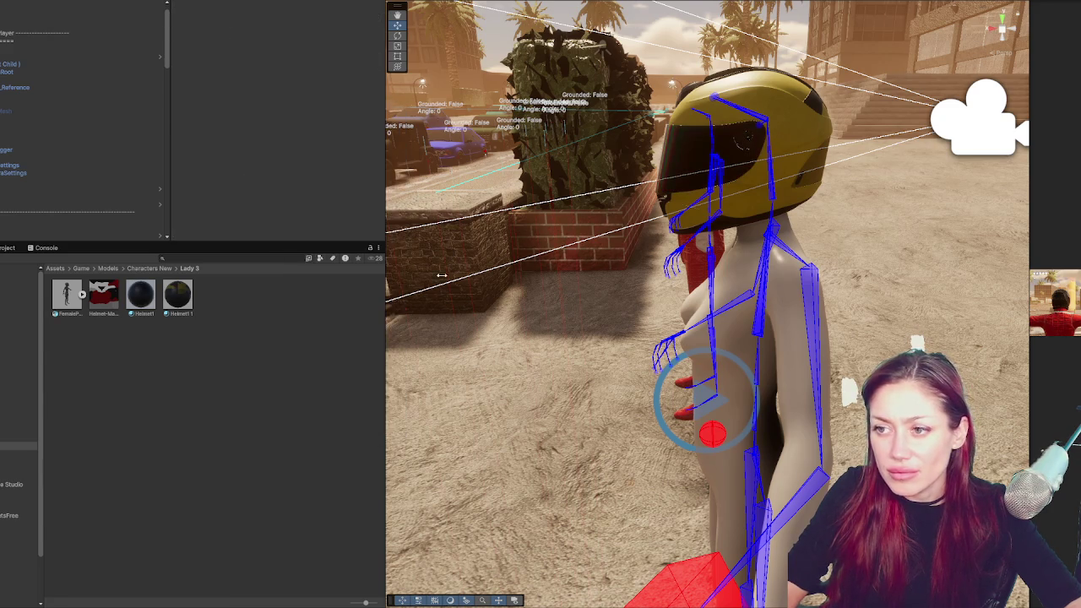
{"action": "scroll", "coordinate": [764, 214], "scroll_direction": "up", "scroll_amount": 5}
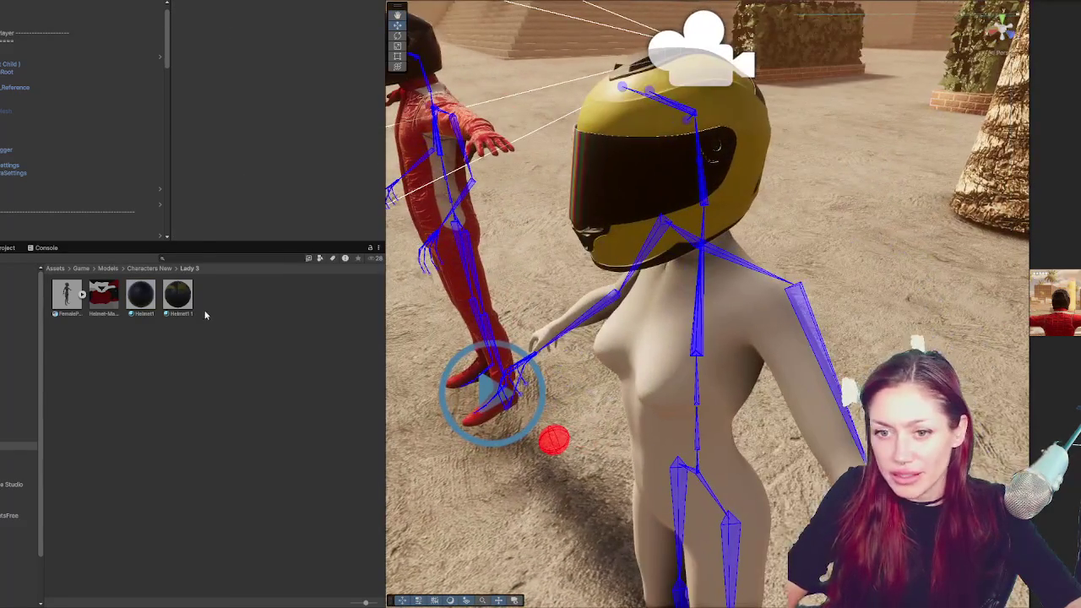
{"action": "left_click", "coordinate": [141, 294]}
Set Smoothness to 1 and raise Metallic to about 0.69
{"action": "scroll", "coordinate": [275, 127], "scroll_direction": "down", "scroll_amount": 4}
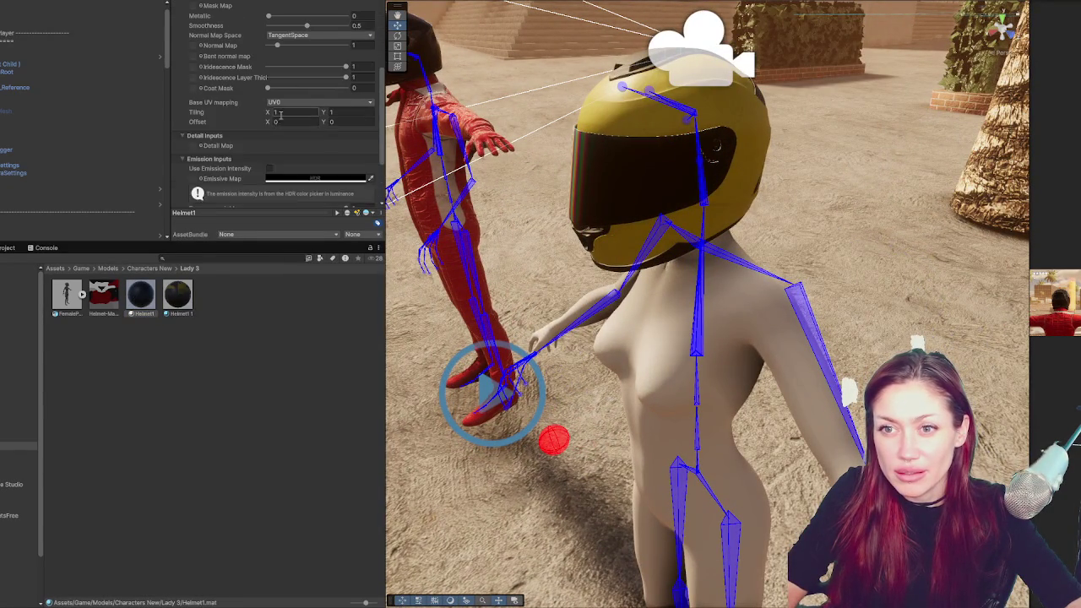
{"action": "left_click", "coordinate": [344, 51]}
{"action": "left_click_drag", "start_coordinate": [269, 42], "coordinate": [313, 41]}
{"action": "mouse_move", "coordinate": [717, 203]}
{"action": "left_mouse_down"}
{"action": "mouse_move", "coordinate": [751, 195]}
{"action": "mouse_move", "coordinate": [743, 161]}
{"action": "left_mouse_up"}
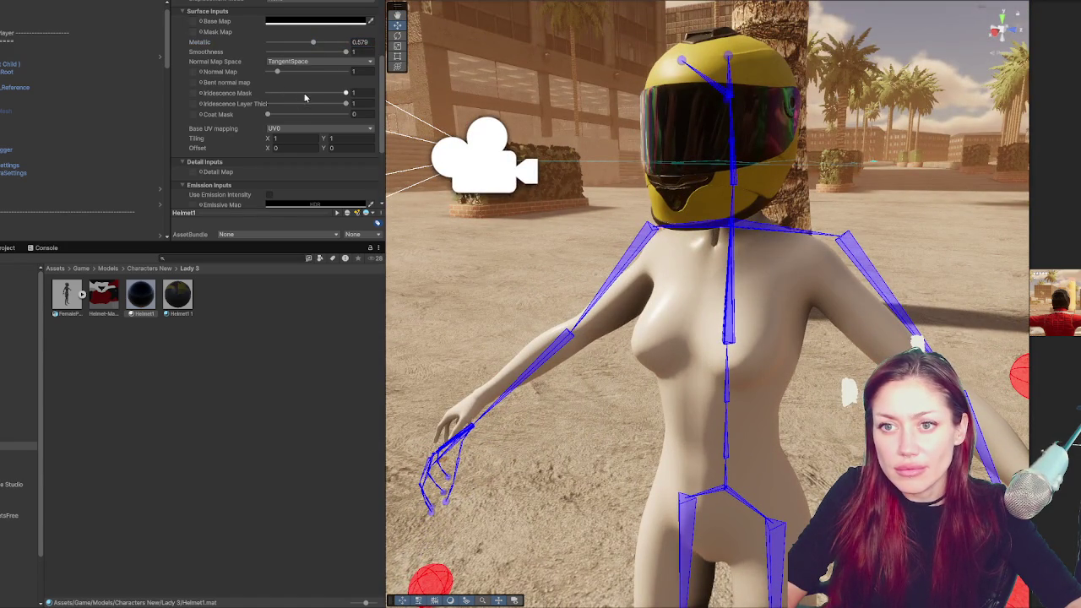
{"action": "mouse_move", "coordinate": [284, 119]}
{"action": "left_mouse_down"}
{"action": "mouse_move", "coordinate": [361, 121]}
{"action": "mouse_move", "coordinate": [256, 124]}
{"action": "left_mouse_up"}
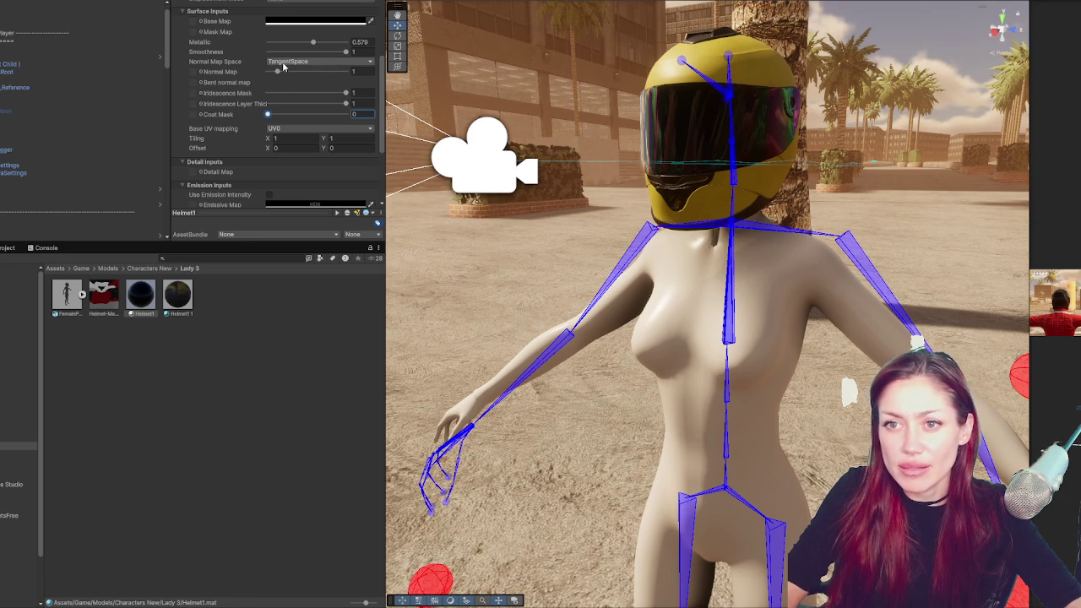
{"action": "mouse_move", "coordinate": [307, 45]}
{"action": "left_mouse_down"}
{"action": "mouse_move", "coordinate": [328, 47]}
{"action": "mouse_move", "coordinate": [277, 53]}
{"action": "mouse_move", "coordinate": [319, 52]}
{"action": "left_mouse_up"}
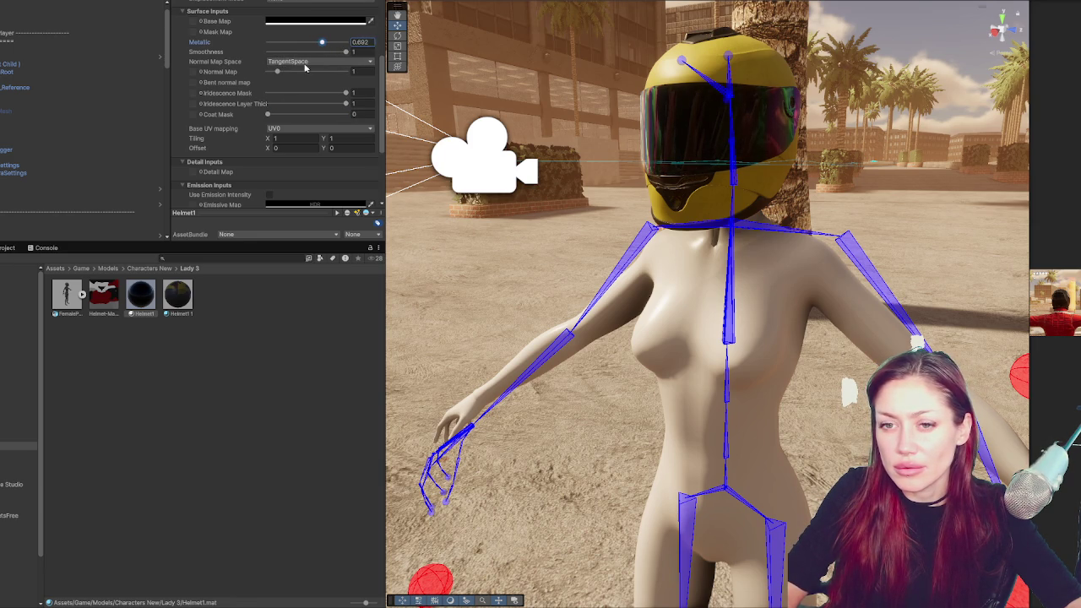
{"action": "scroll", "coordinate": [278, 110], "scroll_direction": "down", "scroll_amount": 5}
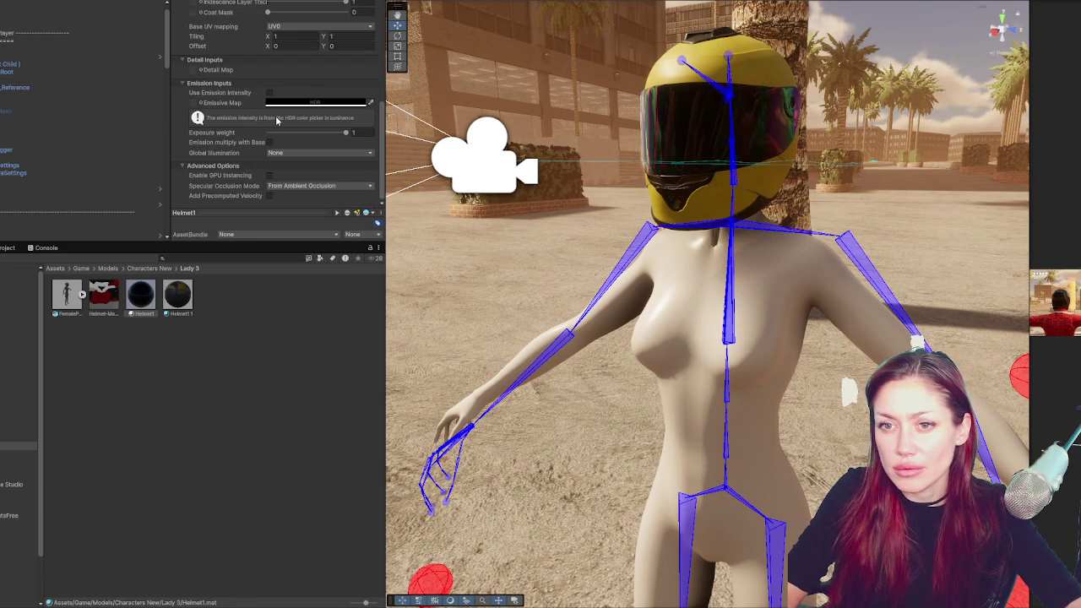
{"action": "scroll", "coordinate": [254, 123], "scroll_direction": "up", "scroll_amount": 7}
{"action": "scroll", "coordinate": [203, 143], "scroll_direction": "up", "scroll_amount": 6}
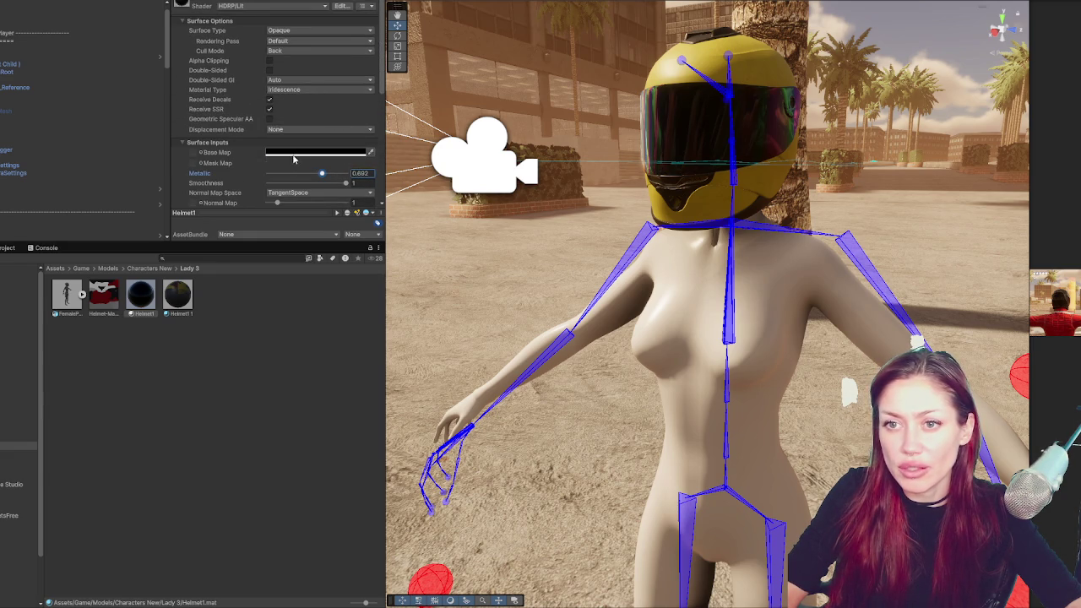
{"action": "mouse_move", "coordinate": [450, 194]}
{"action": "left_mouse_down"}
{"action": "mouse_move", "coordinate": [563, 225]}
{"action": "mouse_move", "coordinate": [434, 202]}
{"action": "mouse_move", "coordinate": [540, 209]}
{"action": "left_mouse_up"}
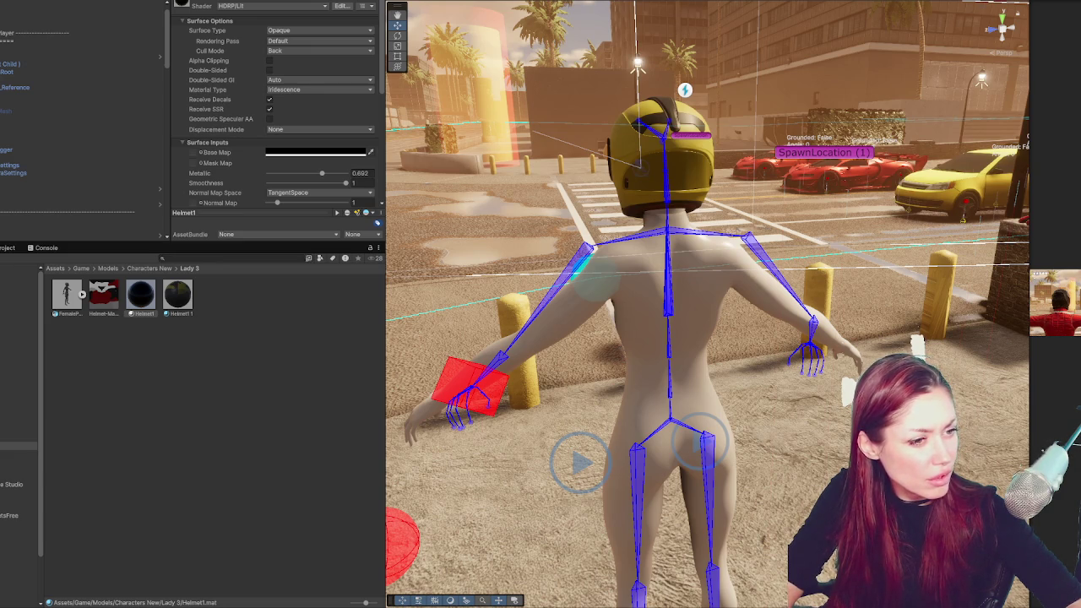
{"action": "left_click_drag", "start_coordinate": [0, 435], "coordinate": [208, 439]}
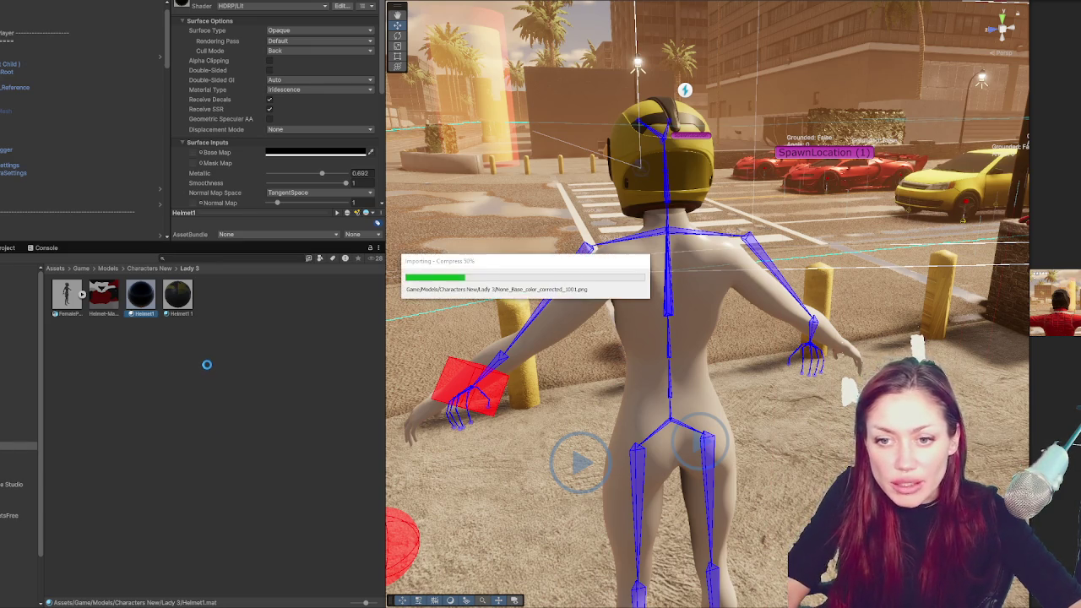
Create a material named Suit in Lady 3 and apply it to the character's body
{"action": "right_click", "coordinate": [237, 364]}
{"action": "mouse_move", "coordinate": [355, 116]}
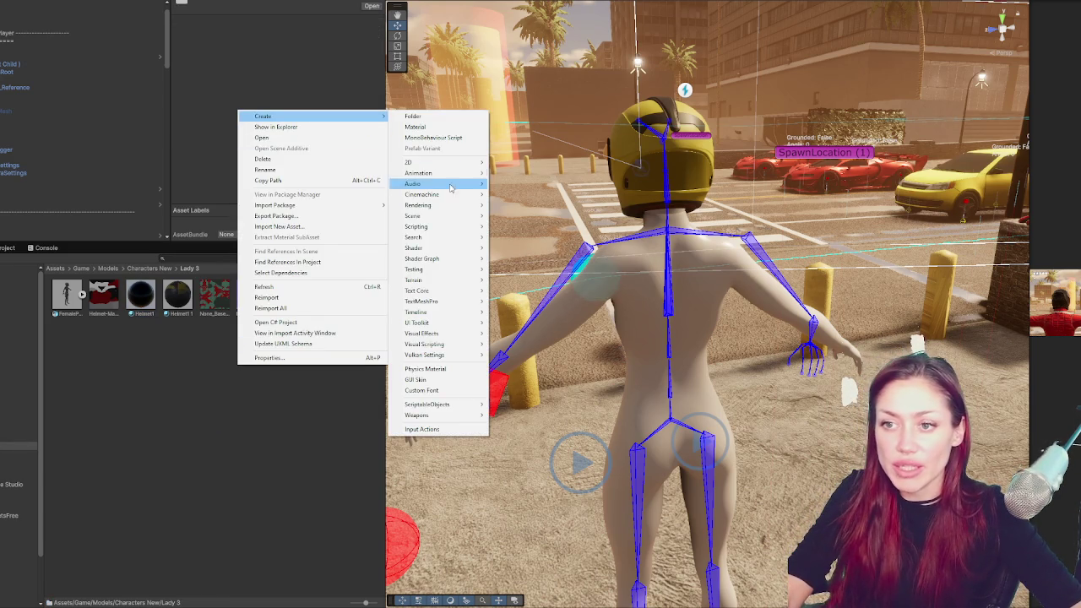
{"action": "left_click", "coordinate": [447, 127]}
{"action": "type", "text": "Suit"}
{"action": "key", "text": "Return"}
{"action": "left_click_drag", "start_coordinate": [287, 294], "coordinate": [636, 289]}
Assign the base colour texture as Suit's Base Map and the normal texture as its Normal Map
{"action": "left_click", "coordinate": [287, 125]}
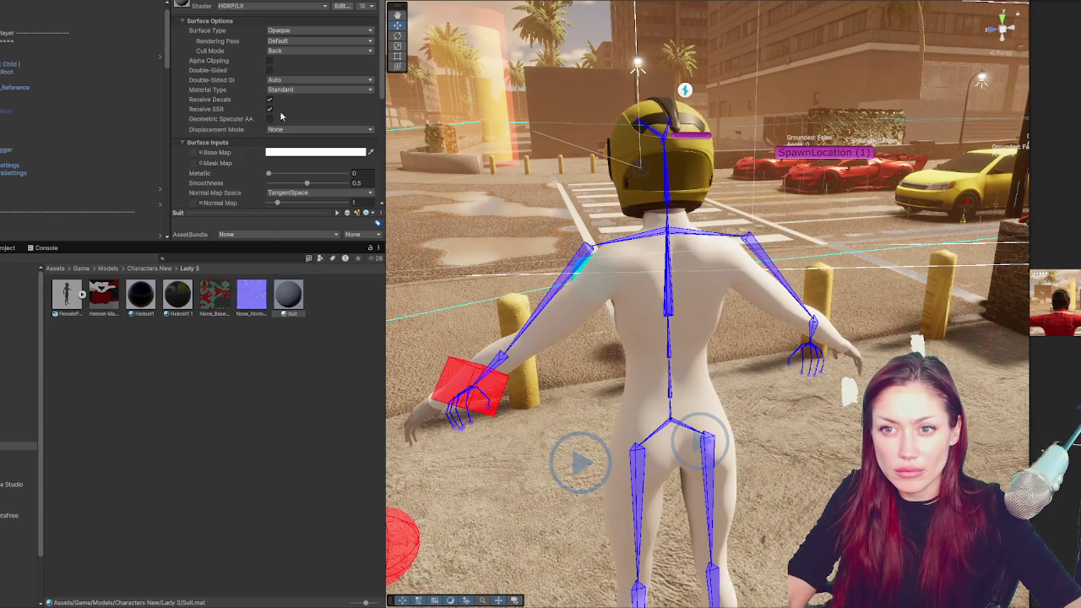
{"action": "left_click_drag", "start_coordinate": [224, 301], "coordinate": [195, 157]}
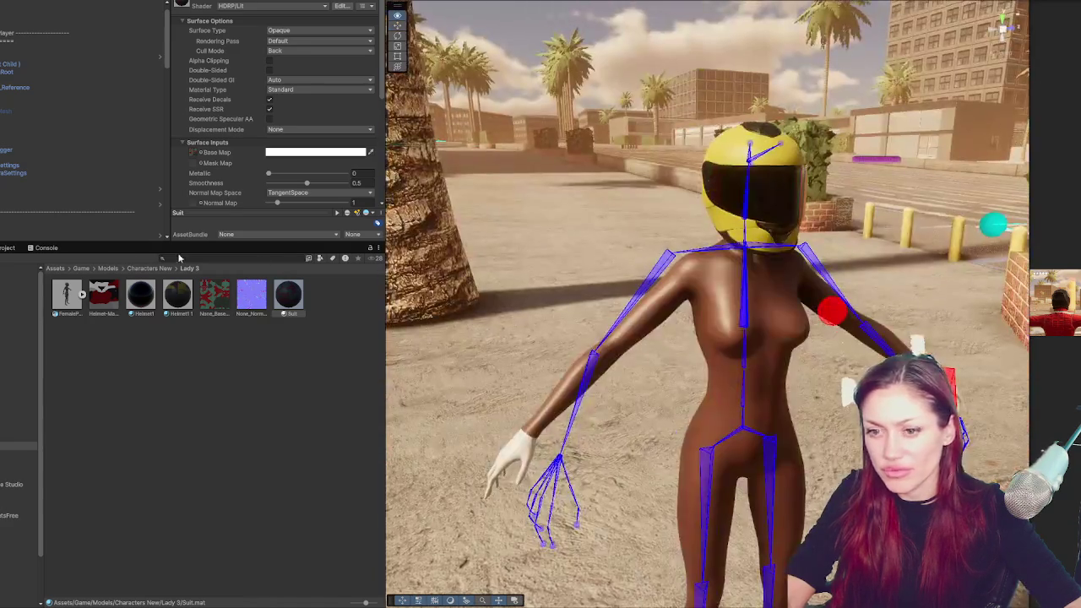
{"action": "scroll", "coordinate": [248, 133], "scroll_direction": "down", "scroll_amount": 3}
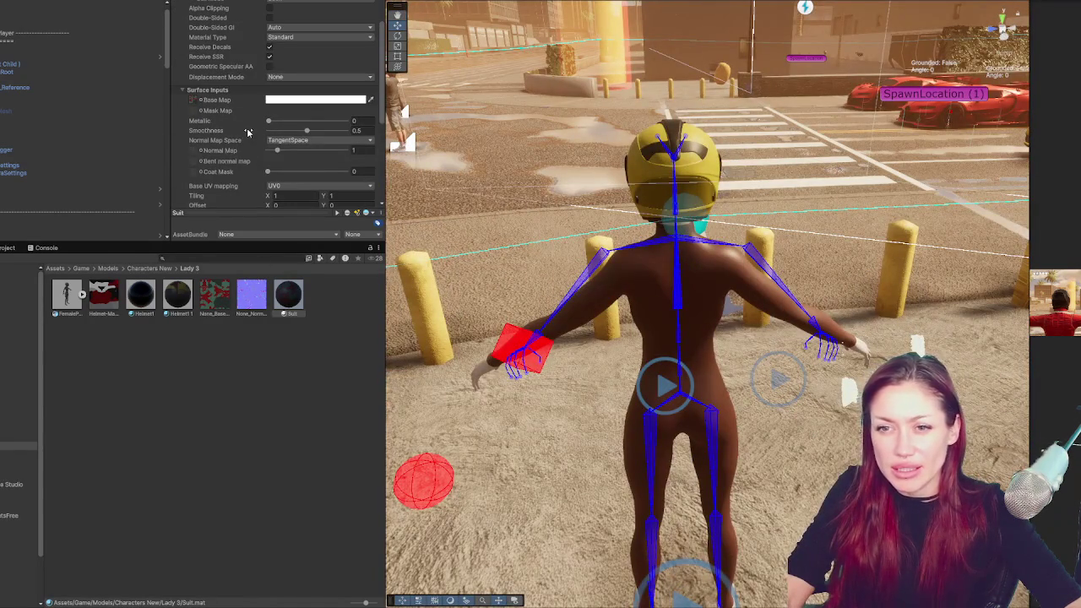
{"action": "mouse_move", "coordinate": [252, 296]}
{"action": "left_mouse_down"}
{"action": "mouse_move", "coordinate": [222, 154]}
{"action": "mouse_move", "coordinate": [193, 151]}
{"action": "left_mouse_up"}
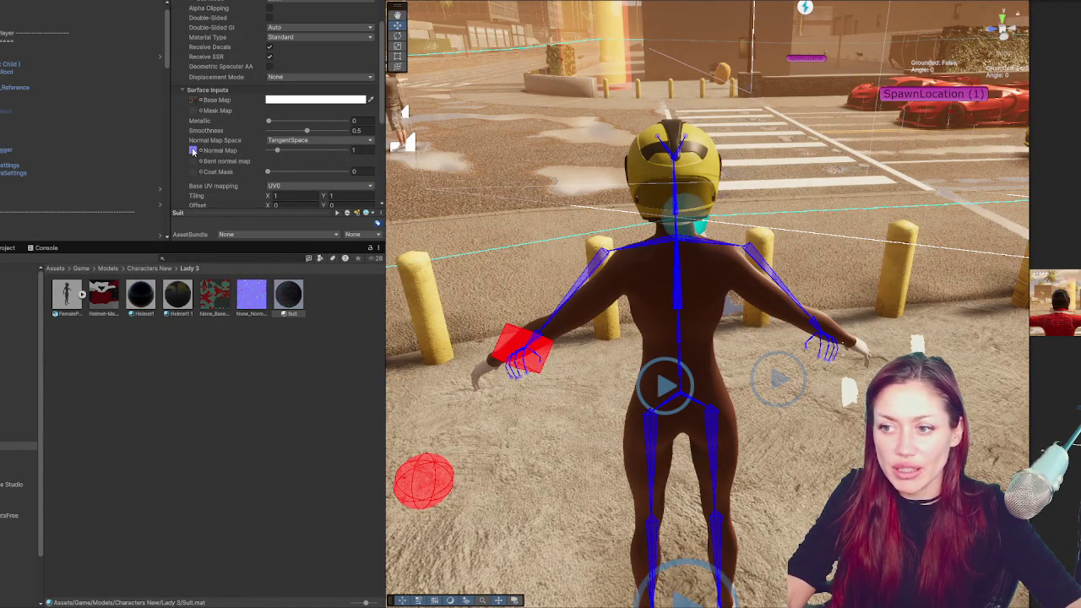
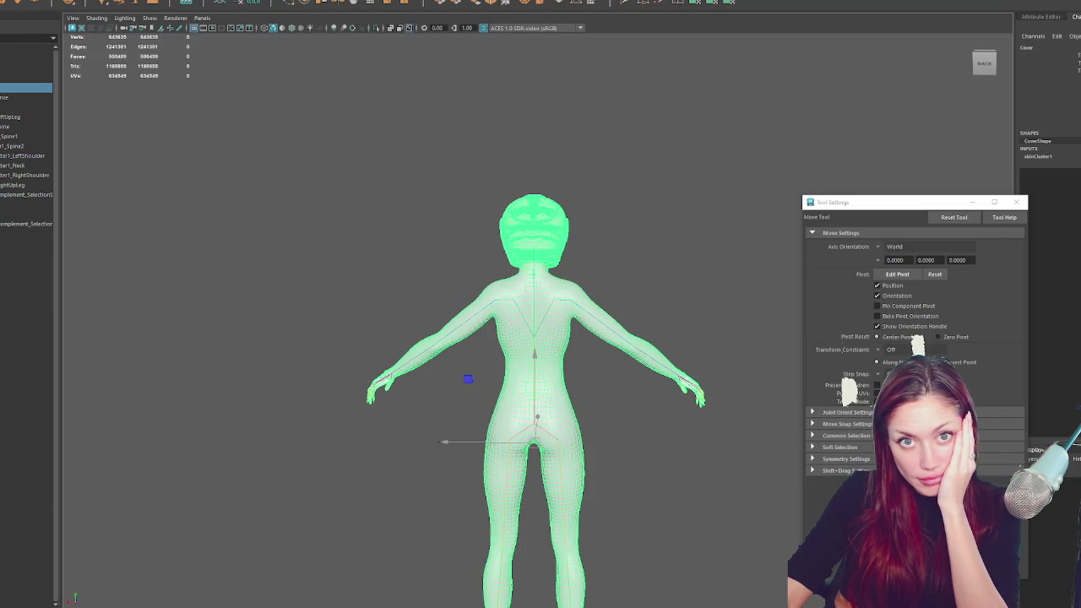
Export the selected Maya character as an OBJ into the Unity Lady 3 folder
{"action": "left_click", "coordinate": [283, 2]}
{"action": "left_click", "coordinate": [548, 101]}
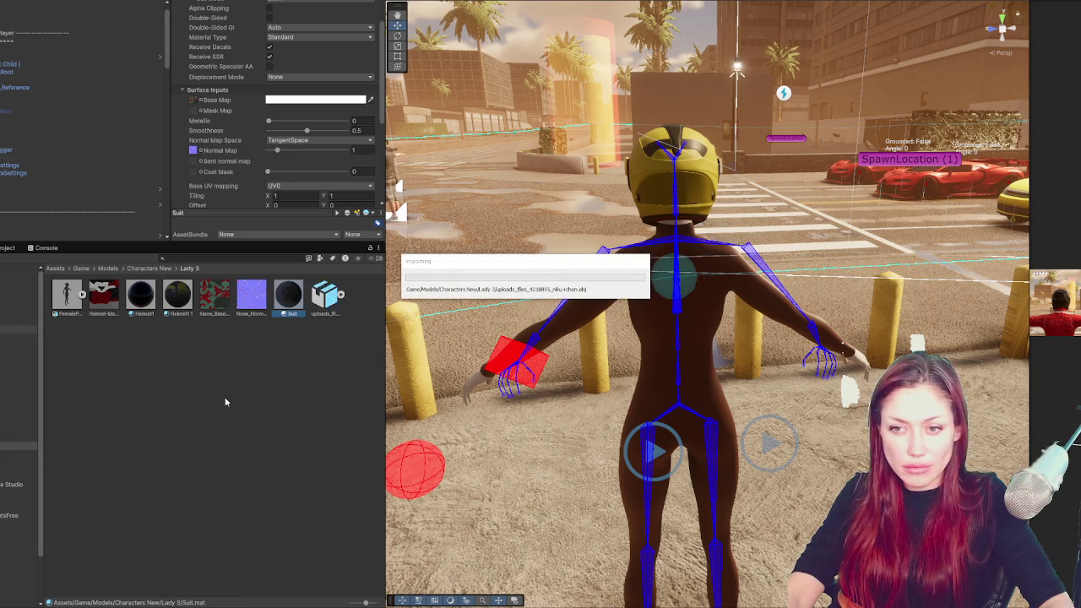
Set the OBJ's Material Creation Mode to Standard (Legacy) and extract its materials
{"action": "left_click", "coordinate": [318, 304]}
{"action": "left_click", "coordinate": [318, 22]}
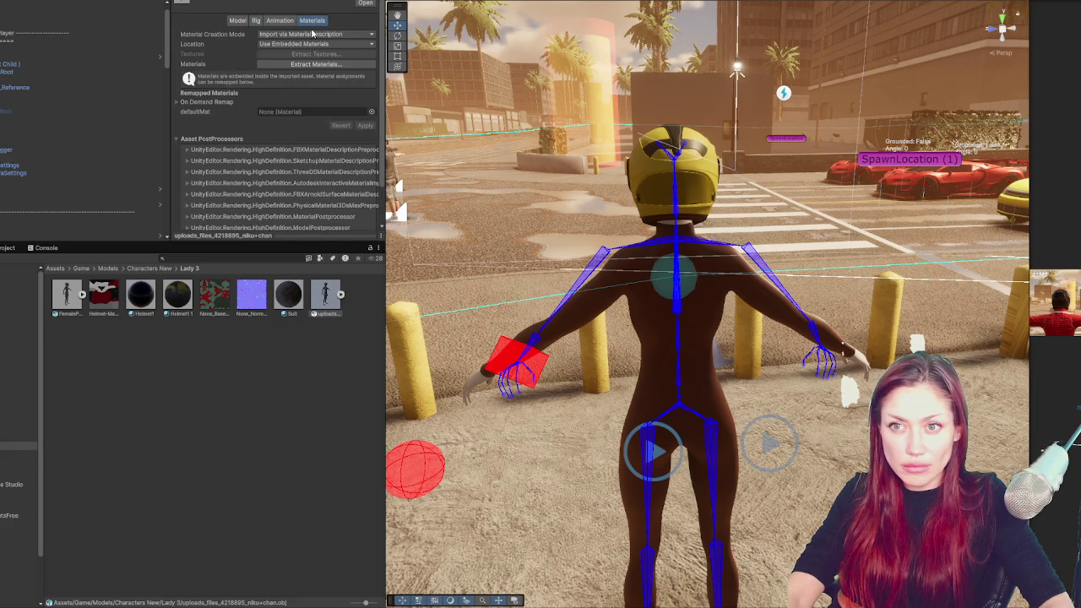
{"action": "left_click", "coordinate": [314, 34]}
{"action": "left_click", "coordinate": [329, 53]}
{"action": "left_click", "coordinate": [325, 74]}
{"action": "key", "text": "Return"}
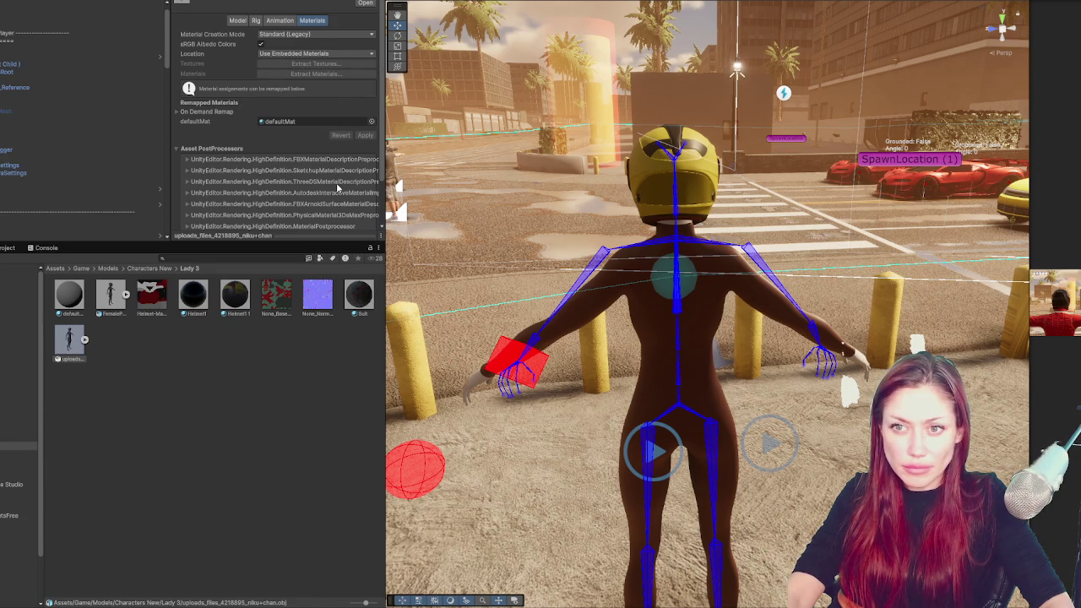
Delete the imported OBJ model asset from the Lady 3 folder
{"action": "left_click", "coordinate": [84, 339]}
{"action": "left_click", "coordinate": [62, 350]}
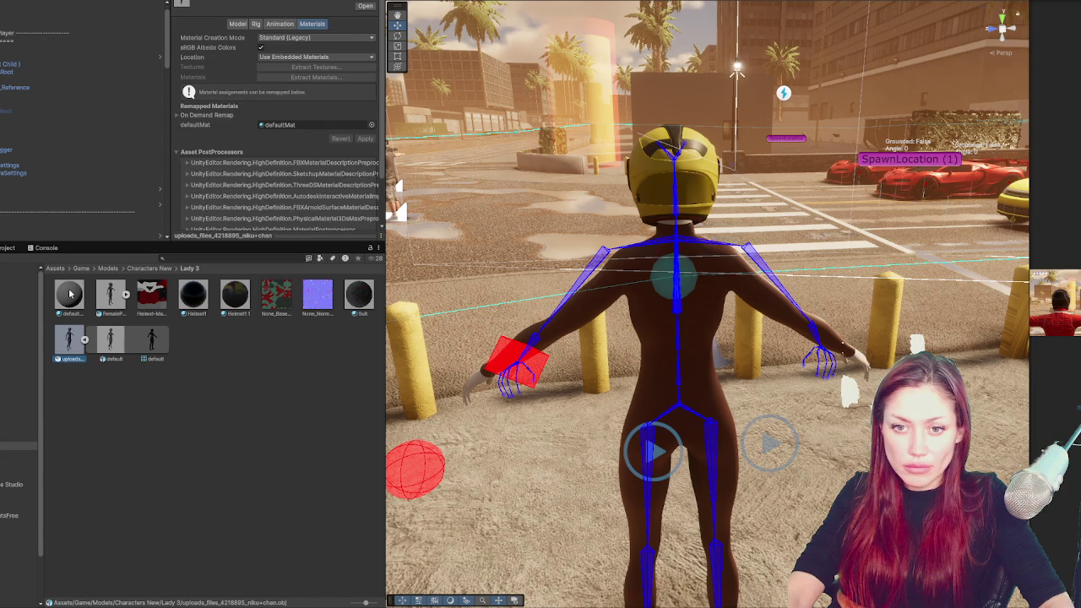
{"action": "key", "text": "Delete"}
{"action": "key", "text": "Return"}
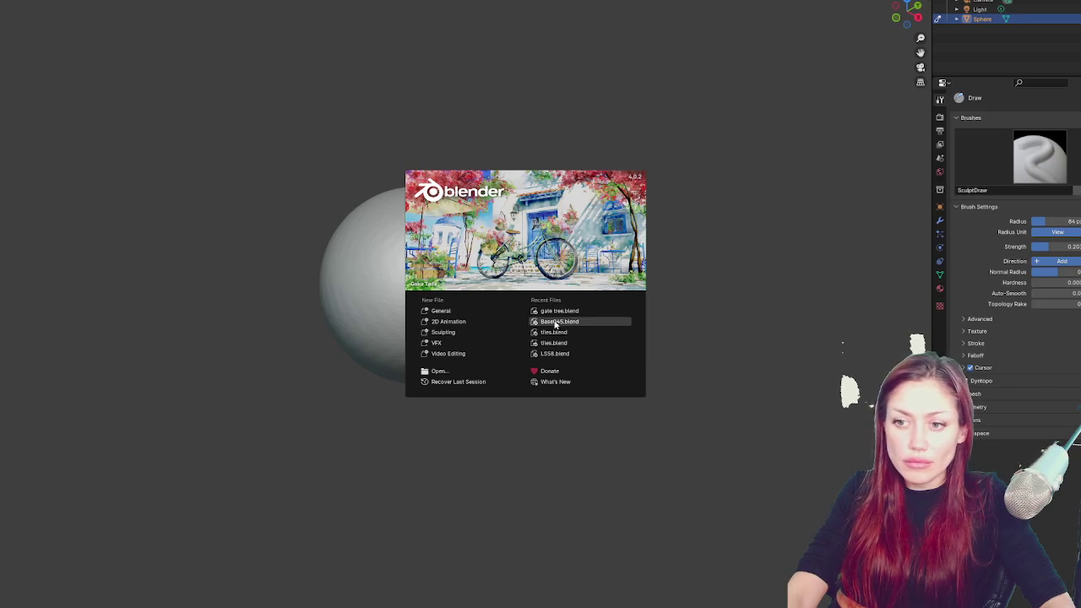
Dismiss the splash, delete the default sphere and load the character's .blend file
{"action": "left_click", "coordinate": [457, 302]}
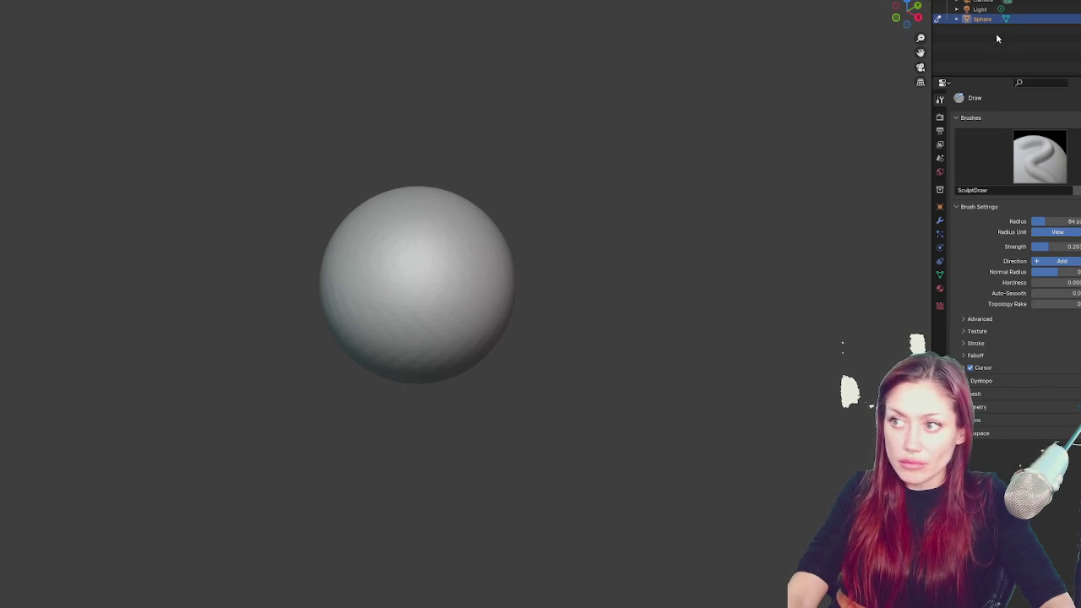
{"action": "key", "text": "Delete"}
{"action": "left_click", "coordinate": [6, 2]}
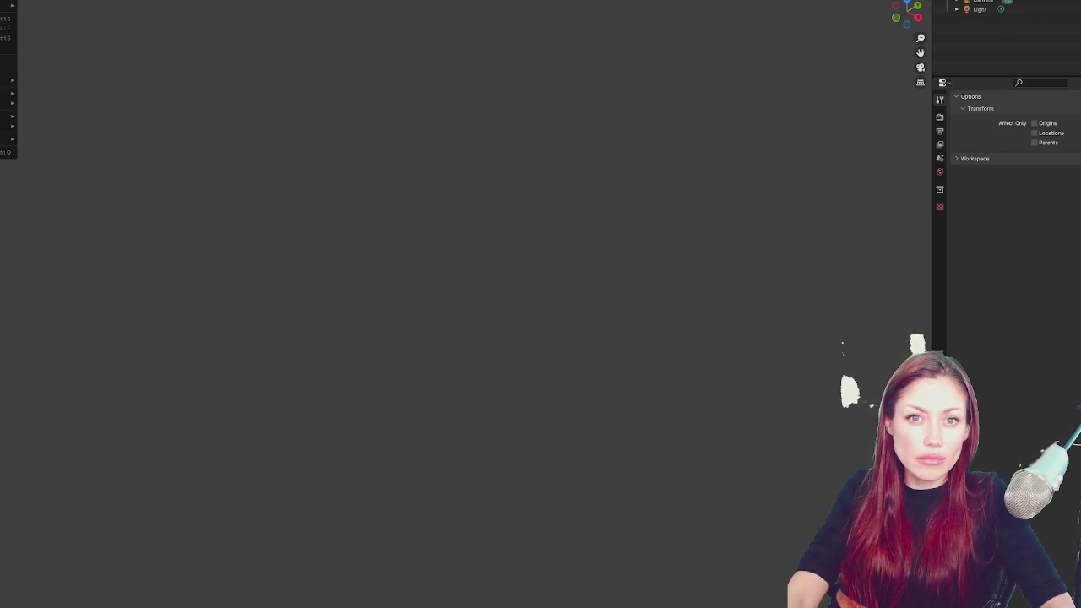
{"action": "mouse_move", "coordinate": [13, 92]}
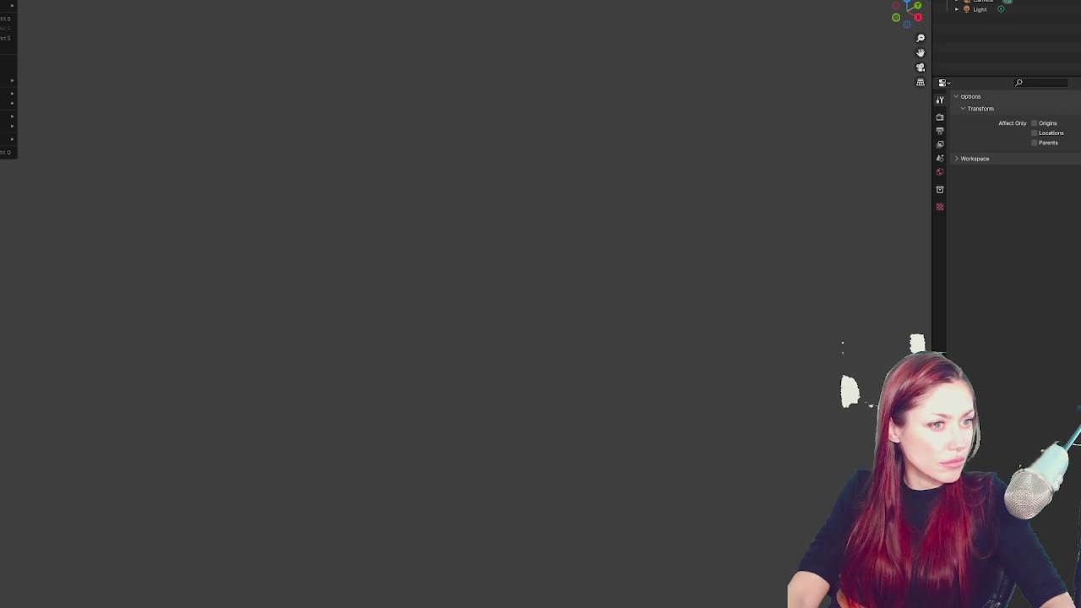
{"action": "left_click", "coordinate": [8, 93]}
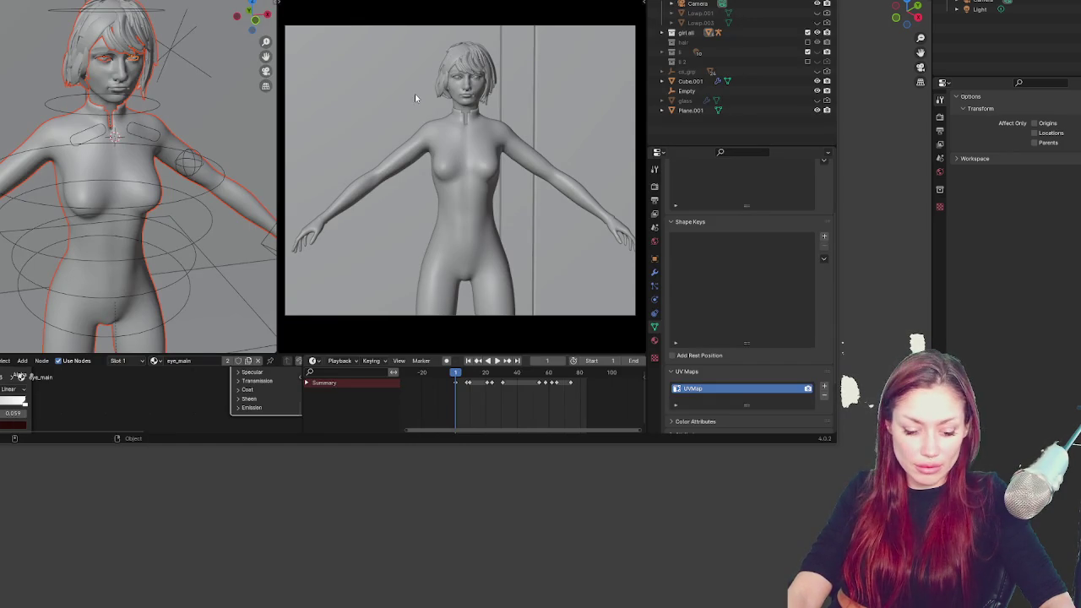
Select Cube.001 and preview it in Rendered shading, showing the black suit
{"action": "left_click", "coordinate": [464, 66]}
{"action": "key", "text": "z"}
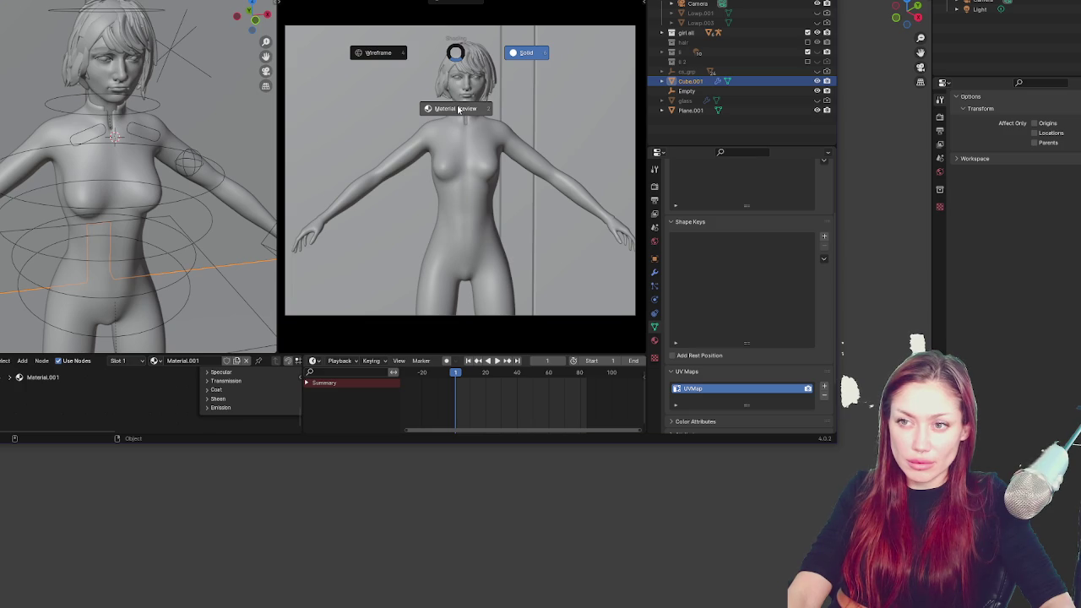
{"action": "left_click", "coordinate": [501, 48]}
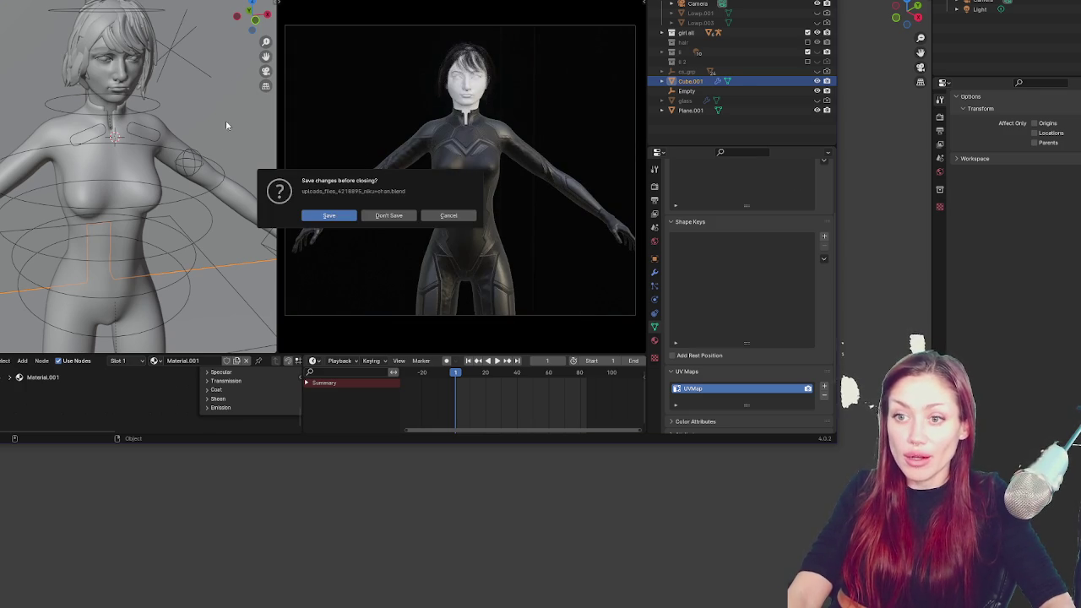
{"action": "left_click", "coordinate": [453, 213]}
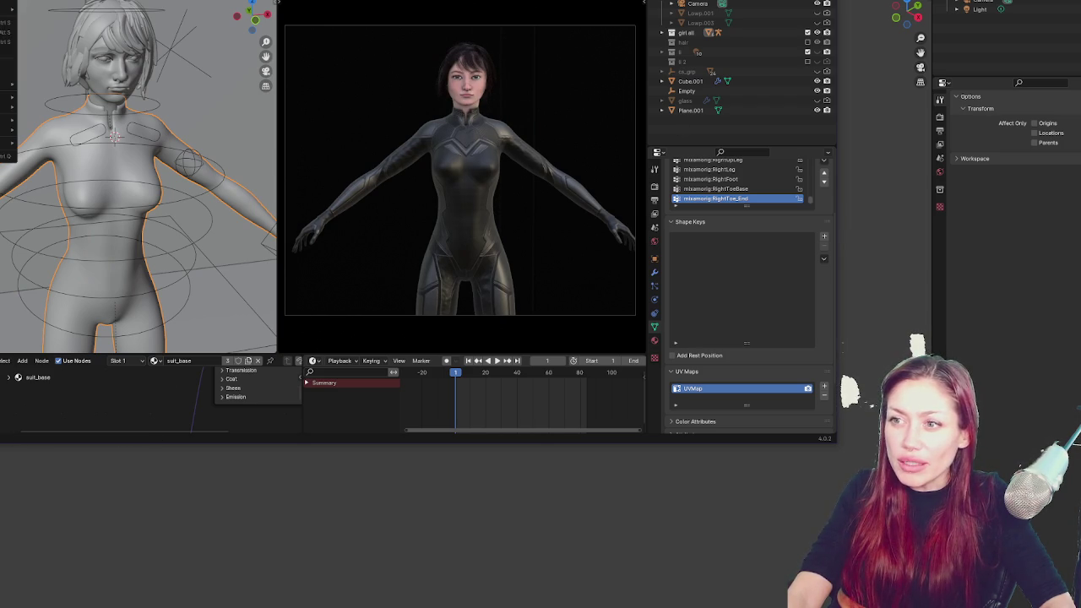
{"action": "mouse_move", "coordinate": [8, 107]}
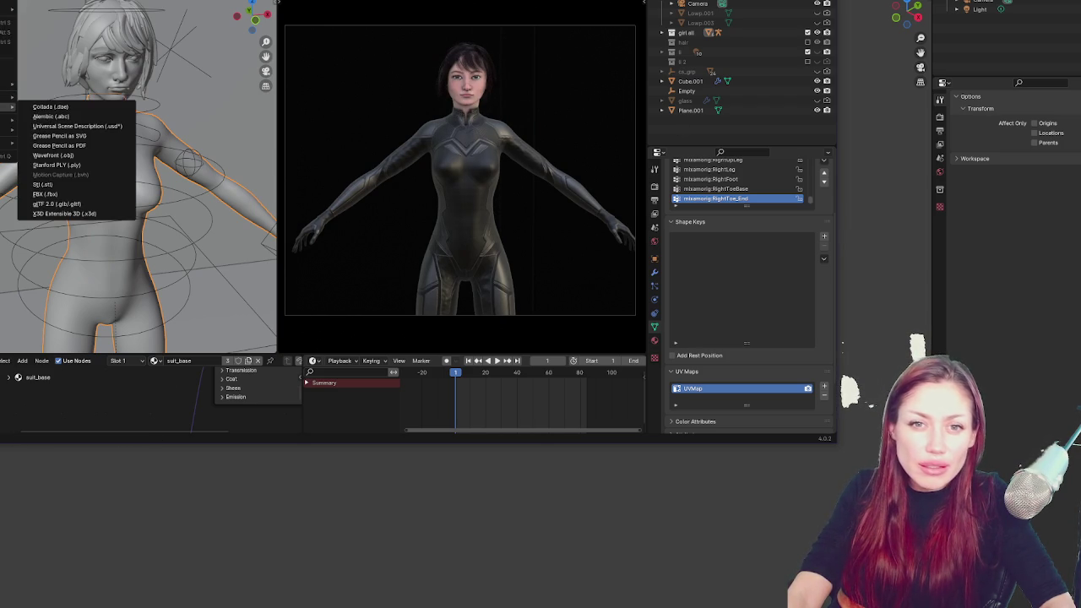
Export the character as an FBX file to the Desktop
{"action": "left_click", "coordinate": [93, 198]}
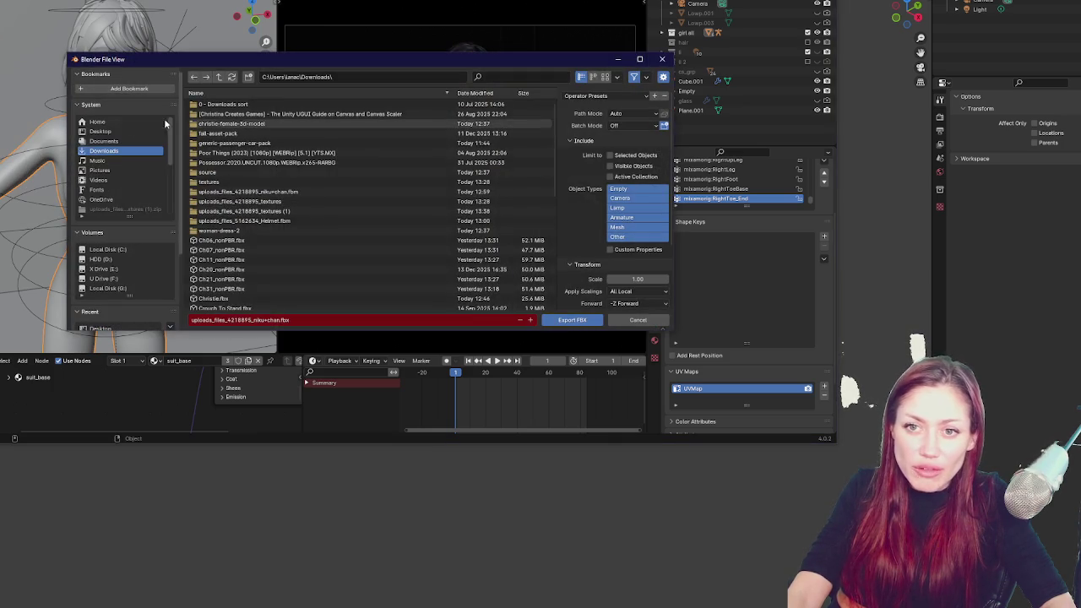
{"action": "double_click", "coordinate": [236, 119]}
{"action": "key", "text": "Escape"}
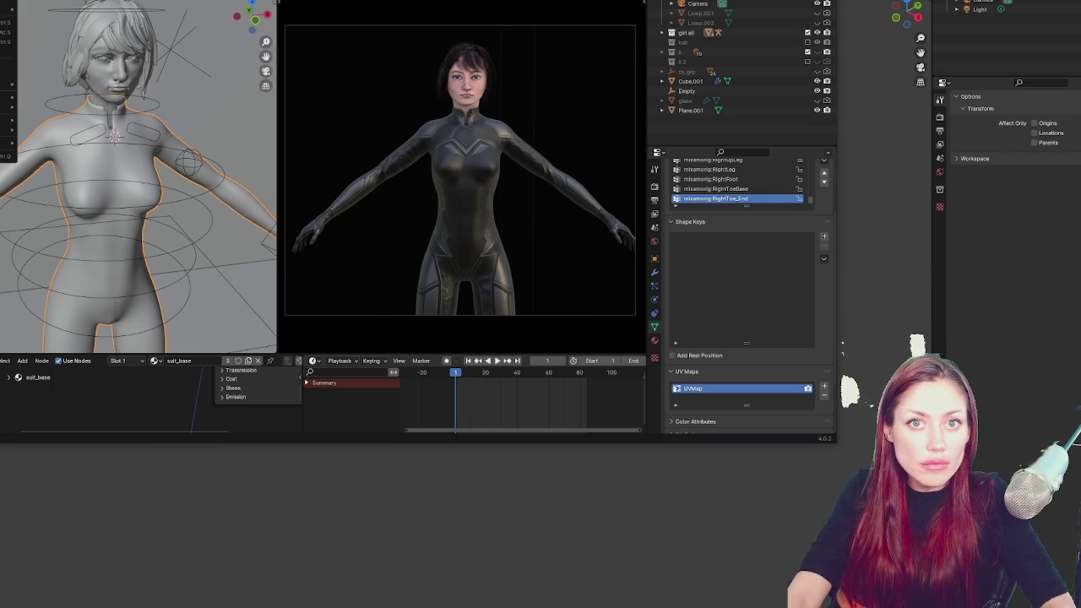
{"action": "left_click", "coordinate": [76, 195]}
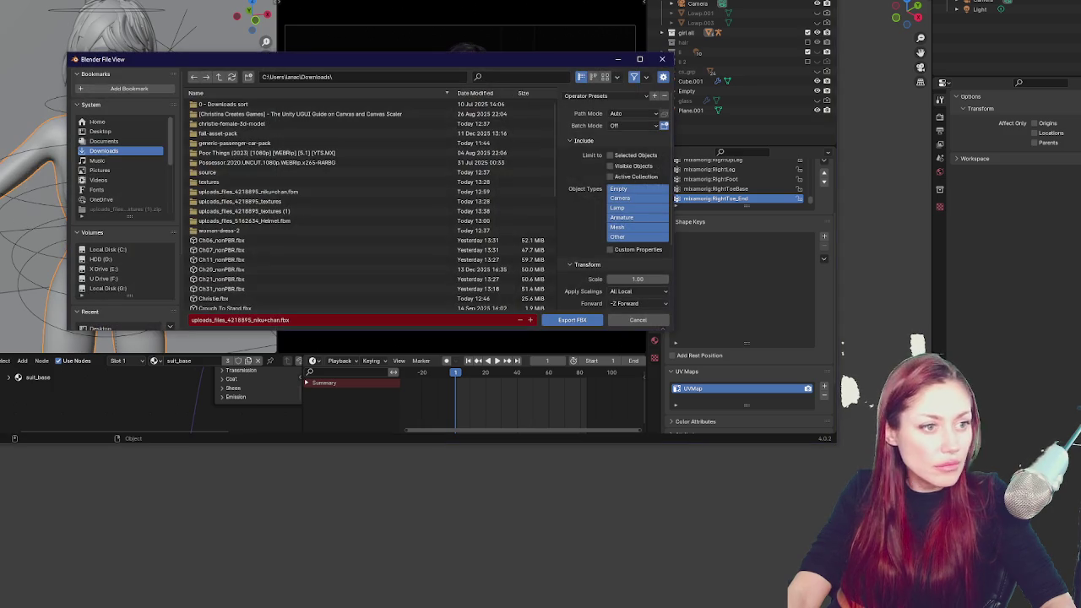
{"action": "left_click", "coordinate": [121, 131]}
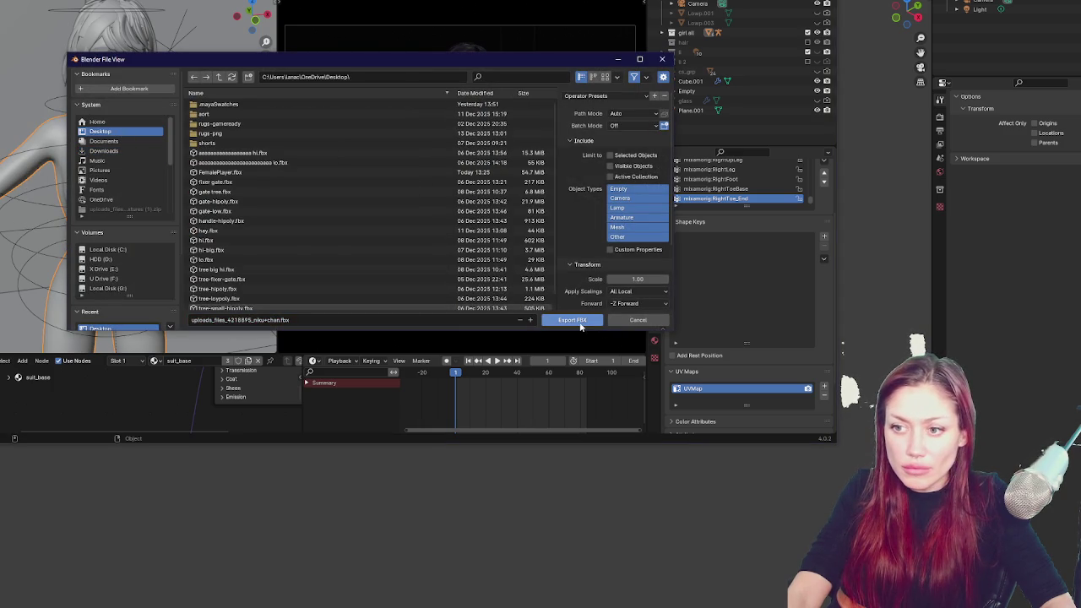
{"action": "left_click", "coordinate": [572, 319]}
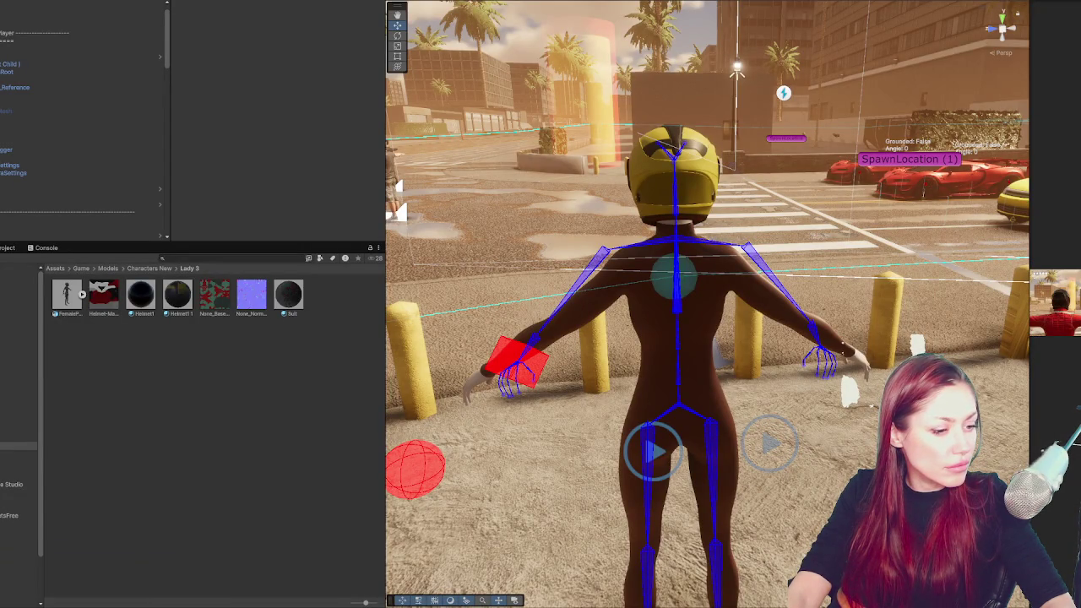
Re-export the character as FBX and switch to Unity for the import
{"action": "mouse_move", "coordinate": [51, 603]}
{"action": "left_click", "coordinate": [70, 584]}
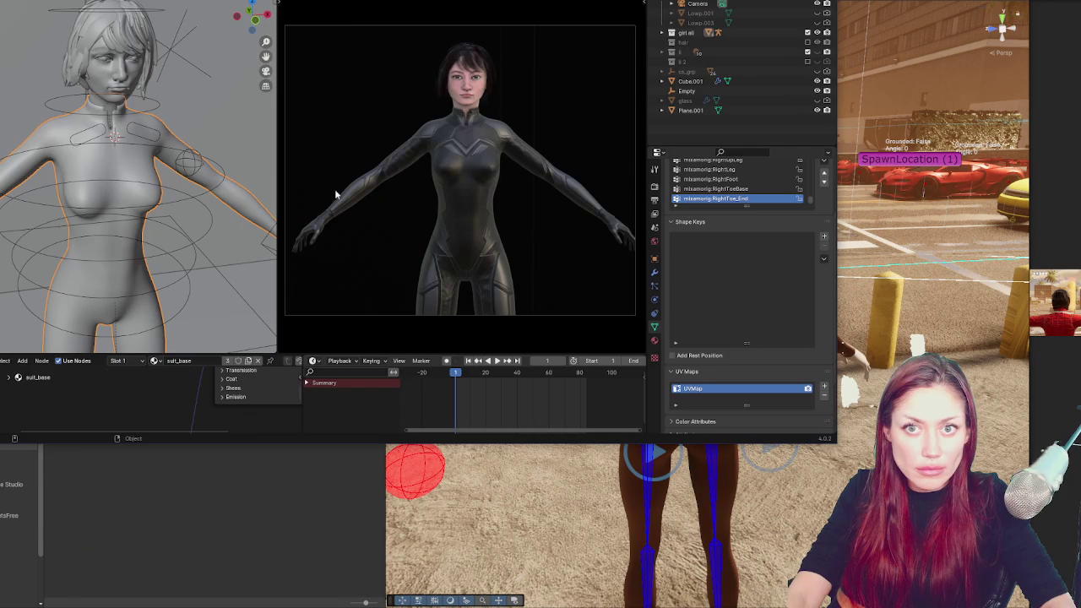
{"action": "left_click", "coordinate": [9, 1]}
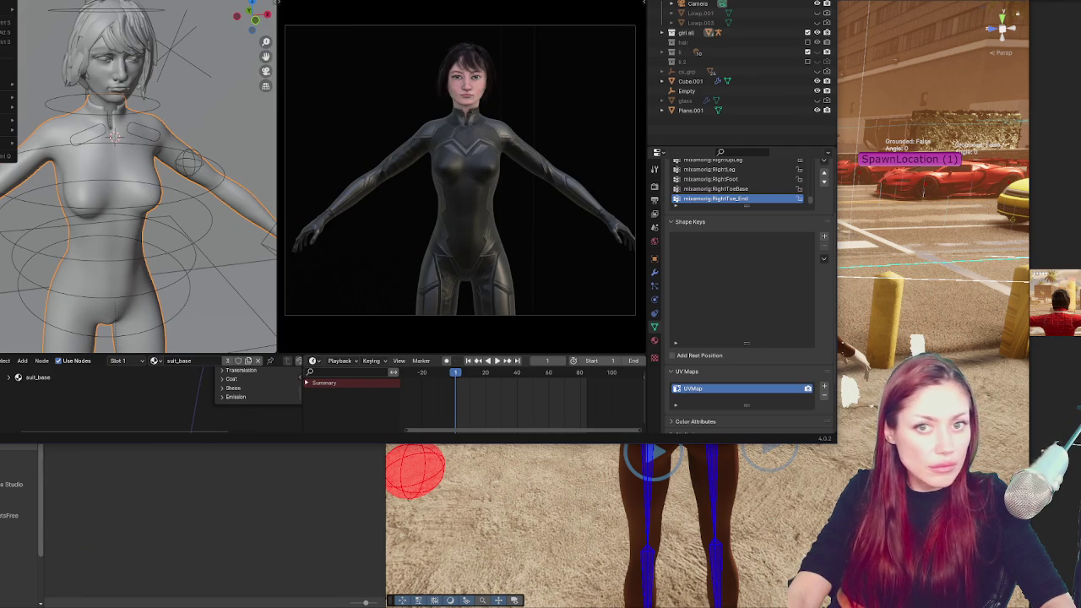
{"action": "mouse_move", "coordinate": [10, 108]}
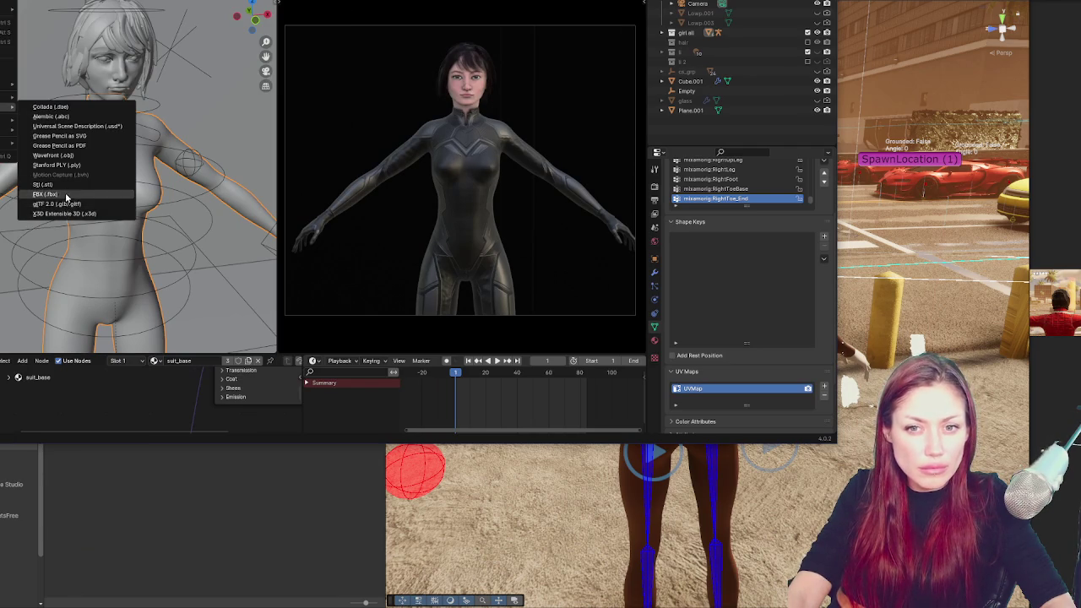
{"action": "left_click", "coordinate": [61, 194]}
{"action": "left_click", "coordinate": [662, 59]}
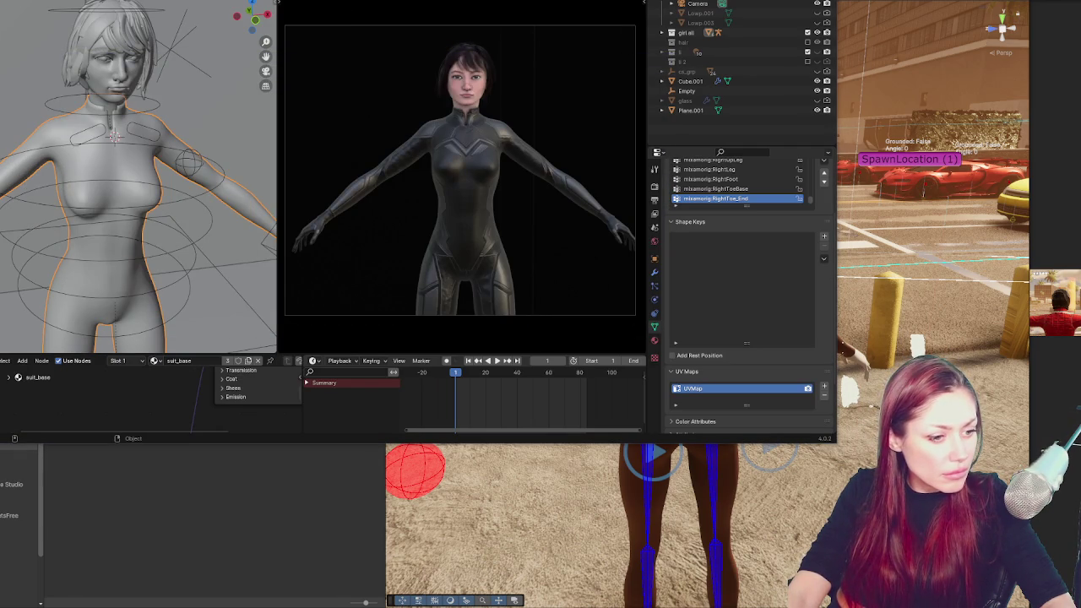
{"action": "left_click", "coordinate": [205, 482]}
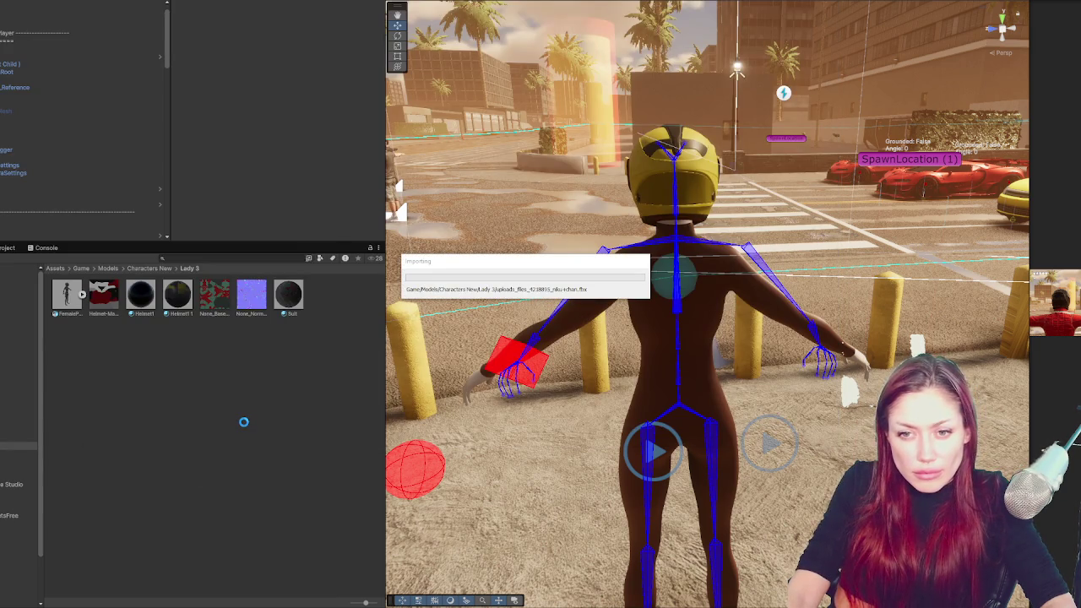
Set the FBX's Material Creation Mode to Standard (Legacy) and extract its materials
{"action": "left_click", "coordinate": [321, 292]}
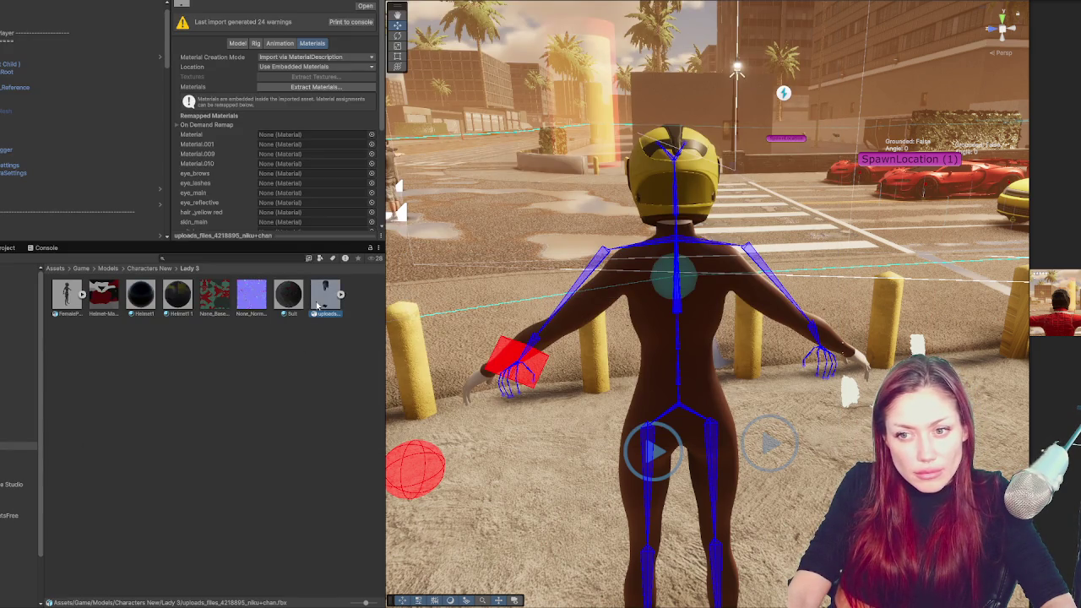
{"action": "left_click", "coordinate": [321, 57]}
{"action": "left_click", "coordinate": [297, 78]}
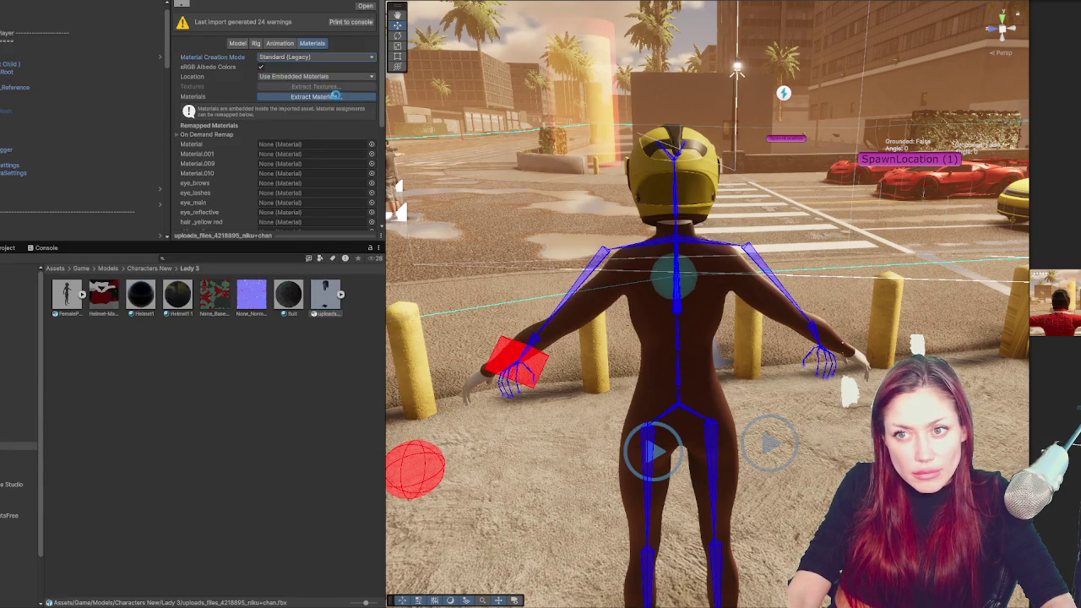
{"action": "left_click", "coordinate": [336, 86]}
{"action": "left_click", "coordinate": [395, 292]}
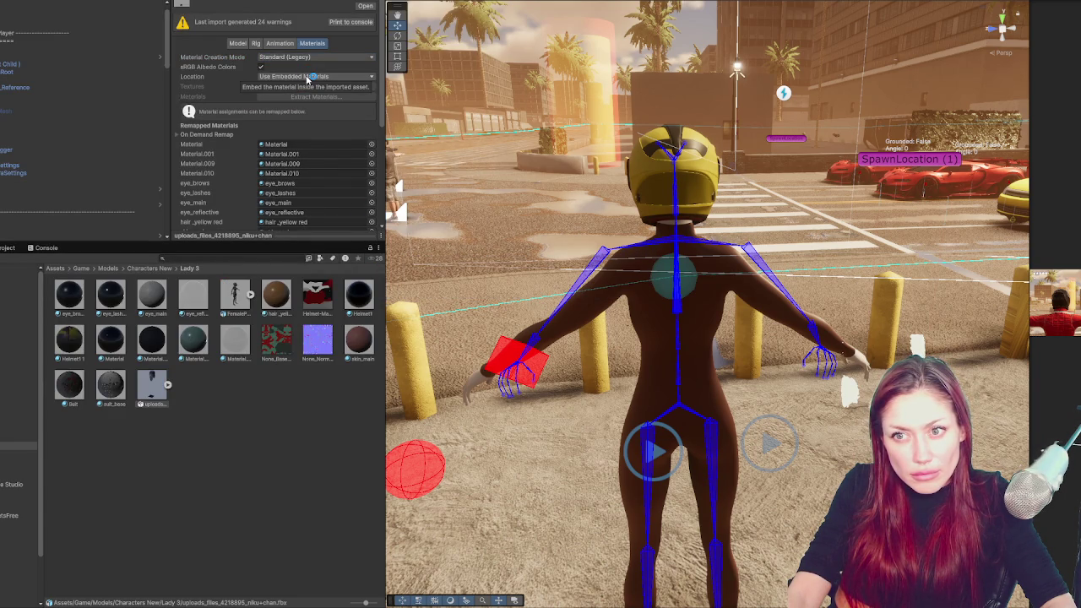
Set material Location to Use External Materials (Legacy) and apply the import settings
{"action": "left_click", "coordinate": [307, 77]}
{"action": "left_click", "coordinate": [308, 87]}
{"action": "left_click", "coordinate": [365, 144]}
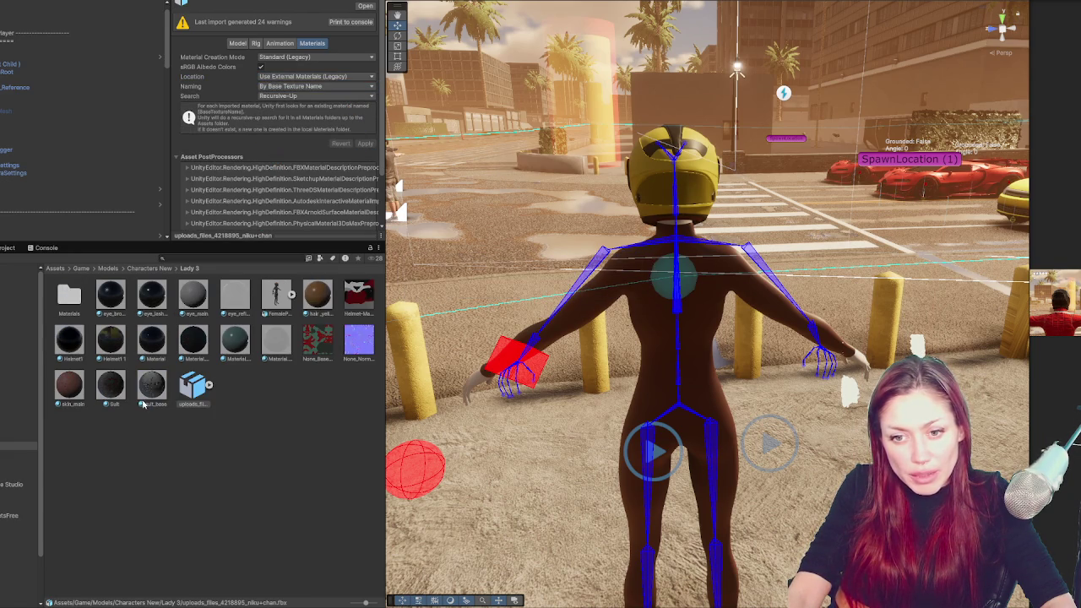
Try suit_base on the body, undo it, and reselect the suit_base material
{"action": "left_click_drag", "start_coordinate": [144, 404], "coordinate": [673, 374]}
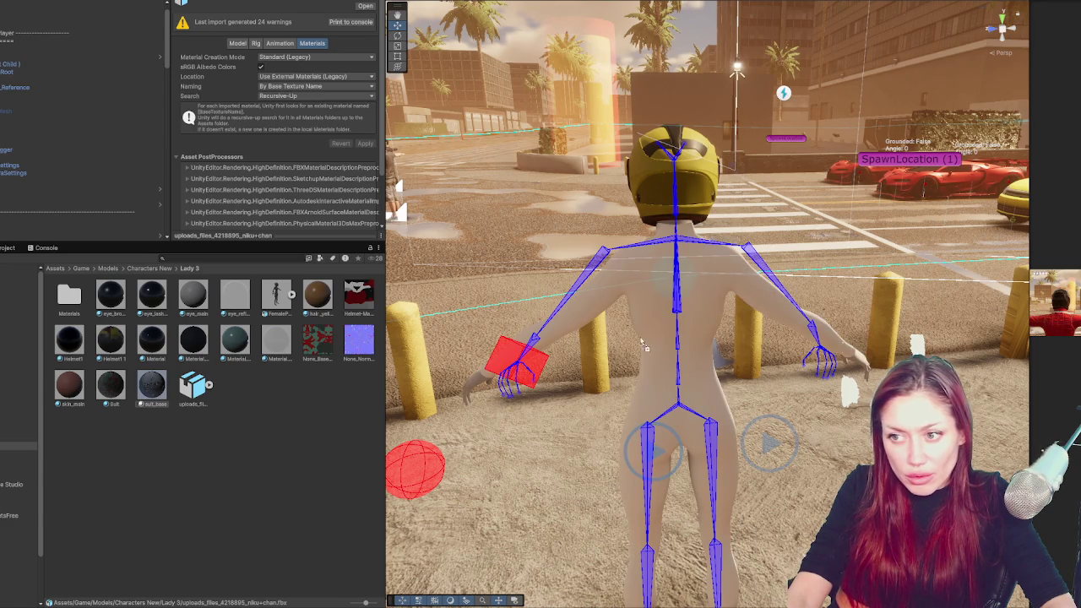
{"action": "key", "text": "ctrl+z"}
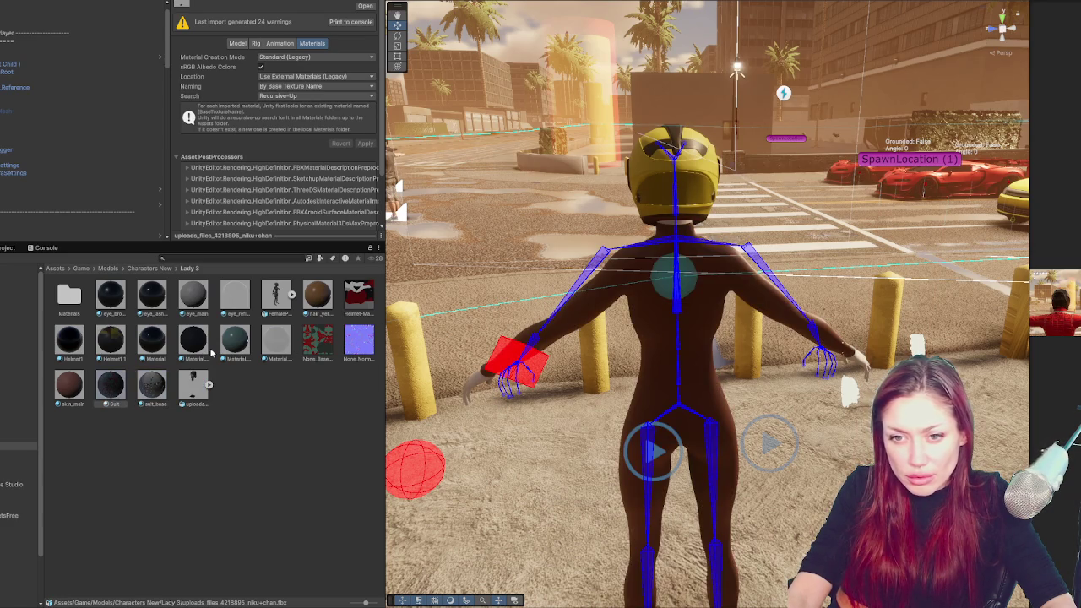
{"action": "mouse_move", "coordinate": [642, 397]}
{"action": "left_mouse_down"}
{"action": "mouse_move", "coordinate": [637, 375]}
{"action": "mouse_move", "coordinate": [865, 342]}
{"action": "left_mouse_up"}
{"action": "left_click", "coordinate": [151, 387]}
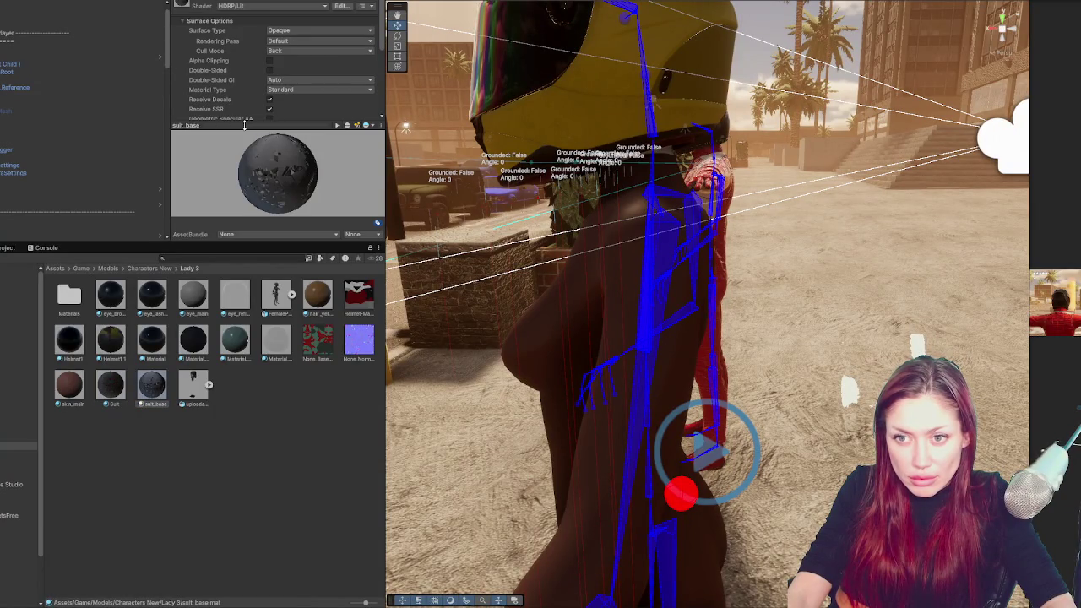
Drag suit_base from the Materials folder onto the character's body, turning it white
{"action": "left_click", "coordinate": [246, 126]}
{"action": "left_click_drag", "start_coordinate": [150, 392], "coordinate": [599, 317]}
{"action": "left_click_drag", "start_coordinate": [110, 387], "coordinate": [561, 321]}
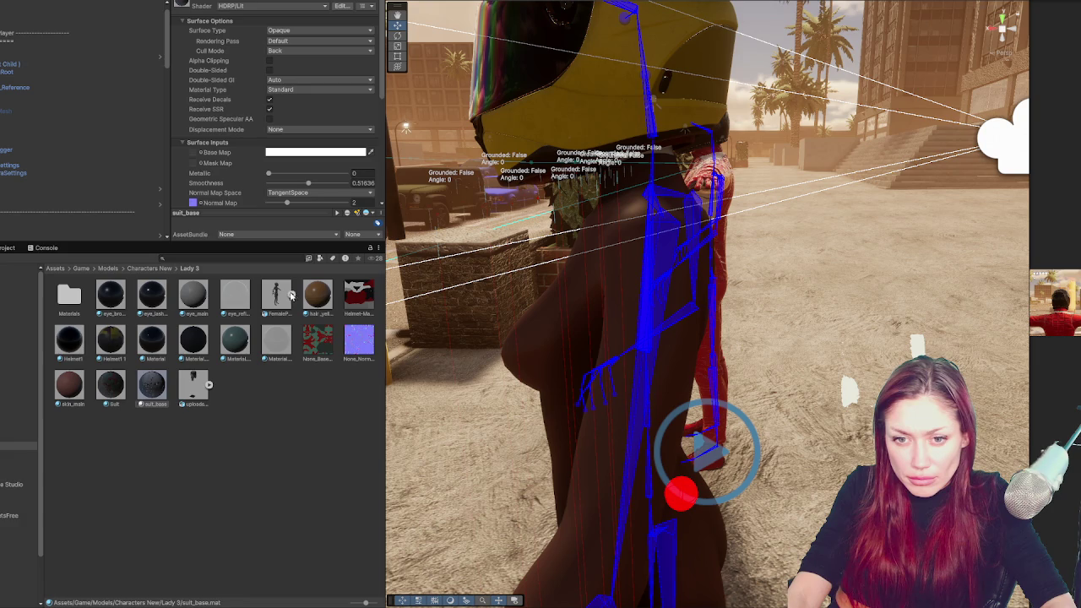
{"action": "double_click", "coordinate": [69, 296]}
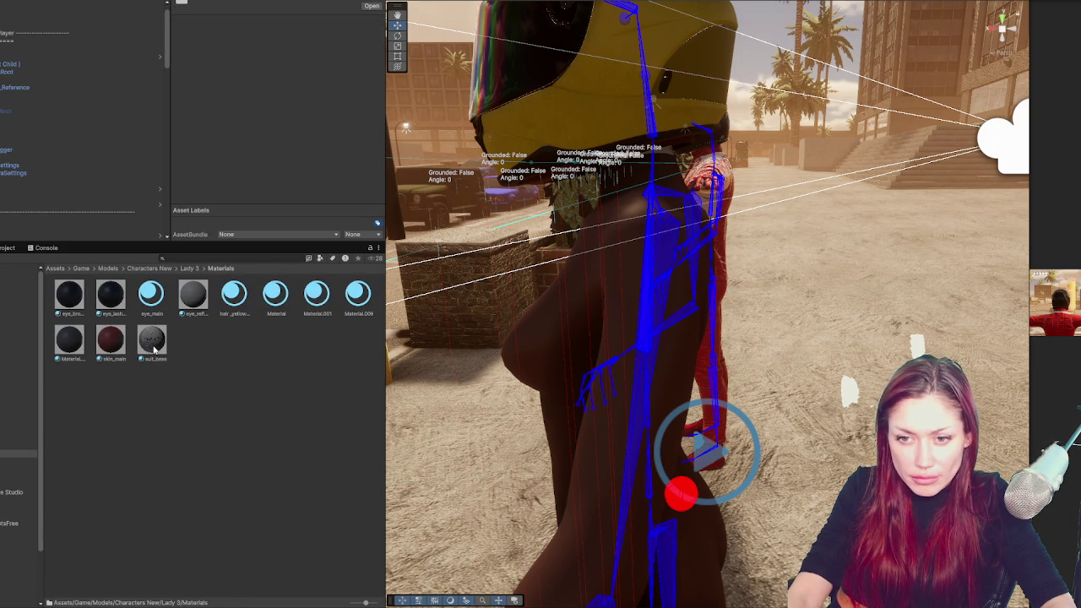
{"action": "left_click", "coordinate": [154, 346]}
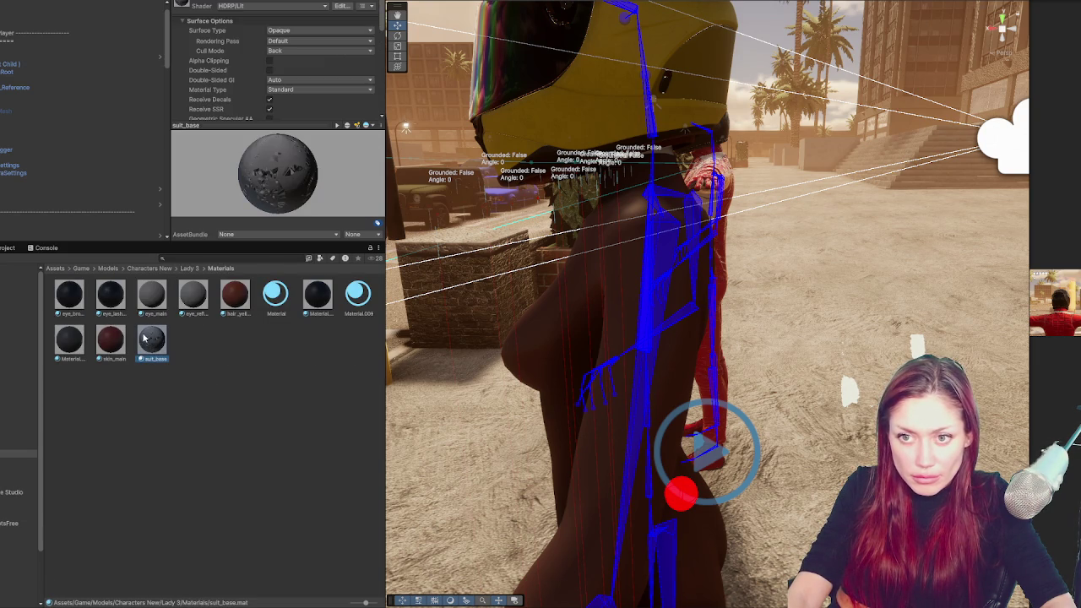
{"action": "left_click_drag", "start_coordinate": [583, 353], "coordinate": [585, 355]}
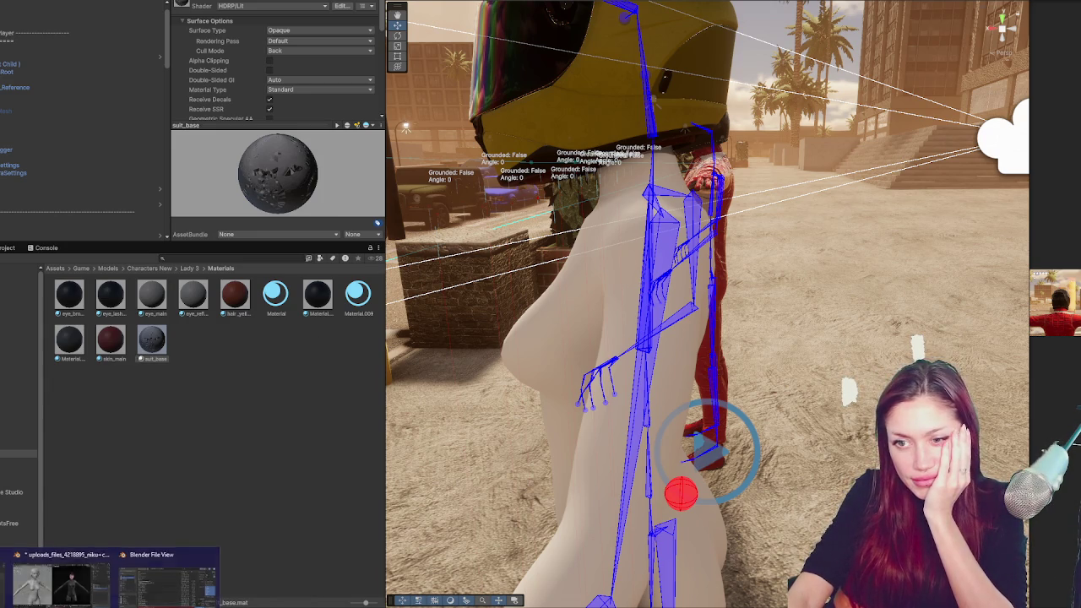
{"action": "left_click", "coordinate": [121, 583]}
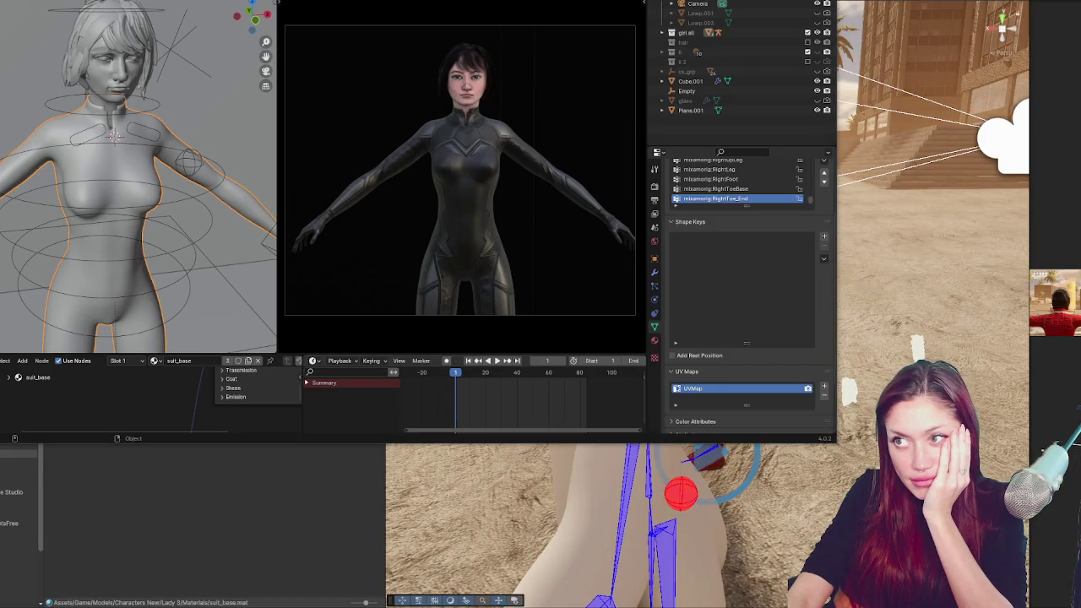
Dismiss the prompts and show the character textured in Material Preview shading
{"action": "left_click", "coordinate": [402, 216]}
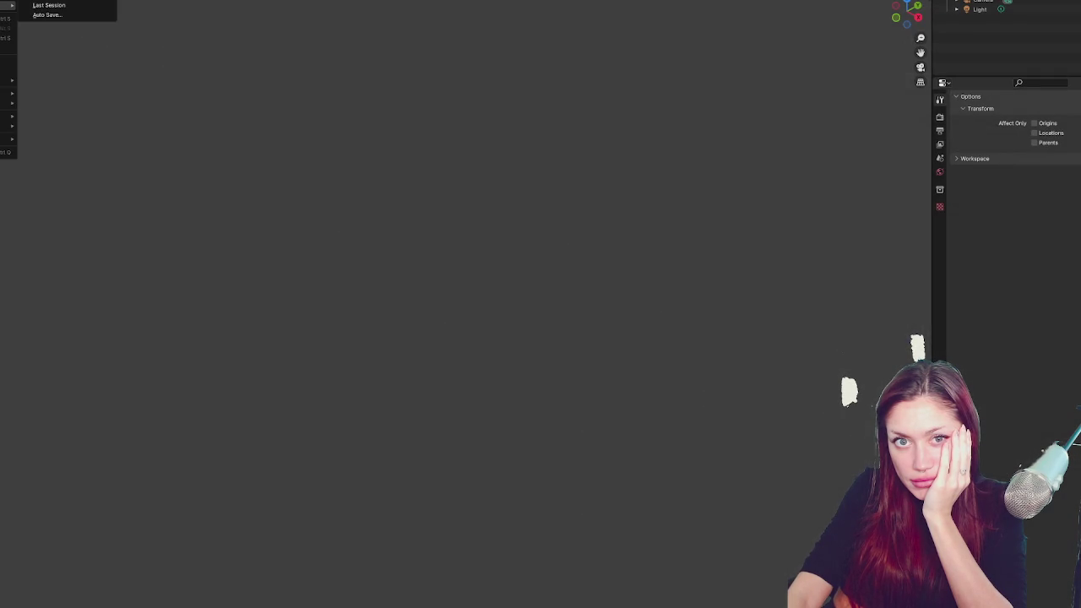
{"action": "key", "text": "Escape"}
{"action": "key", "text": "Escape"}
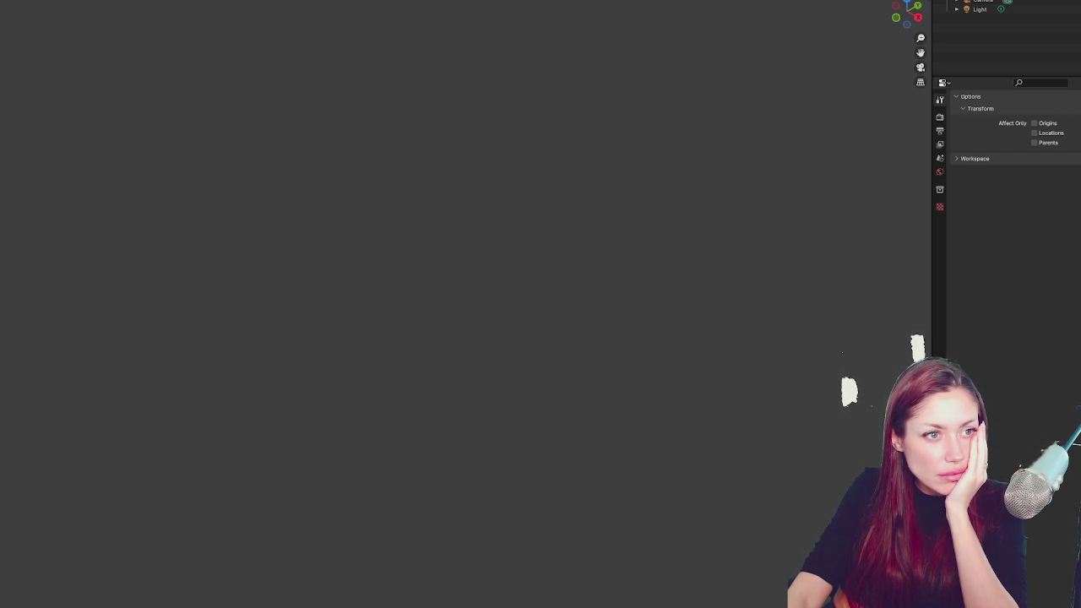
{"action": "key", "text": "F12"}
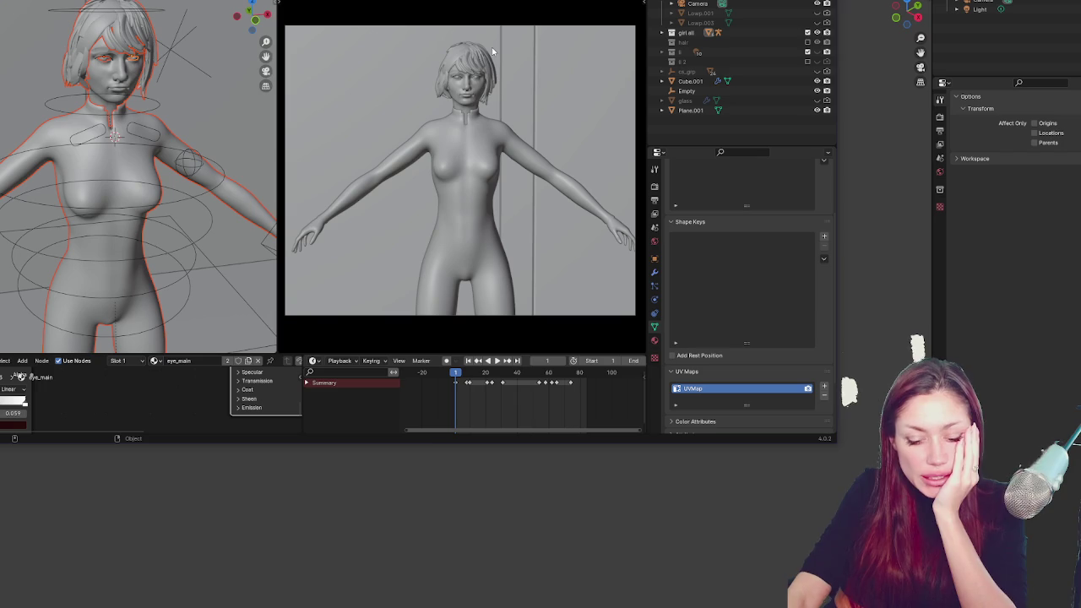
{"action": "key", "text": "z"}
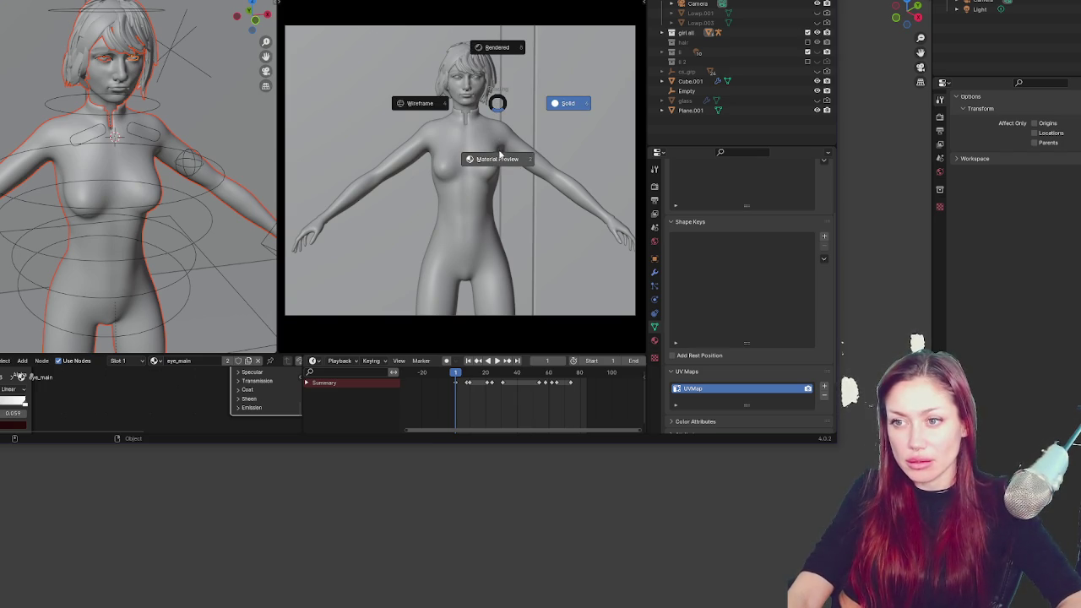
{"action": "left_click", "coordinate": [497, 161]}
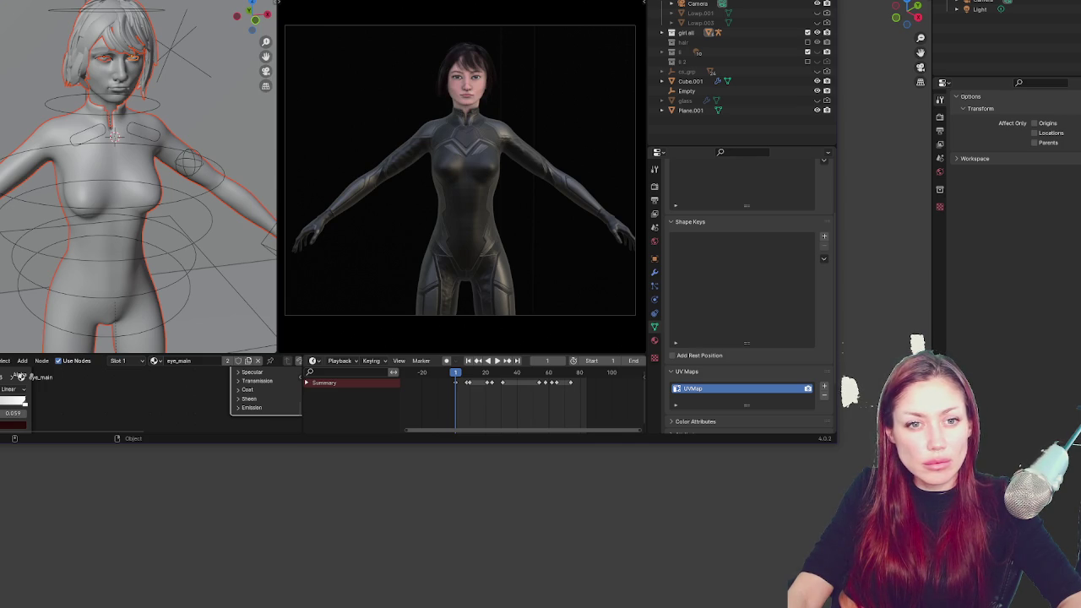
{"action": "left_click", "coordinate": [9, 2]}
Bring up the Wavefront (.obj) export browser in Downloads, then close it
{"action": "mouse_move", "coordinate": [10, 107]}
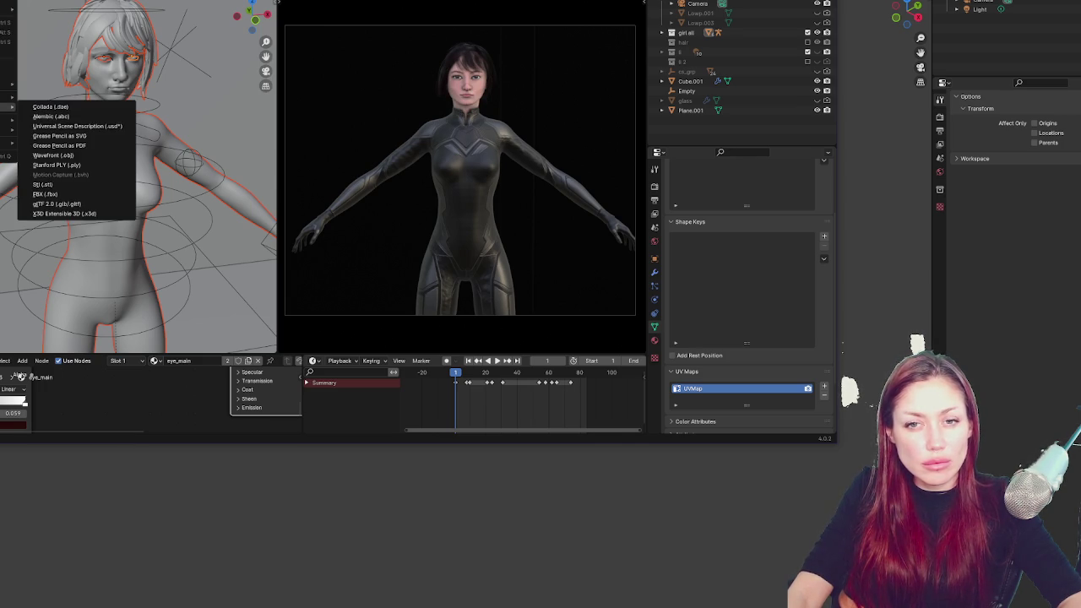
{"action": "left_click", "coordinate": [80, 157]}
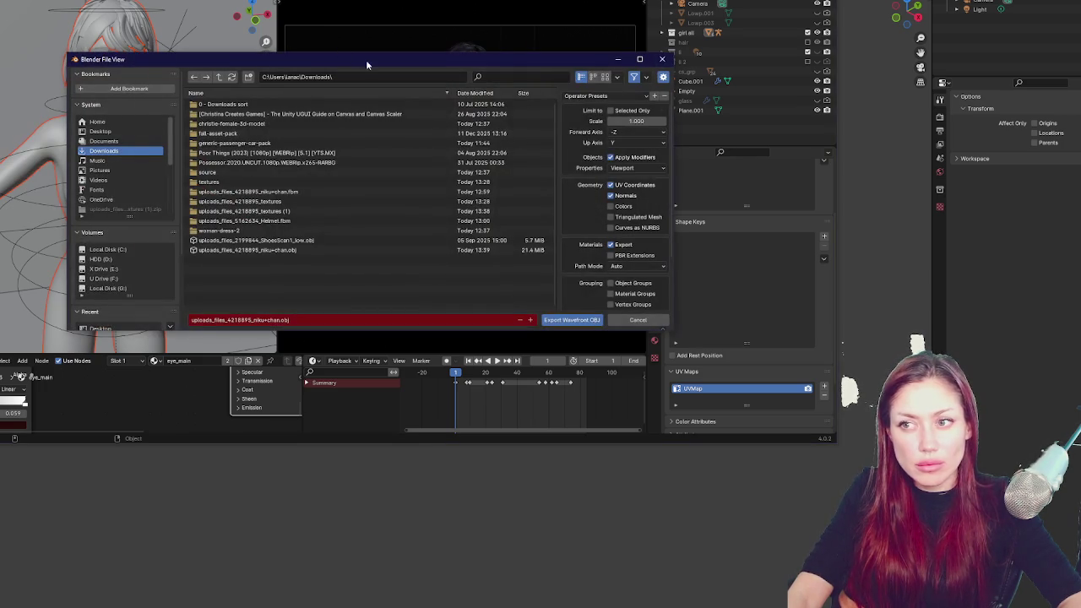
{"action": "key", "text": "Return"}
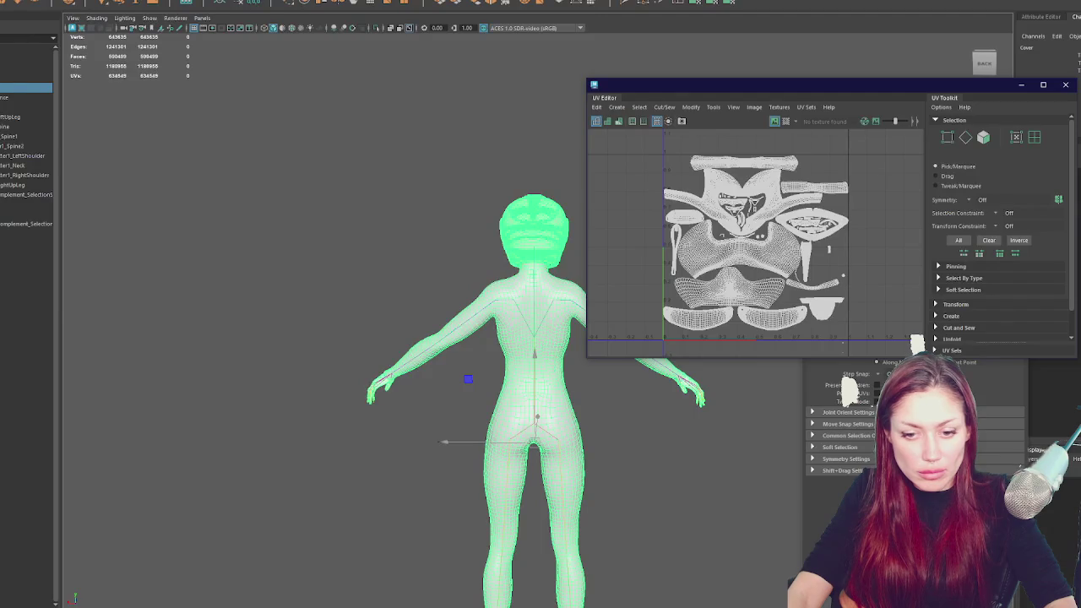
Close the UV Editor, open Hypershade, and display the character with textured shading
{"action": "left_click", "coordinate": [1065, 84]}
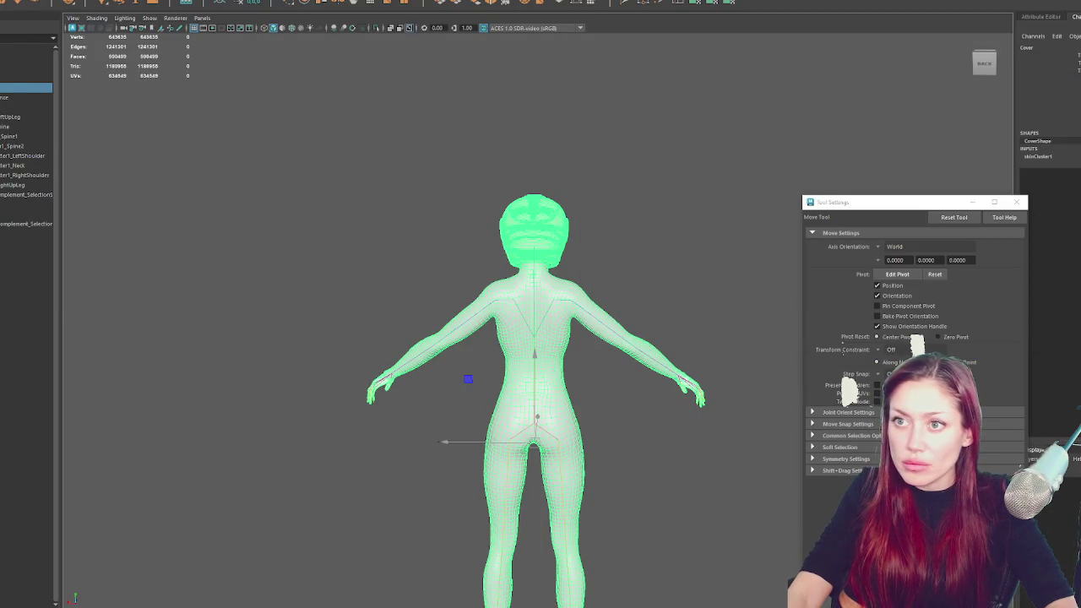
{"action": "left_click", "coordinate": [694, 1]}
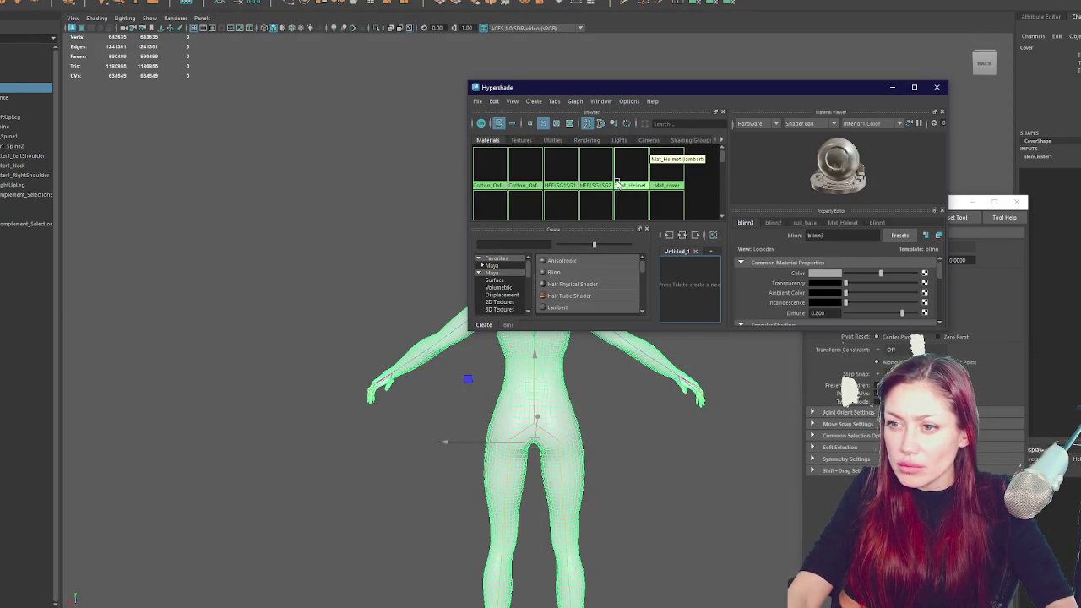
{"action": "left_click", "coordinate": [371, 395]}
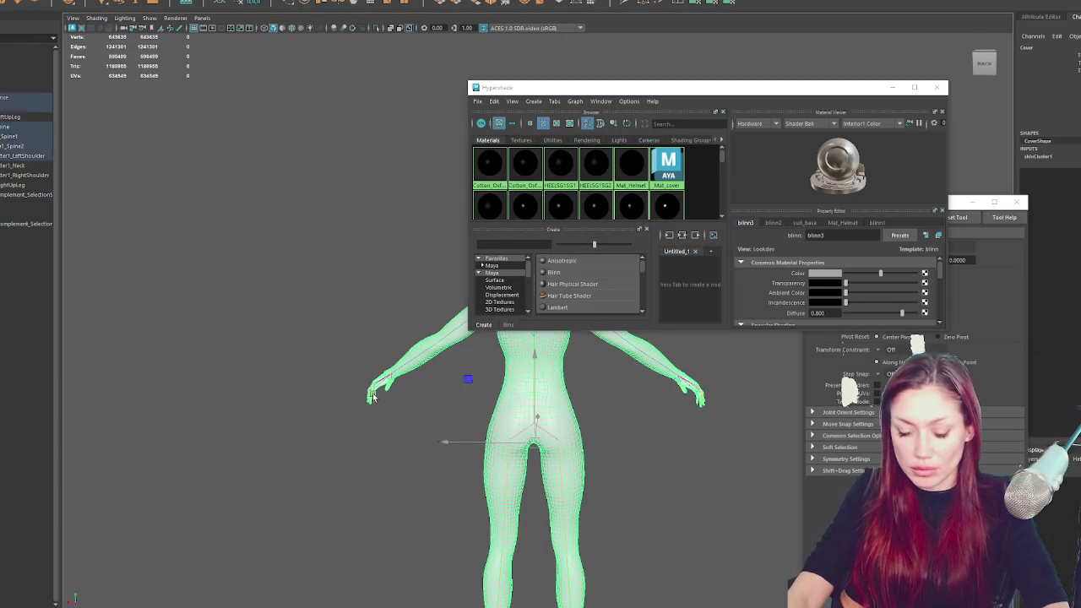
{"action": "key", "text": "6"}
{"action": "mouse_move", "coordinate": [372, 395]}
{"action": "left_mouse_down"}
{"action": "mouse_move", "coordinate": [504, 413]}
{"action": "mouse_move", "coordinate": [278, 429]}
{"action": "mouse_move", "coordinate": [468, 410]}
{"action": "mouse_move", "coordinate": [413, 369]}
{"action": "left_mouse_up"}
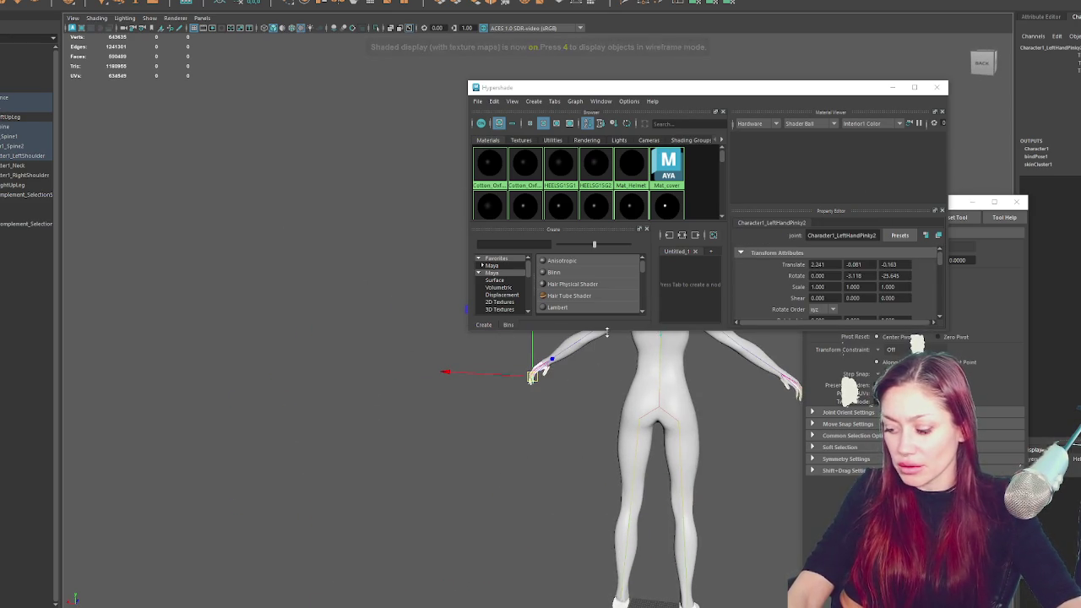
Resize and close Hypershade, then discard the scene's unsaved changes
{"action": "left_click_drag", "start_coordinate": [847, 89], "coordinate": [636, 84]}
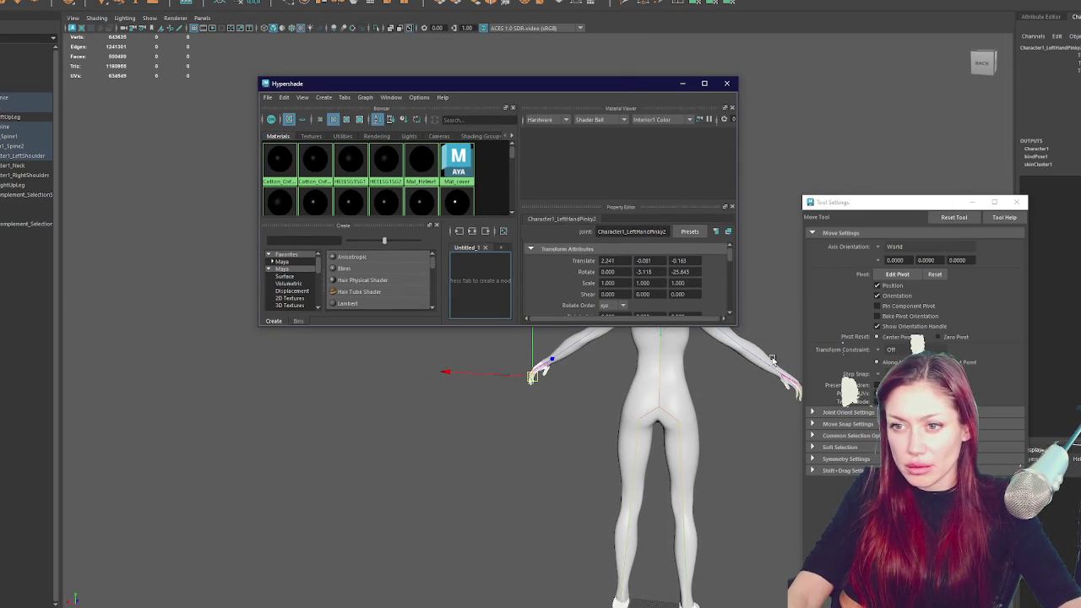
{"action": "mouse_move", "coordinate": [736, 328]}
{"action": "left_mouse_down"}
{"action": "mouse_move", "coordinate": [808, 414]}
{"action": "mouse_move", "coordinate": [894, 475]}
{"action": "left_mouse_up"}
{"action": "left_click_drag", "start_coordinate": [540, 221], "coordinate": [547, 373]}
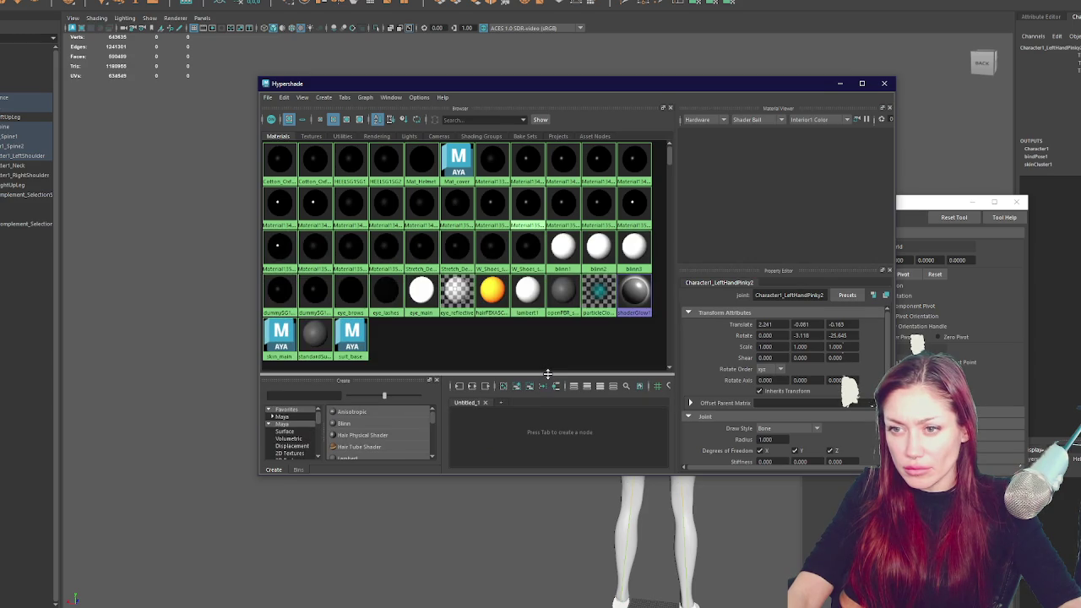
{"action": "left_click", "coordinate": [884, 83]}
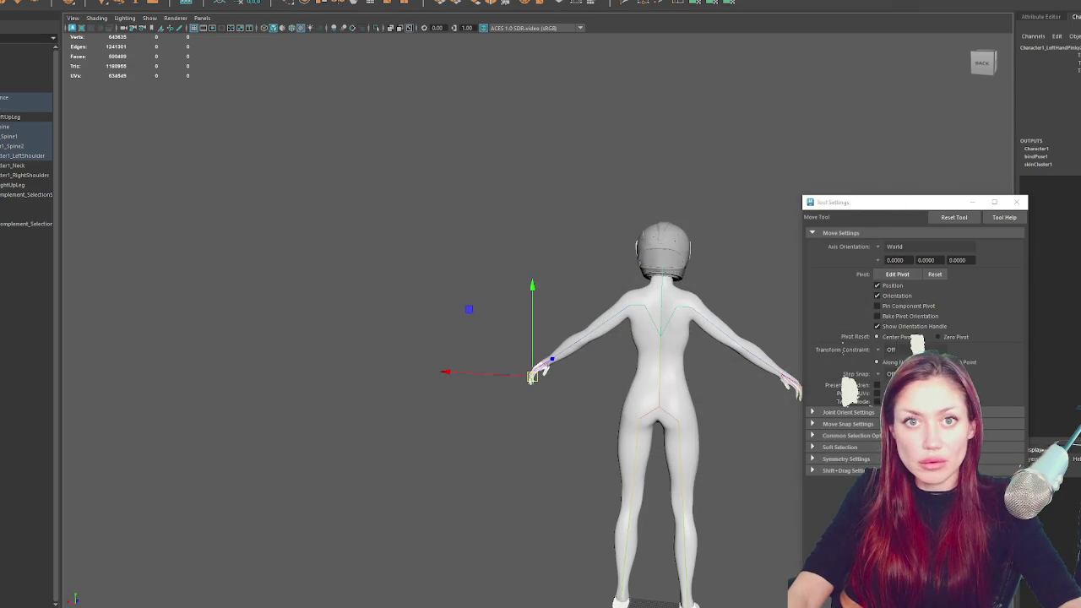
{"action": "left_click", "coordinate": [504, 289]}
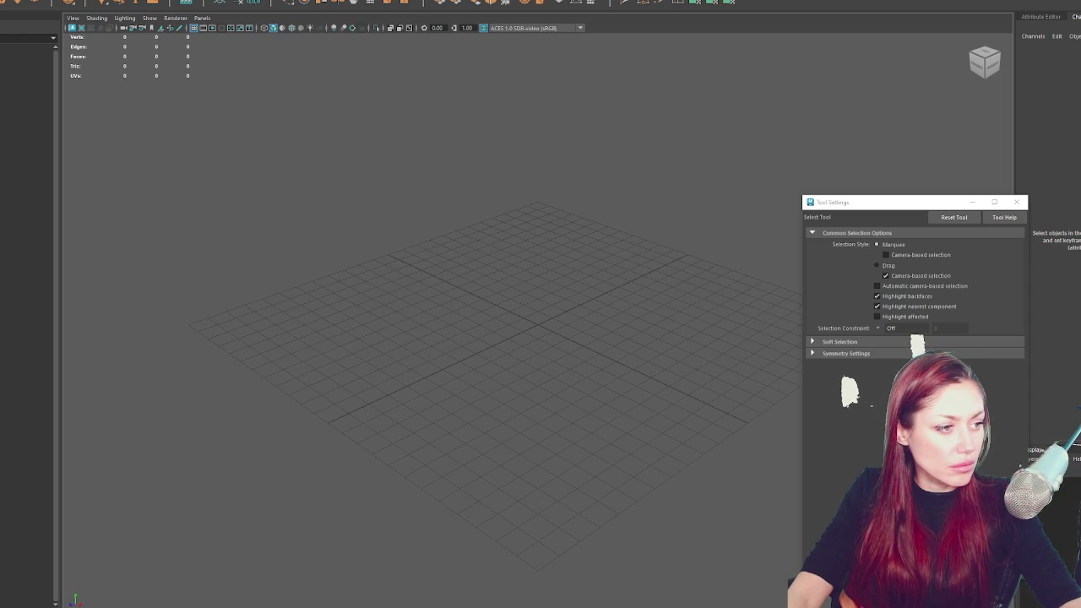
Load the .ma scene, move Hypershade aside, frame the character and show textures
{"action": "left_click_drag", "start_coordinate": [0, 317], "coordinate": [333, 318]}
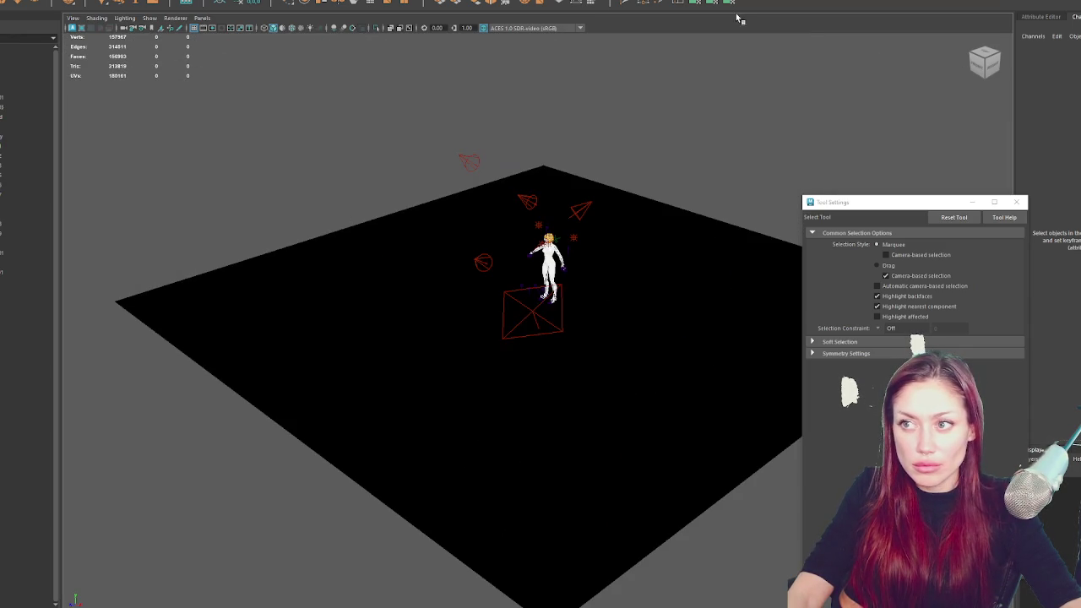
{"action": "left_click", "coordinate": [731, 1]}
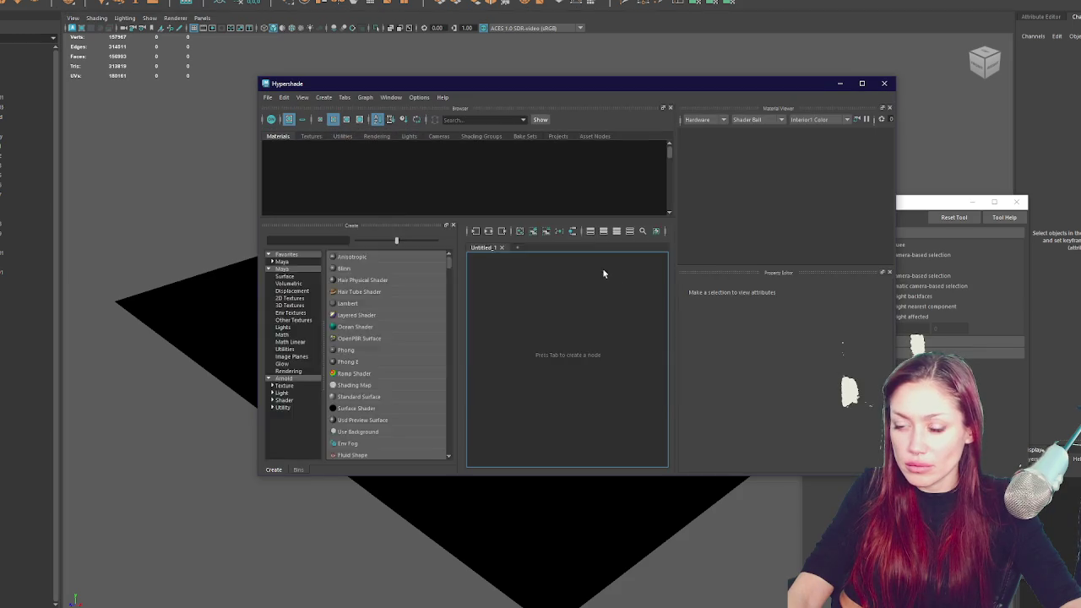
{"action": "left_click_drag", "start_coordinate": [556, 82], "coordinate": [890, 95]}
{"action": "left_click", "coordinate": [547, 139]}
{"action": "key", "text": "f"}
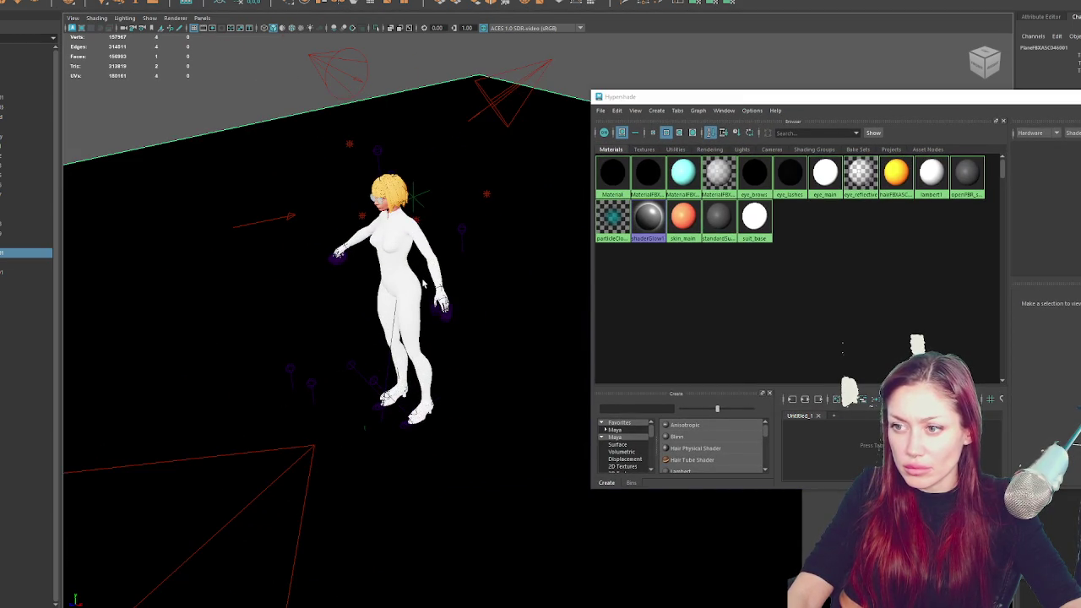
{"action": "key", "text": "6"}
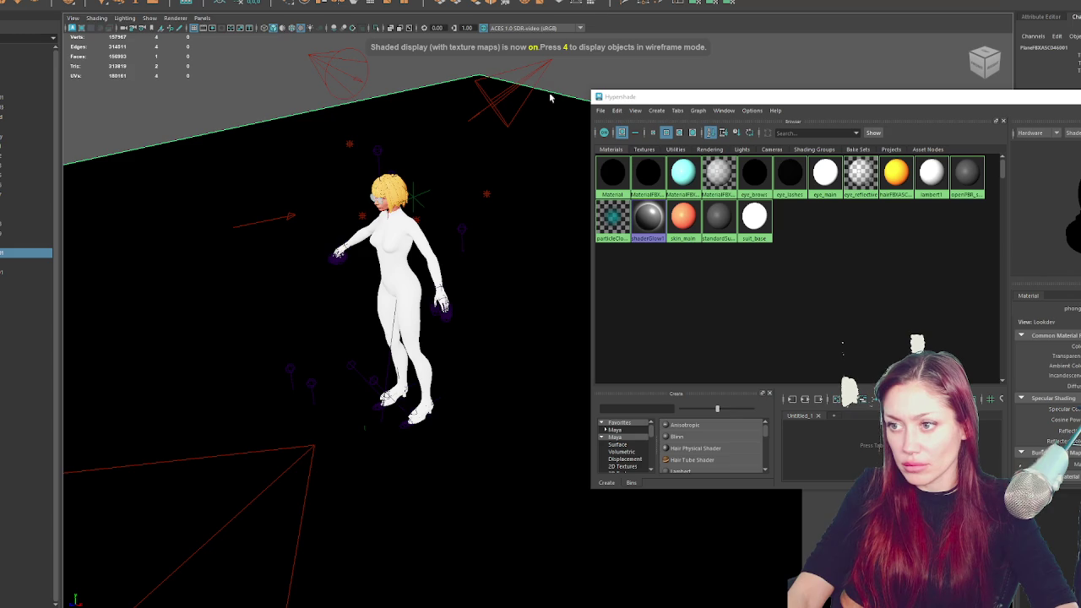
{"action": "mouse_move", "coordinate": [84, 605]}
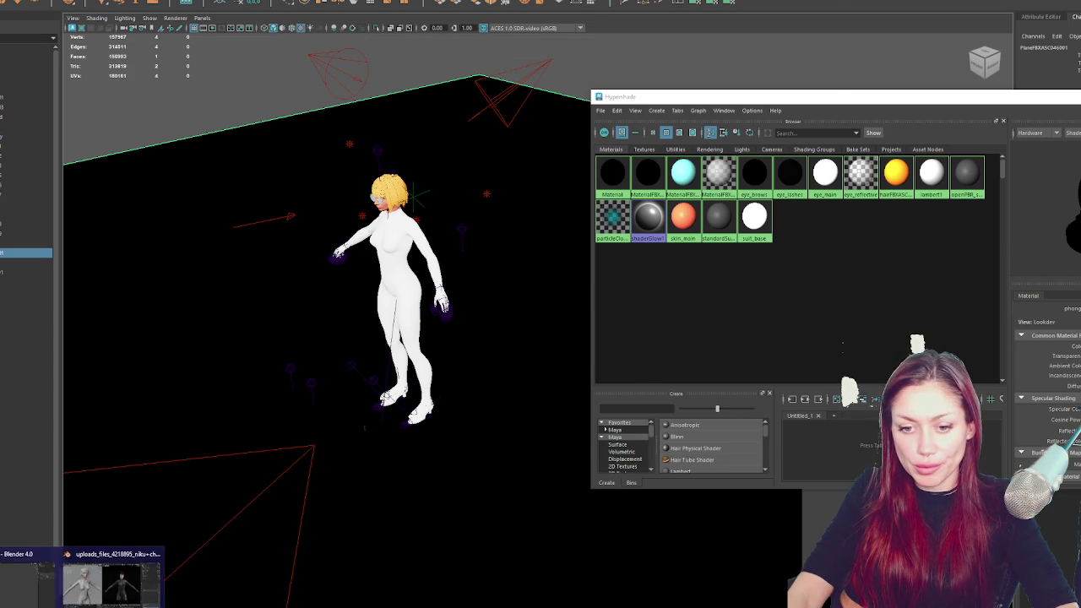
{"action": "left_click", "coordinate": [81, 582]}
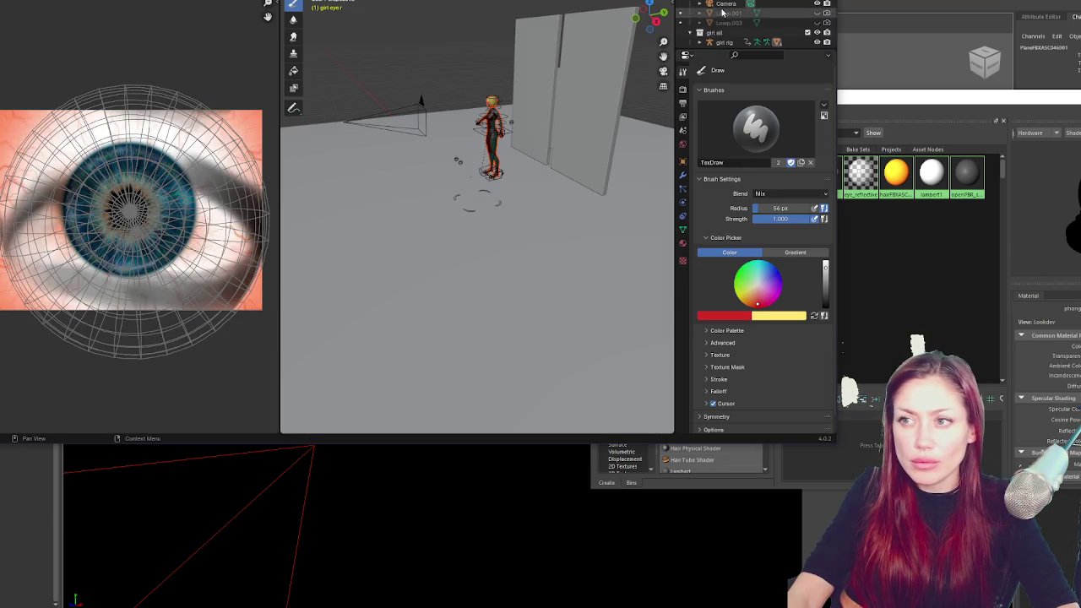
Expand the girl rig hierarchy and select girl body's suit_base material
{"action": "left_click_drag", "start_coordinate": [752, 49], "coordinate": [753, 354]}
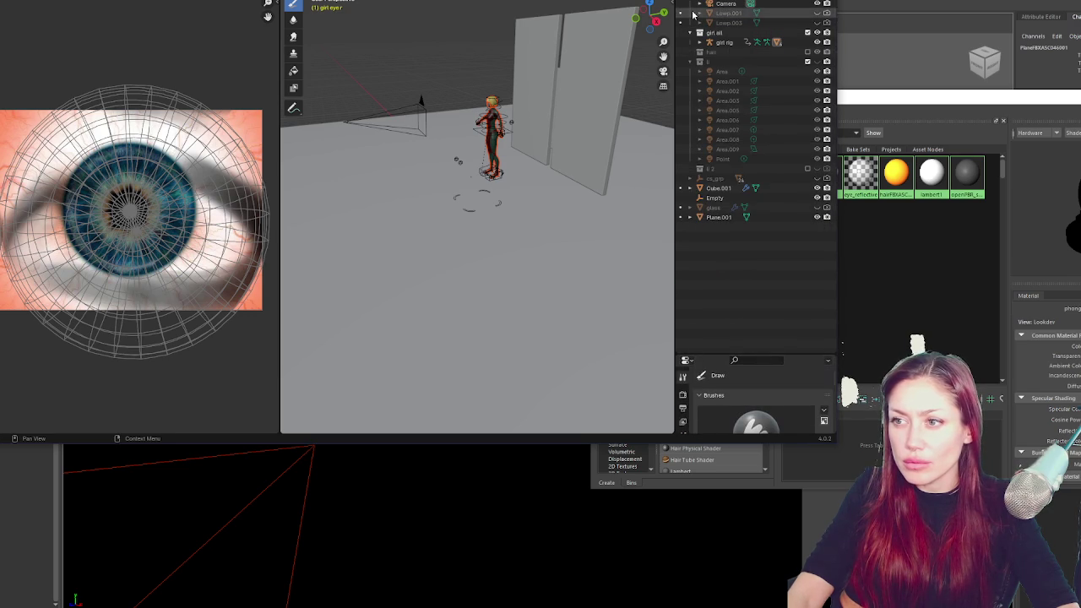
{"action": "left_click", "coordinate": [701, 43]}
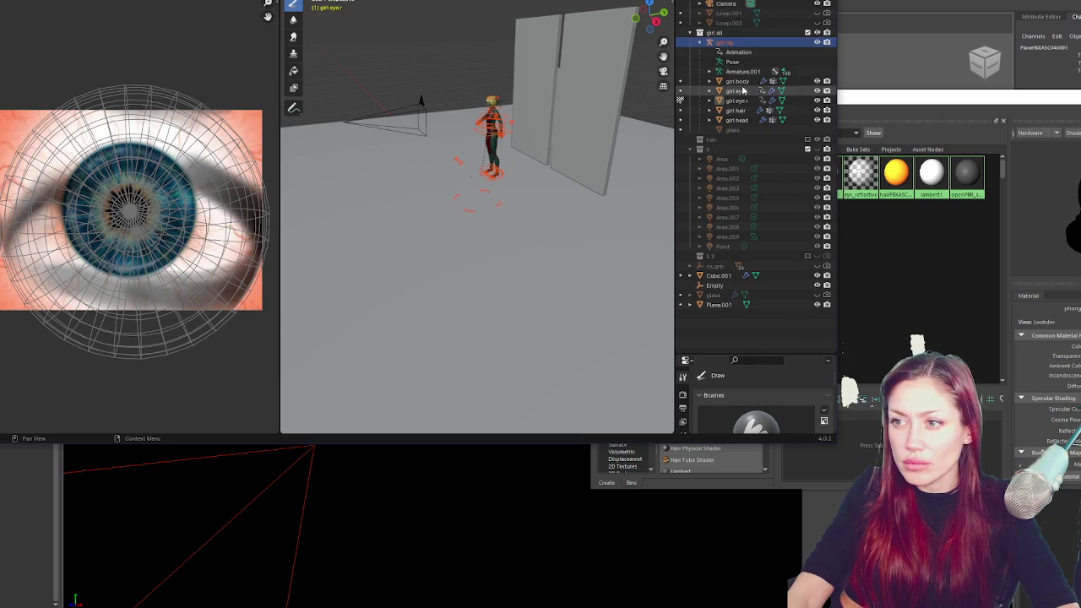
{"action": "left_click", "coordinate": [735, 81]}
{"action": "left_click", "coordinate": [709, 81]}
{"action": "left_click", "coordinate": [752, 102]}
{"action": "right_click", "coordinate": [752, 102]}
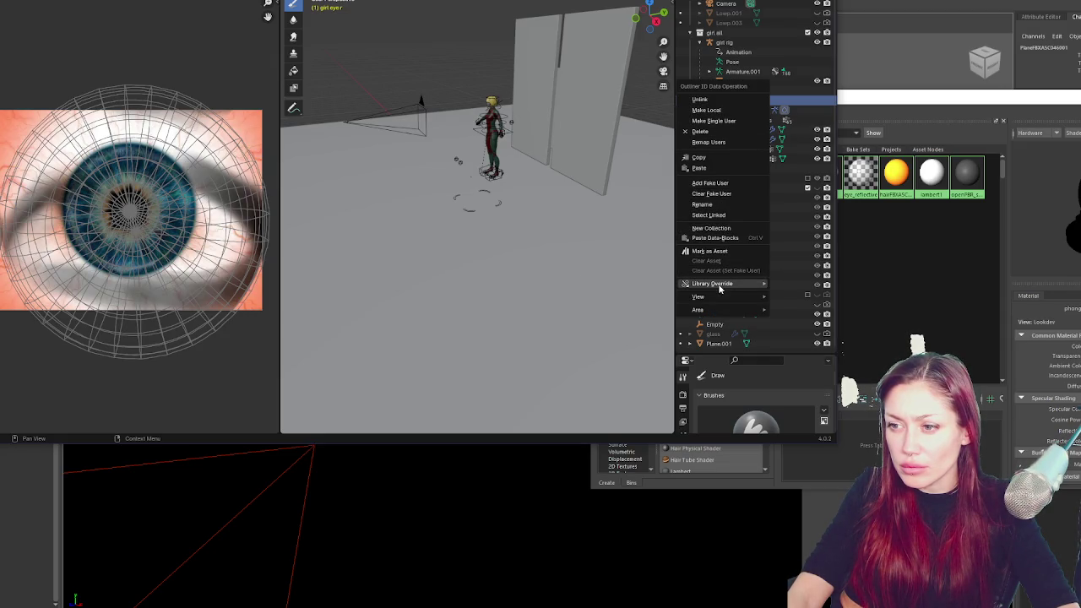
{"action": "mouse_move", "coordinate": [714, 298]}
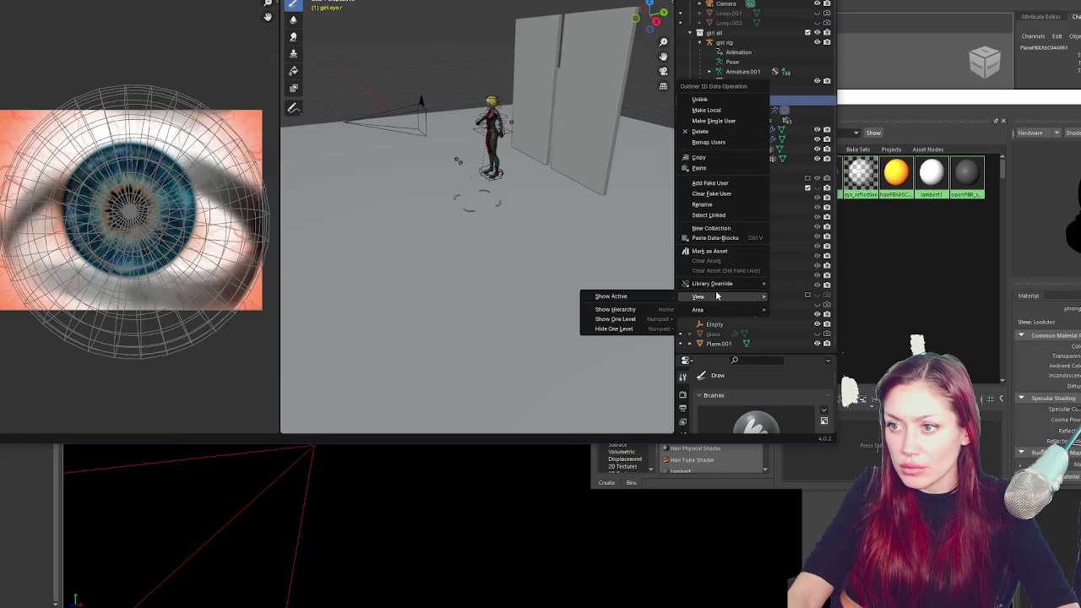
{"action": "left_click", "coordinate": [793, 104]}
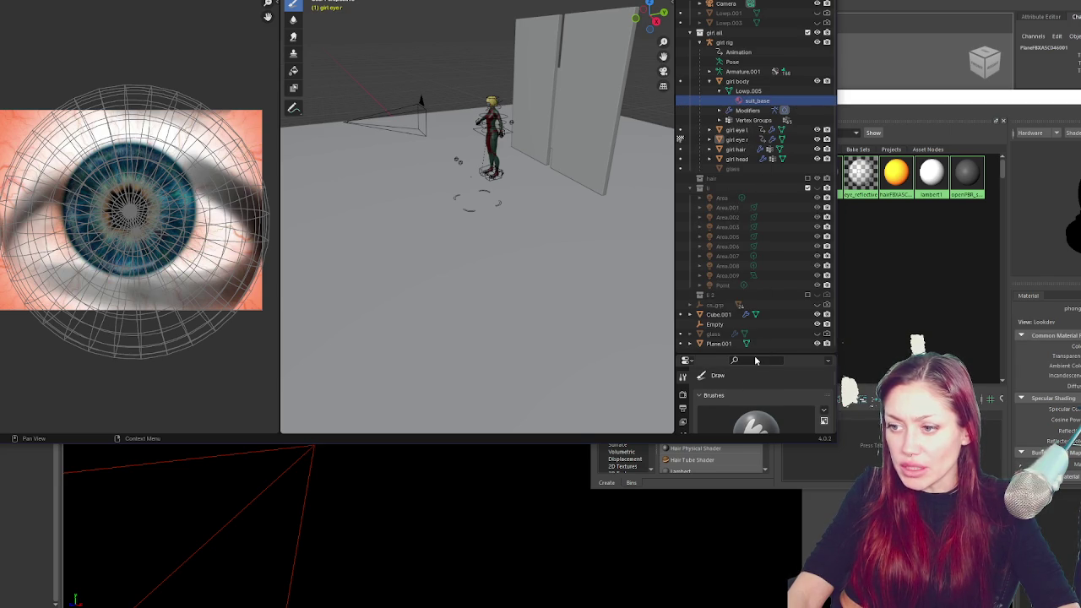
Enlarge the brush settings area and pan to the eye's texture and Color Ramp nodes
{"action": "left_click_drag", "start_coordinate": [759, 358], "coordinate": [773, 38]}
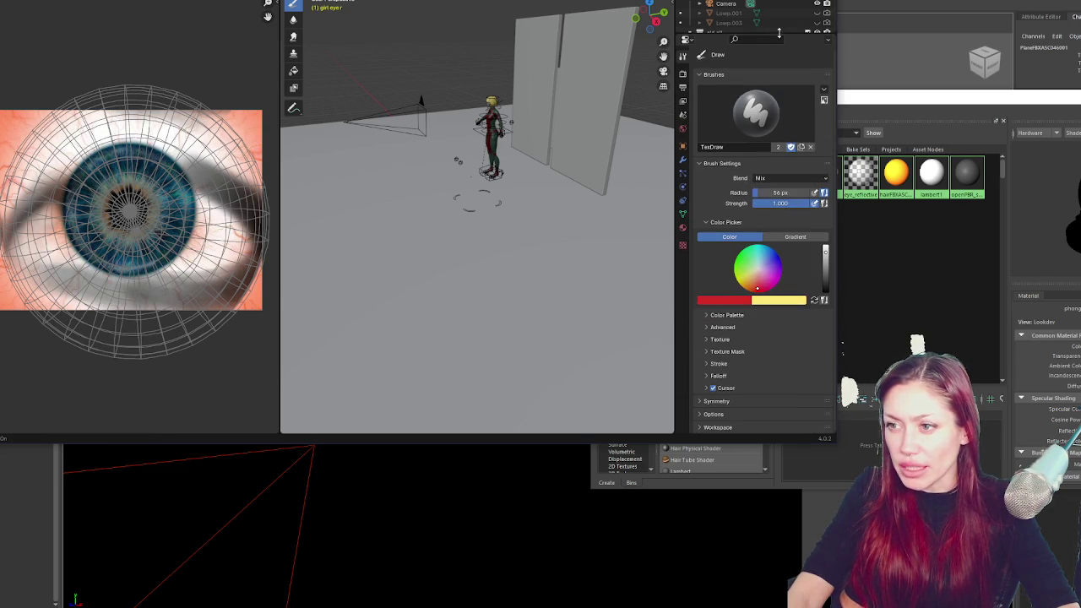
{"action": "left_click_drag", "start_coordinate": [676, 186], "coordinate": [458, 194]}
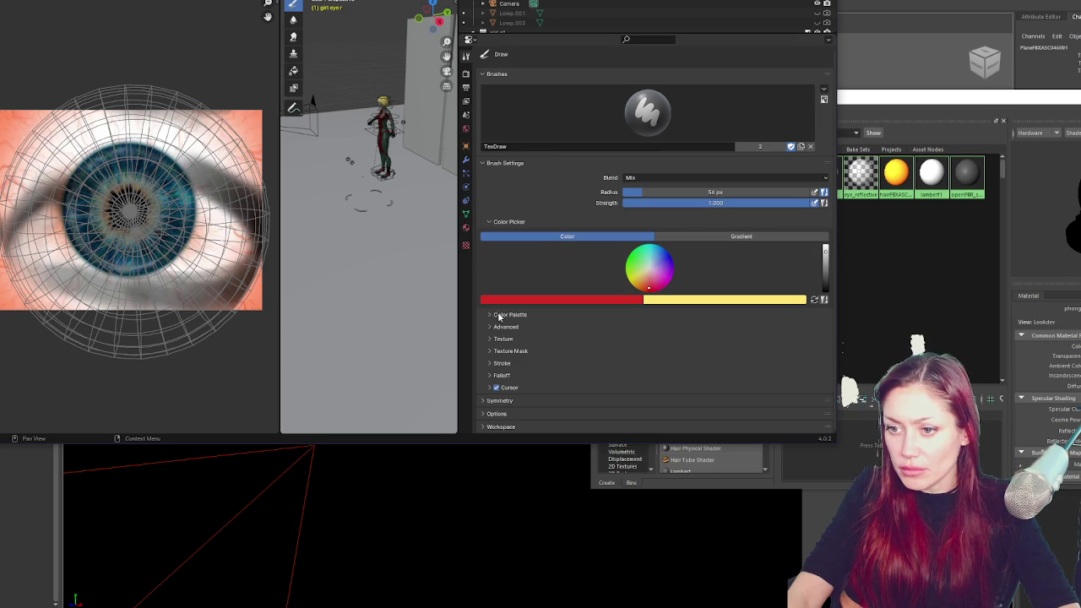
{"action": "left_click", "coordinate": [504, 341]}
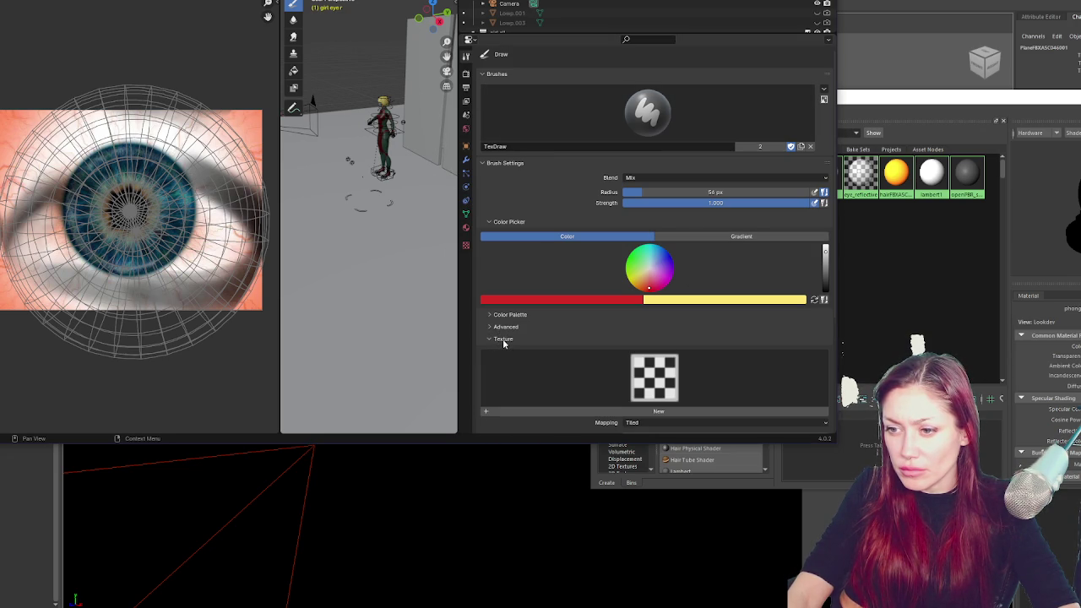
{"action": "left_click", "coordinate": [503, 339]}
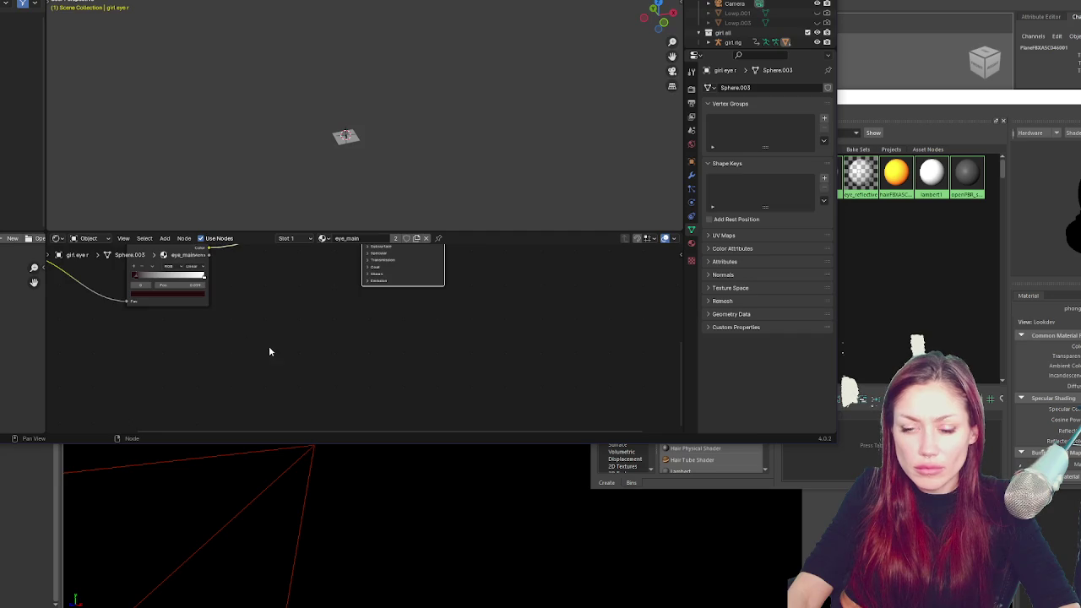
{"action": "mouse_move", "coordinate": [270, 352]}
{"action": "left_mouse_down"}
{"action": "mouse_move", "coordinate": [533, 422]}
{"action": "mouse_move", "coordinate": [593, 366]}
{"action": "mouse_move", "coordinate": [429, 430]}
{"action": "mouse_move", "coordinate": [306, 417]}
{"action": "mouse_move", "coordinate": [188, 261]}
{"action": "left_mouse_up"}
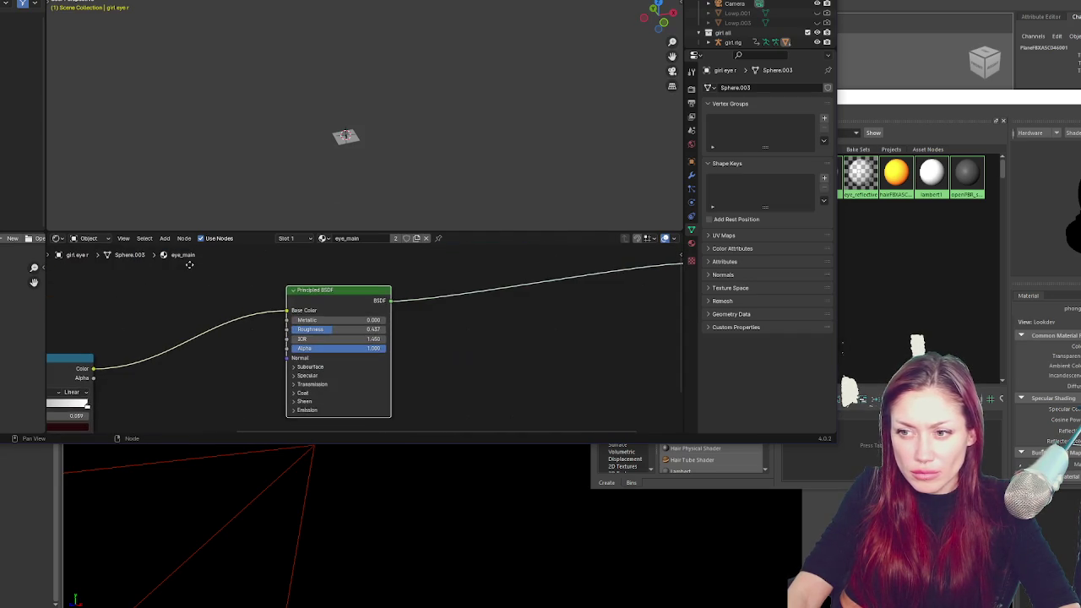
Display the suit_base material's node tree via the node editor material list
{"action": "scroll", "coordinate": [475, 340], "scroll_direction": "down", "scroll_amount": 6}
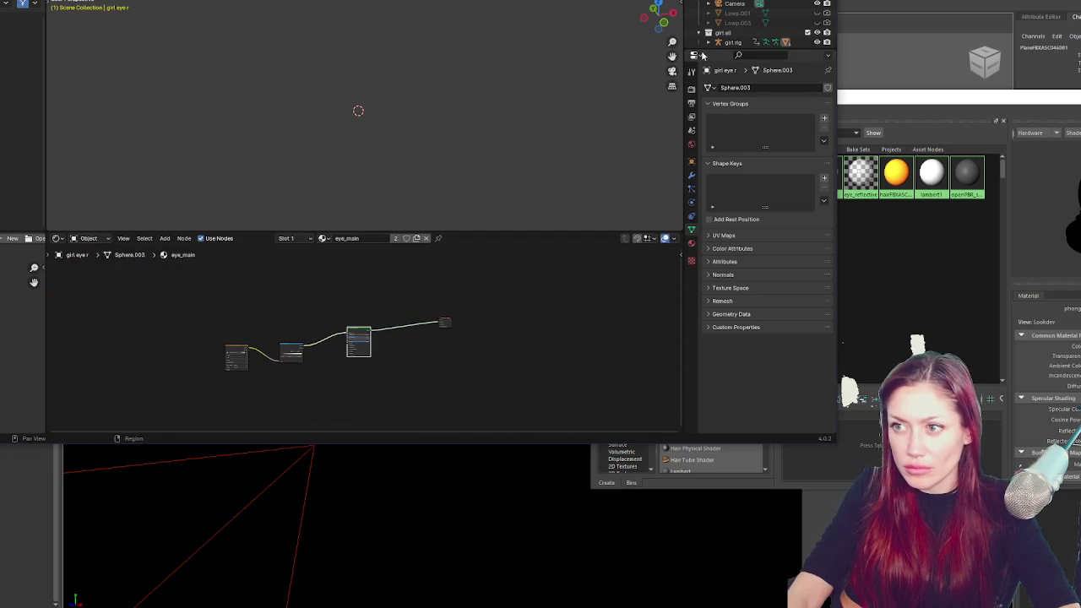
{"action": "scroll", "coordinate": [726, 26], "scroll_direction": "down", "scroll_amount": 2}
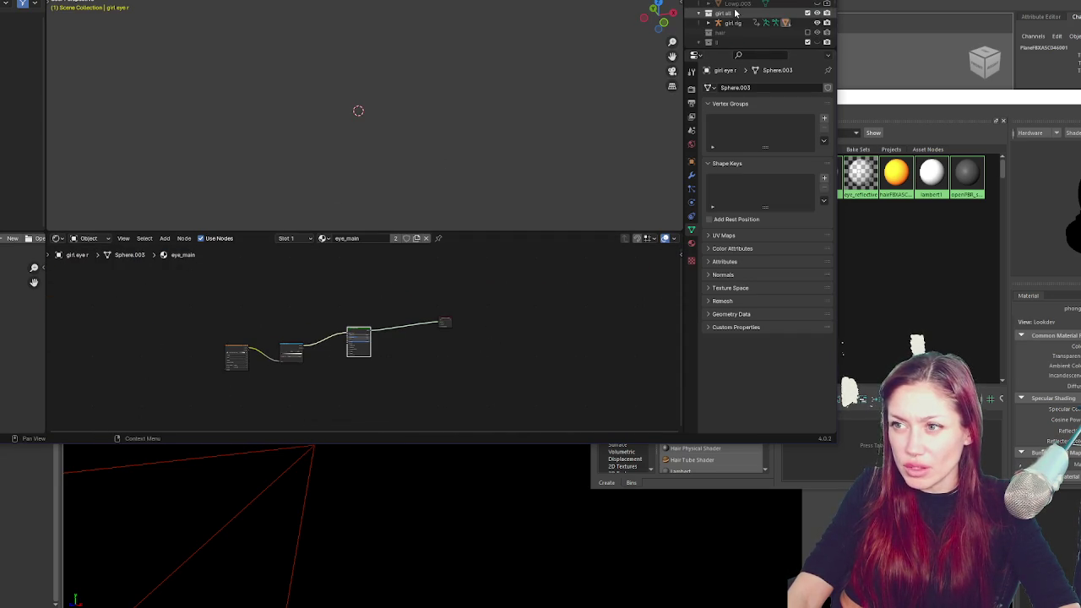
{"action": "left_click", "coordinate": [712, 23]}
{"action": "scroll", "coordinate": [743, 30], "scroll_direction": "down", "scroll_amount": 4}
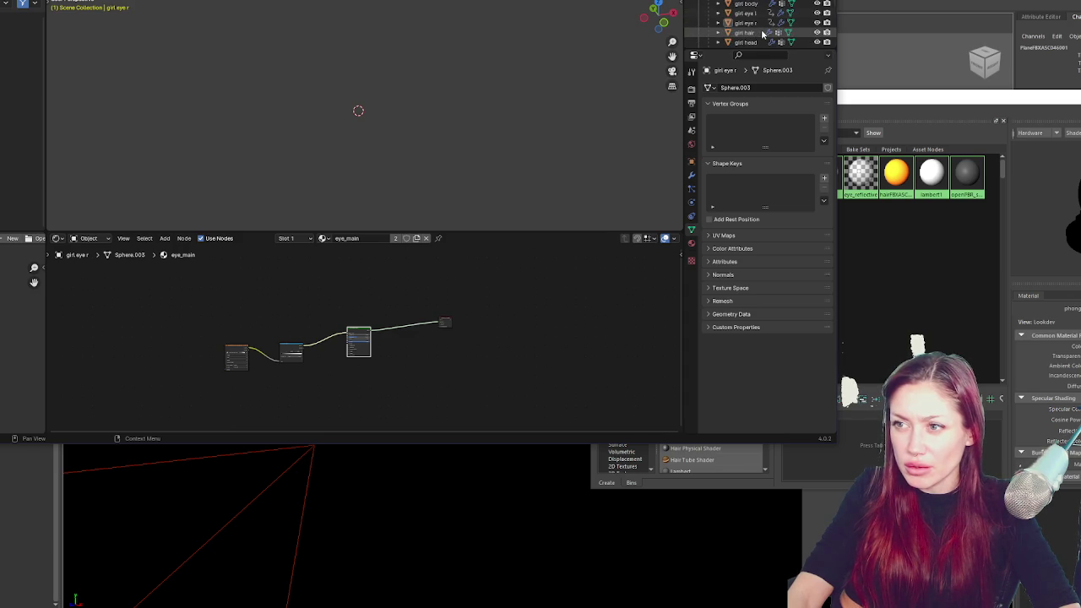
{"action": "scroll", "coordinate": [760, 30], "scroll_direction": "down", "scroll_amount": 10}
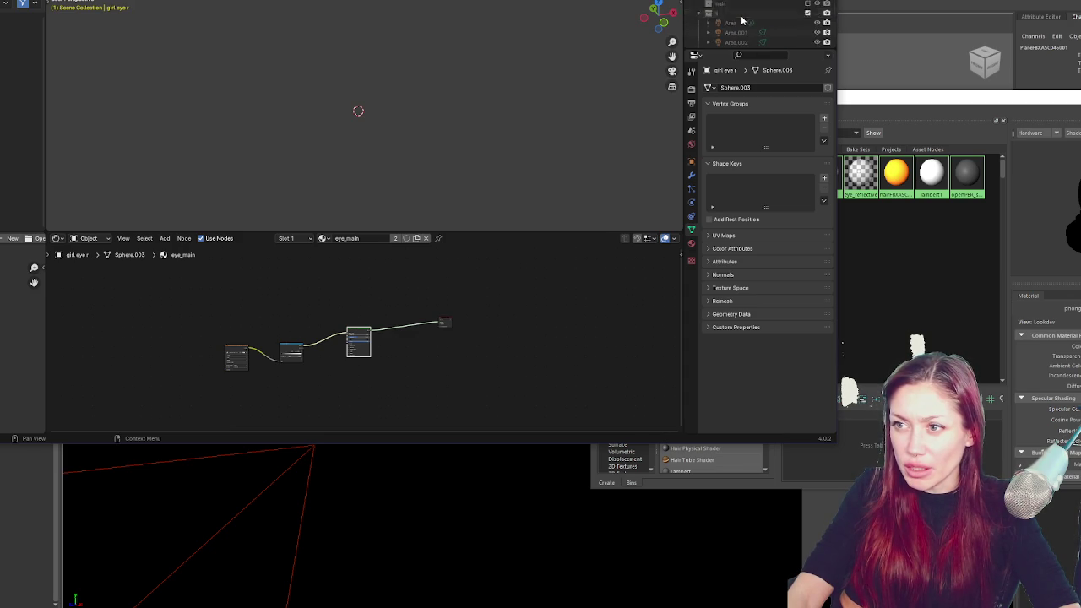
{"action": "scroll", "coordinate": [743, 26], "scroll_direction": "down", "scroll_amount": 5}
{"action": "scroll", "coordinate": [732, 17], "scroll_direction": "up", "scroll_amount": 5}
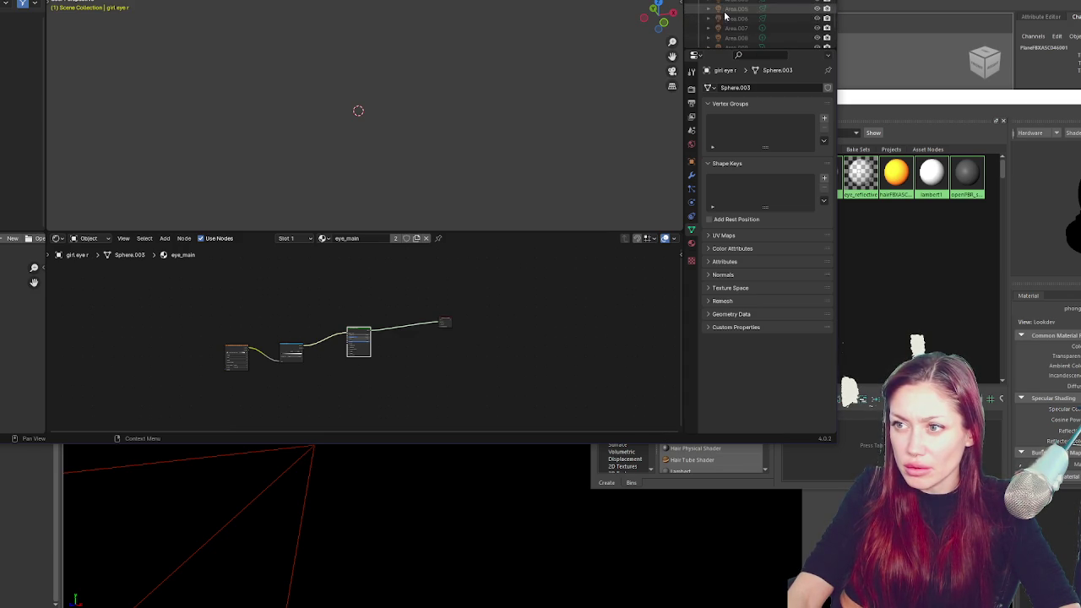
{"action": "scroll", "coordinate": [415, 338], "scroll_direction": "up", "scroll_amount": 3}
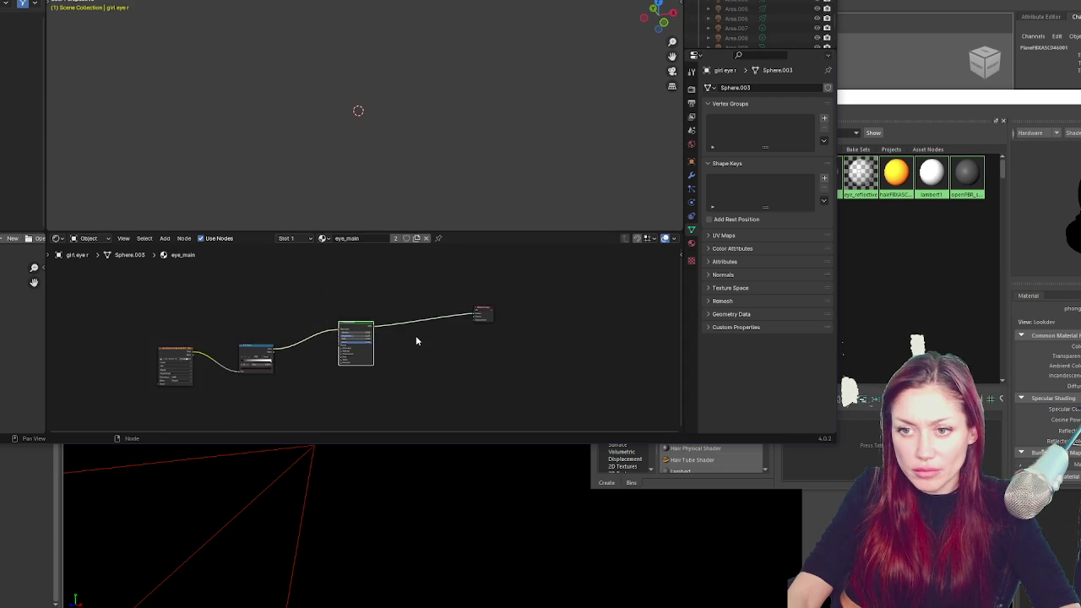
{"action": "left_click", "coordinate": [323, 238]}
{"action": "scroll", "coordinate": [363, 336], "scroll_direction": "down", "scroll_amount": 1}
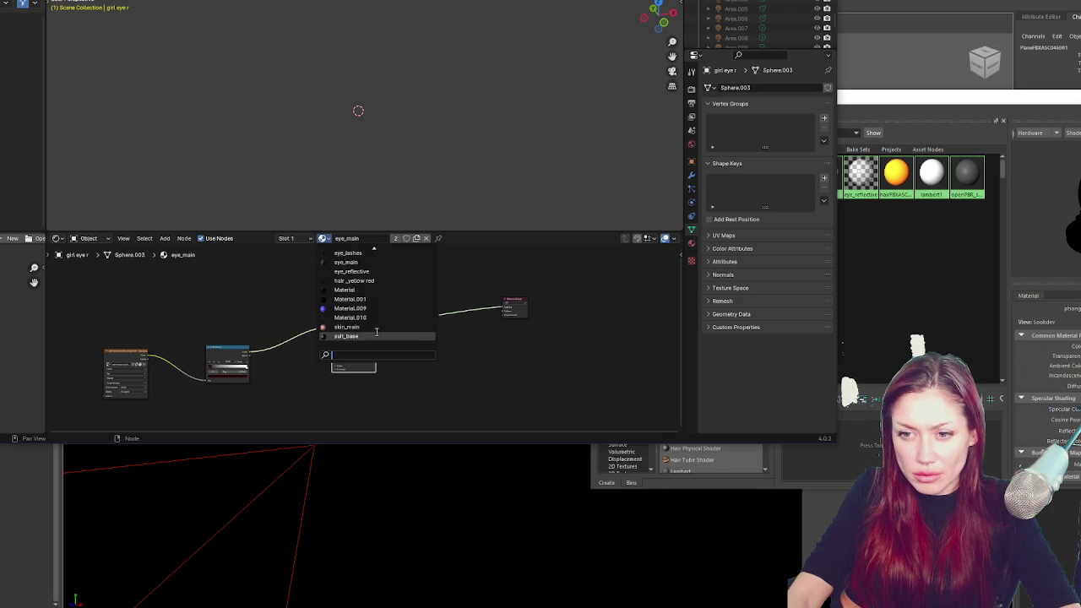
{"action": "left_click", "coordinate": [375, 335]}
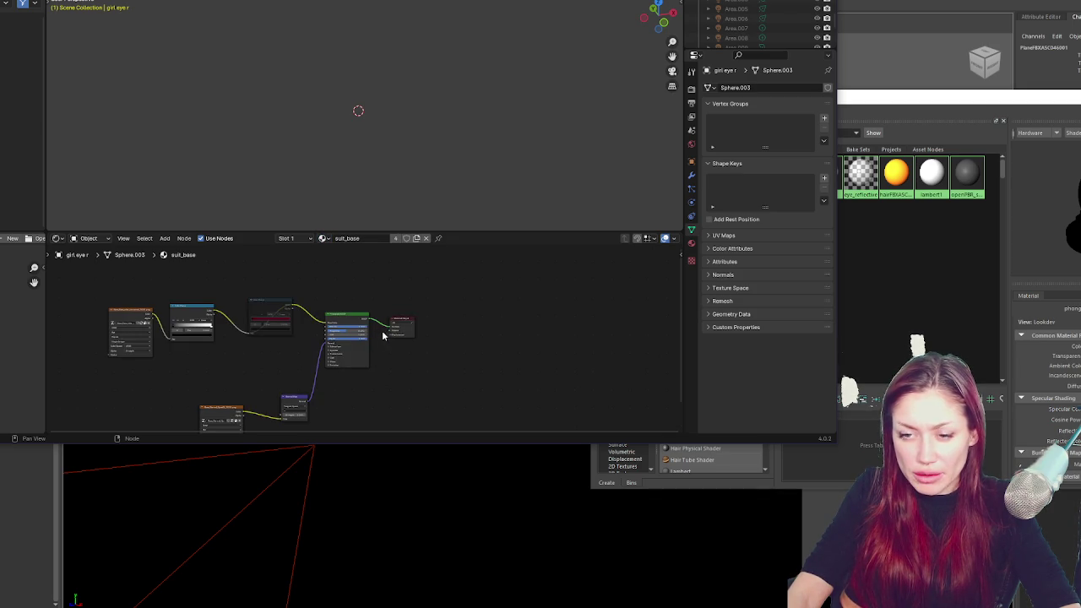
Pan to suit_base's Image Texture node and list the images available for it
{"action": "scroll", "coordinate": [456, 331], "scroll_direction": "up", "scroll_amount": 5}
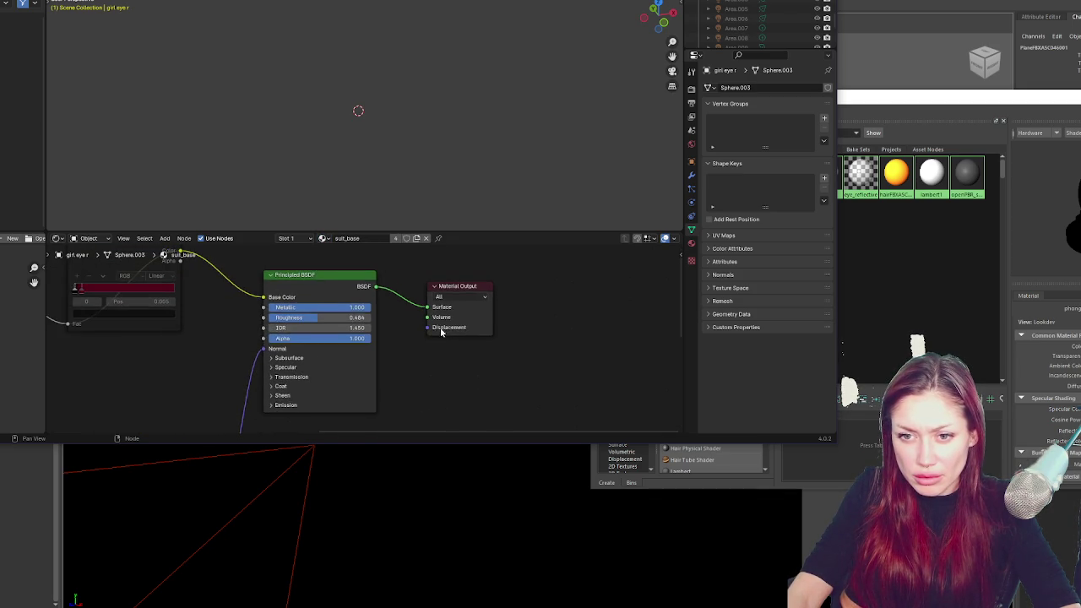
{"action": "mouse_move", "coordinate": [242, 391]}
{"action": "left_mouse_down"}
{"action": "mouse_move", "coordinate": [593, 430]}
{"action": "mouse_move", "coordinate": [601, 371]}
{"action": "left_mouse_up"}
{"action": "left_click", "coordinate": [233, 288]}
{"action": "left_click", "coordinate": [275, 290]}
{"action": "left_click", "coordinate": [275, 290]}
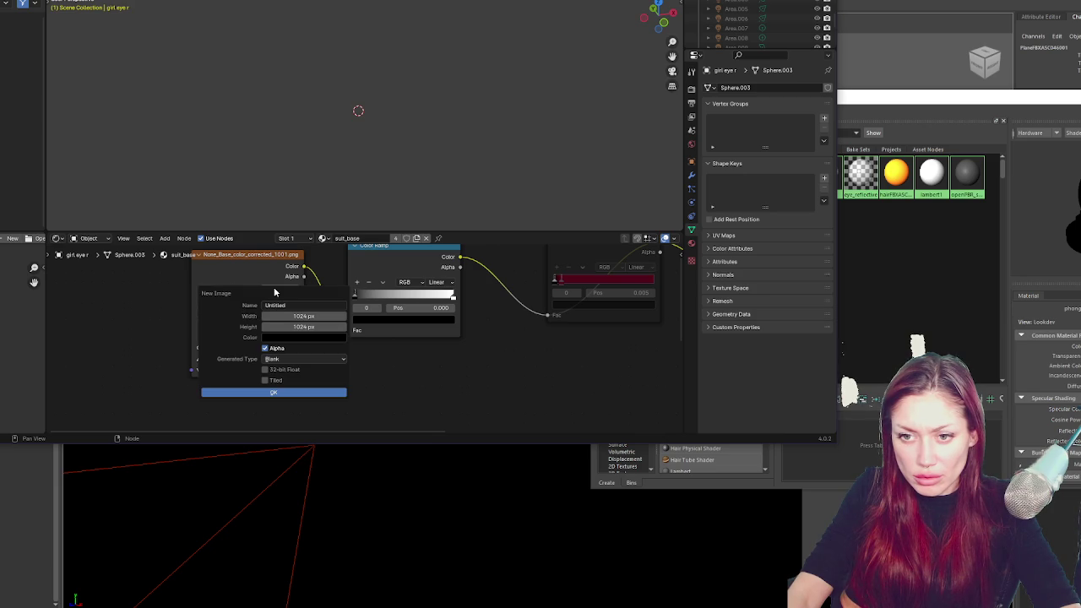
{"action": "left_click", "coordinate": [203, 290]}
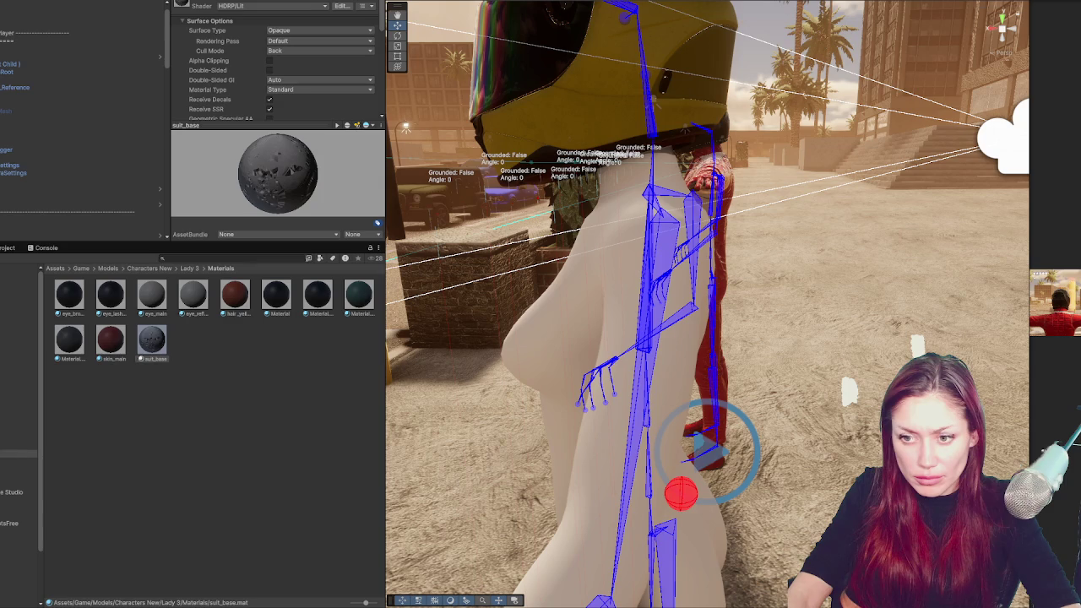
In Lady 3, set None_Normal_OpenGL_1001's Texture Type to Normal map and apply
{"action": "left_click", "coordinate": [187, 268]}
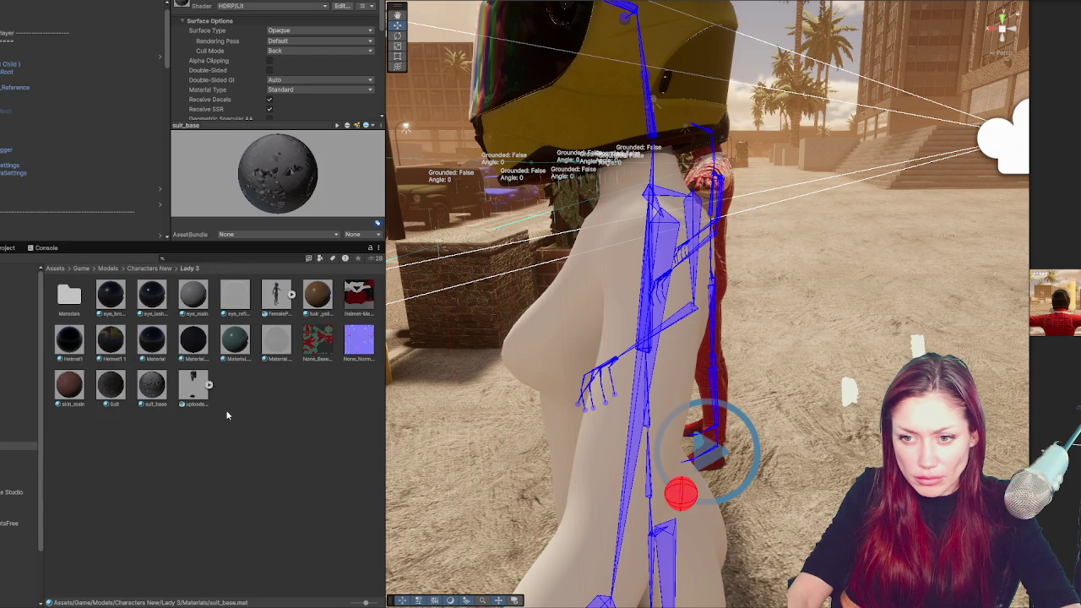
{"action": "left_click", "coordinate": [164, 394]}
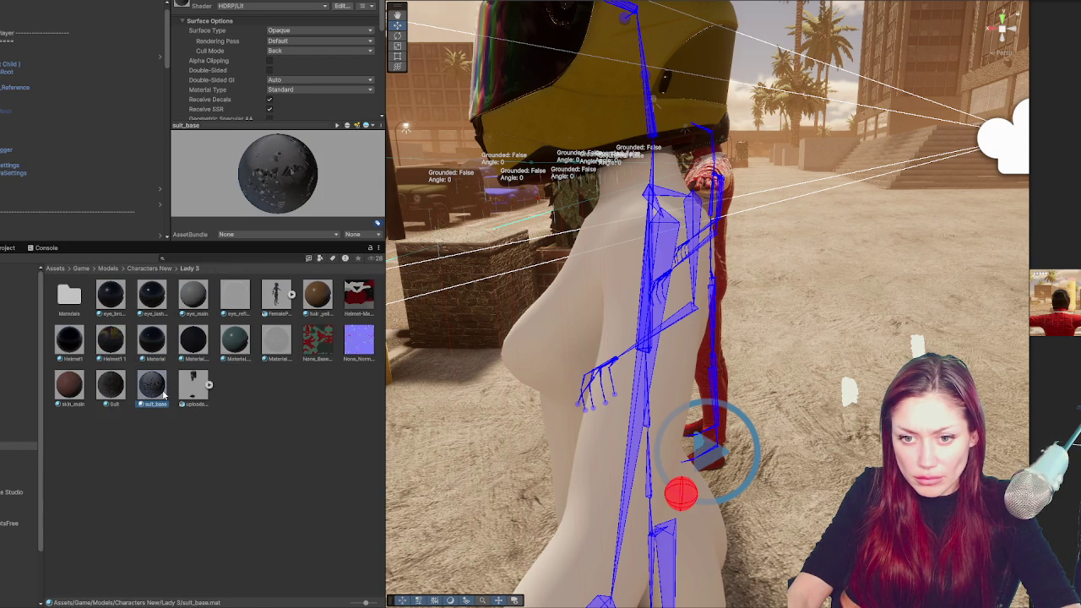
{"action": "left_click", "coordinate": [359, 342]}
{"action": "left_click", "coordinate": [317, 26]}
{"action": "left_click", "coordinate": [283, 42]}
{"action": "scroll", "coordinate": [329, 127], "scroll_direction": "down", "scroll_amount": 3}
{"action": "left_click", "coordinate": [365, 196]}
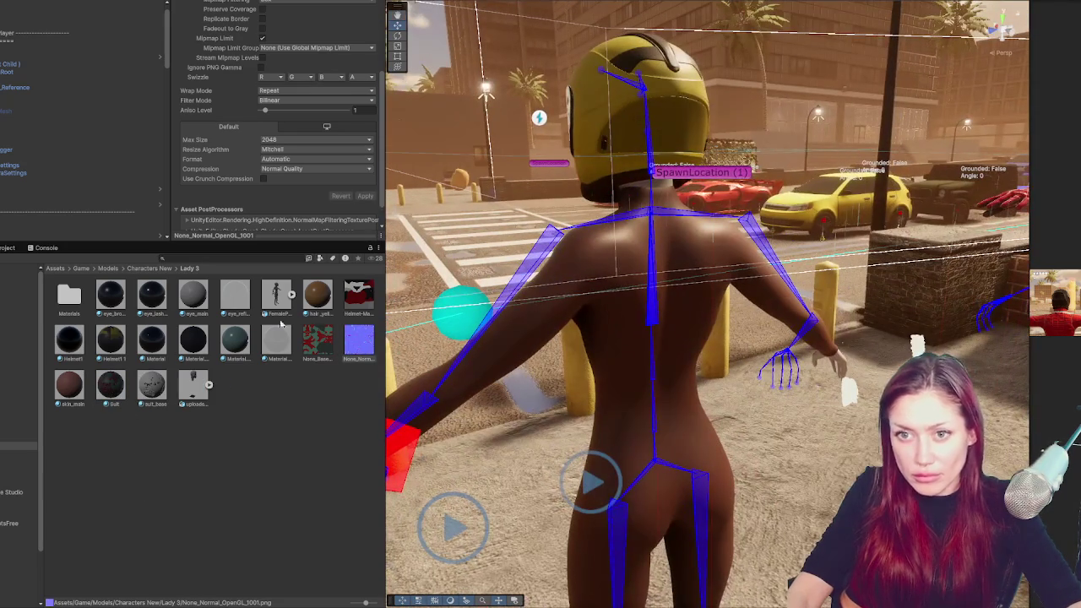
Give the Suit material normal map strength 1.59 and smoothness 0
{"action": "left_click", "coordinate": [110, 384]}
{"action": "left_click", "coordinate": [221, 125]}
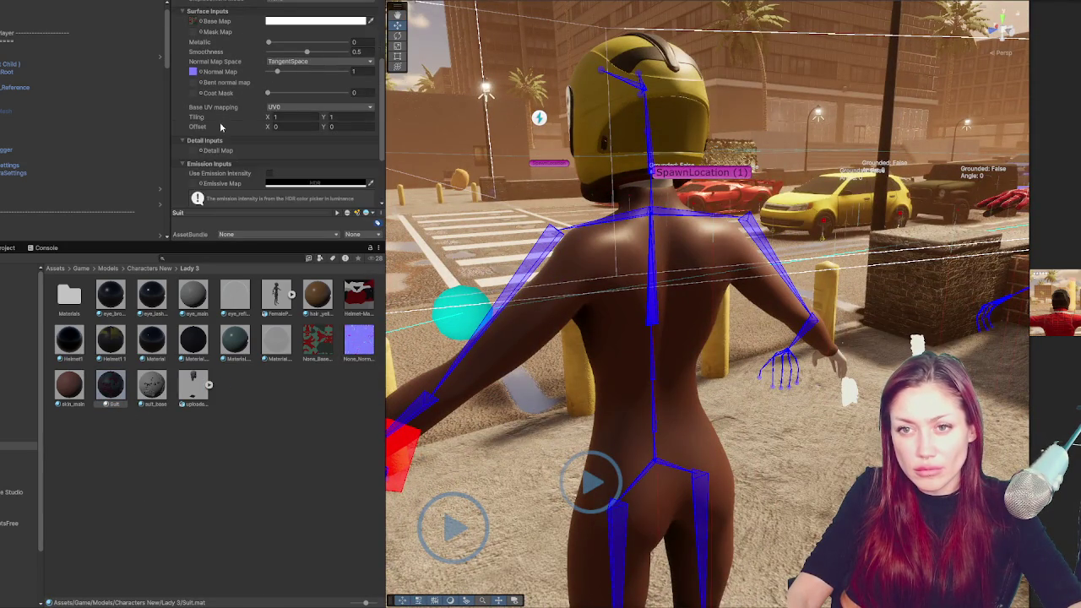
{"action": "mouse_move", "coordinate": [272, 73]}
{"action": "left_mouse_down"}
{"action": "mouse_move", "coordinate": [348, 73]}
{"action": "mouse_move", "coordinate": [275, 73]}
{"action": "mouse_move", "coordinate": [290, 70]}
{"action": "left_mouse_up"}
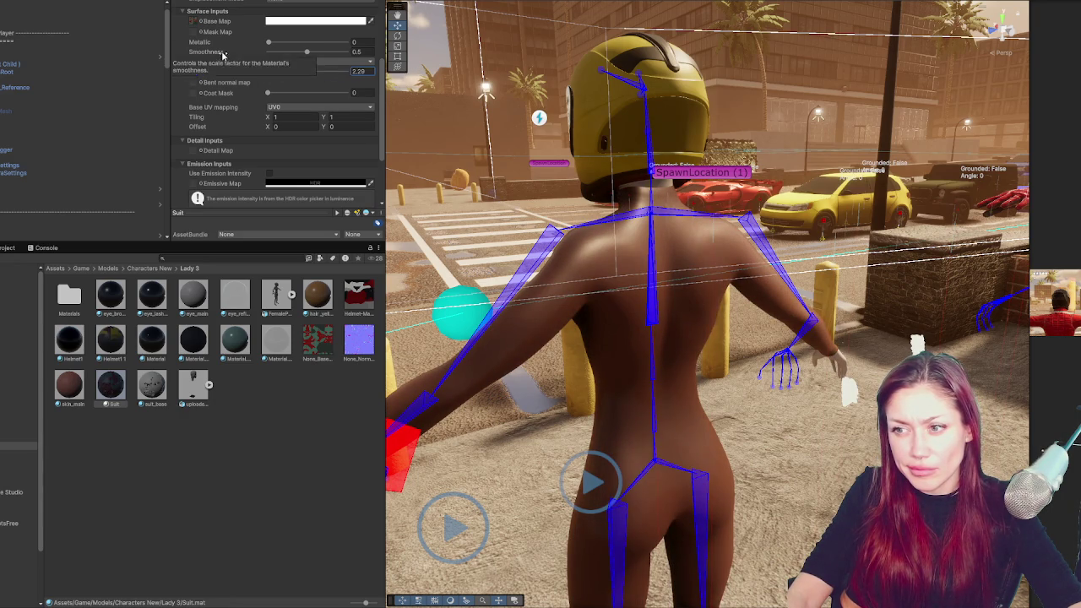
{"action": "scroll", "coordinate": [224, 56], "scroll_direction": "up", "scroll_amount": 3}
{"action": "left_click_drag", "start_coordinate": [297, 104], "coordinate": [231, 105]}
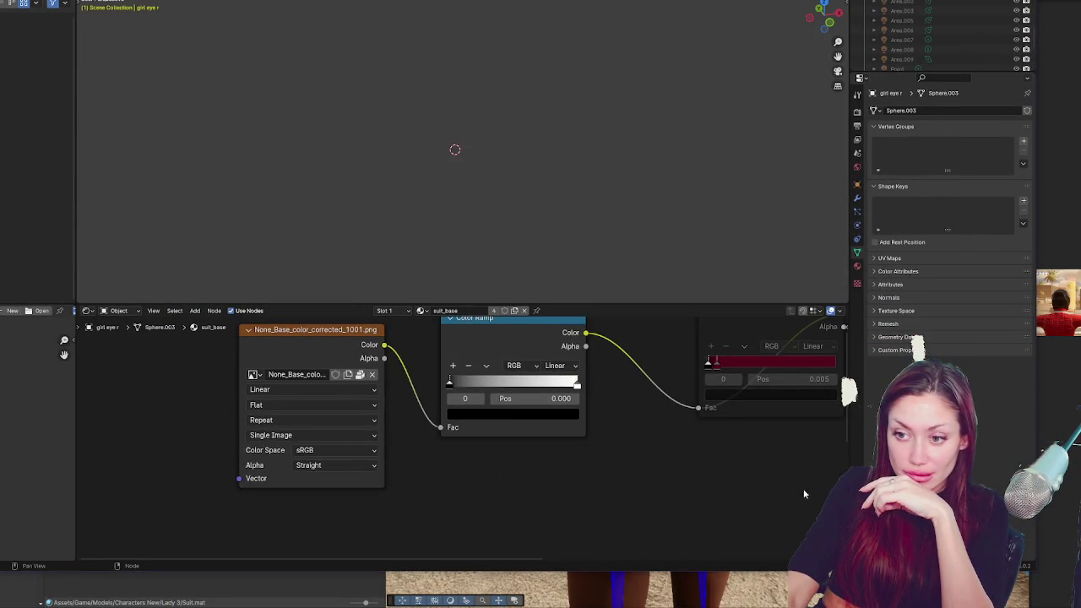
Check suit_base's normal texture file name and pan to Principled BSDF and Material Output
{"action": "scroll", "coordinate": [722, 433], "scroll_direction": "down", "scroll_amount": 5}
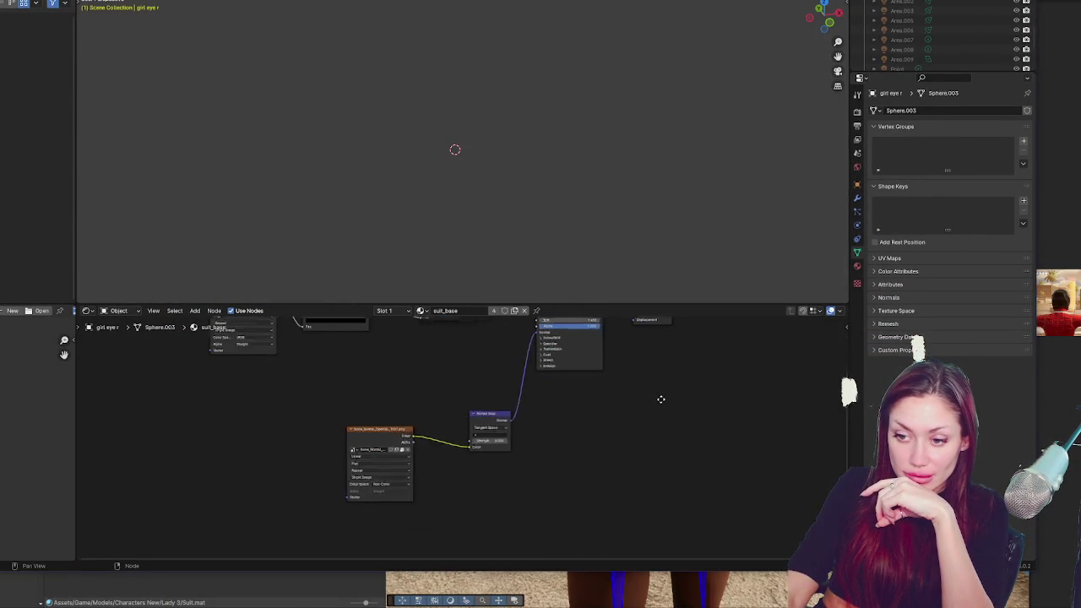
{"action": "scroll", "coordinate": [630, 434], "scroll_direction": "up", "scroll_amount": 3}
{"action": "left_click", "coordinate": [228, 521]}
{"action": "left_click_drag", "start_coordinate": [690, 411], "coordinate": [652, 522]}
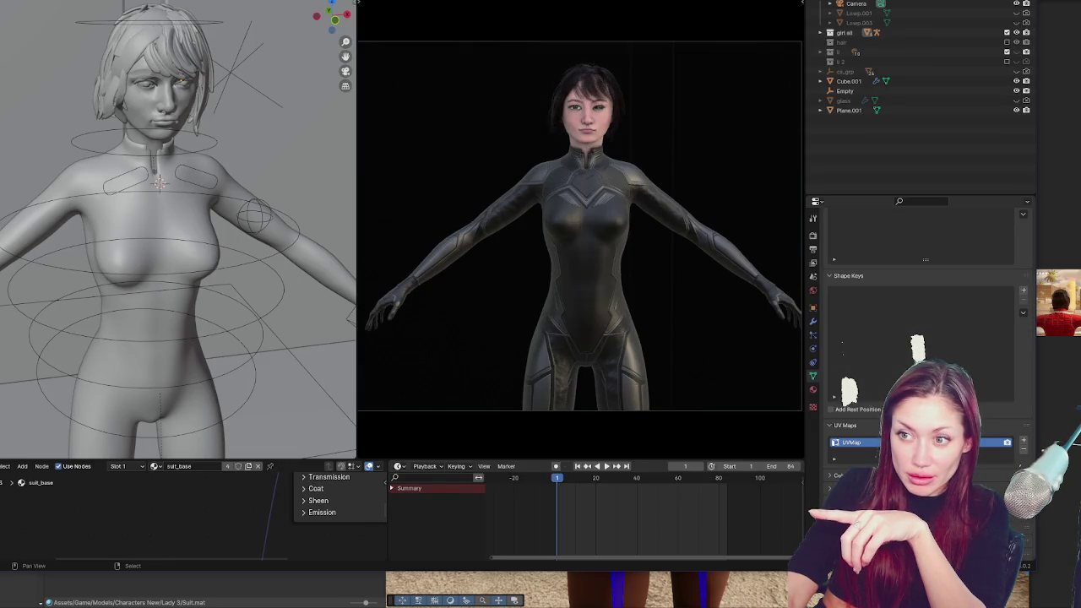
Enlarge the rendered view and orbit the character to inspect the suit's side and back
{"action": "scroll", "coordinate": [584, 186], "scroll_direction": "up", "scroll_amount": 5}
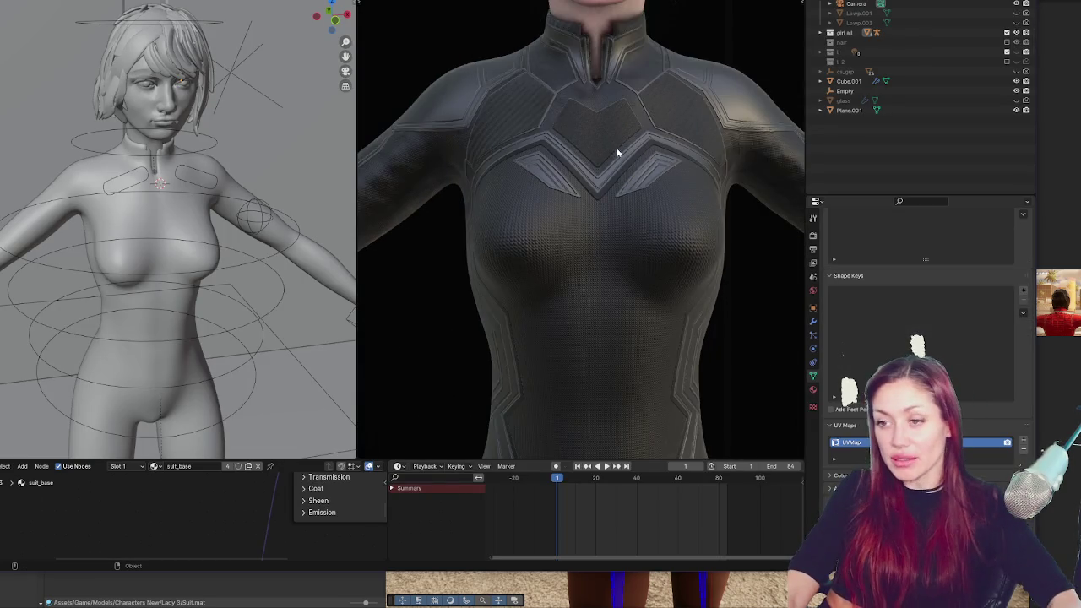
{"action": "scroll", "coordinate": [613, 147], "scroll_direction": "down", "scroll_amount": 5}
{"action": "mouse_move", "coordinate": [577, 191]}
{"action": "left_mouse_down"}
{"action": "mouse_move", "coordinate": [437, 211]}
{"action": "mouse_move", "coordinate": [574, 221]}
{"action": "mouse_move", "coordinate": [505, 207]}
{"action": "mouse_move", "coordinate": [485, 169]}
{"action": "mouse_move", "coordinate": [523, 134]}
{"action": "mouse_move", "coordinate": [546, 234]}
{"action": "left_mouse_up"}
{"action": "scroll", "coordinate": [576, 226], "scroll_direction": "up", "scroll_amount": 6}
{"action": "mouse_move", "coordinate": [541, 173]}
{"action": "left_mouse_down"}
{"action": "mouse_move", "coordinate": [504, 161]}
{"action": "mouse_move", "coordinate": [538, 143]}
{"action": "mouse_move", "coordinate": [512, 164]}
{"action": "mouse_move", "coordinate": [545, 174]}
{"action": "mouse_move", "coordinate": [536, 174]}
{"action": "left_mouse_up"}
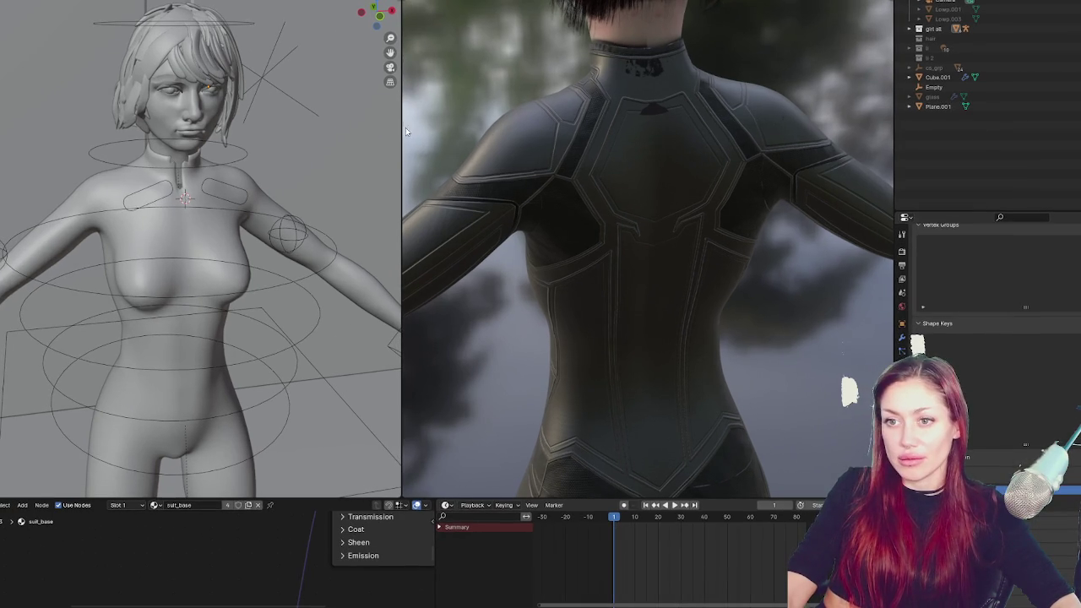
{"action": "left_click_drag", "start_coordinate": [403, 127], "coordinate": [94, 142]}
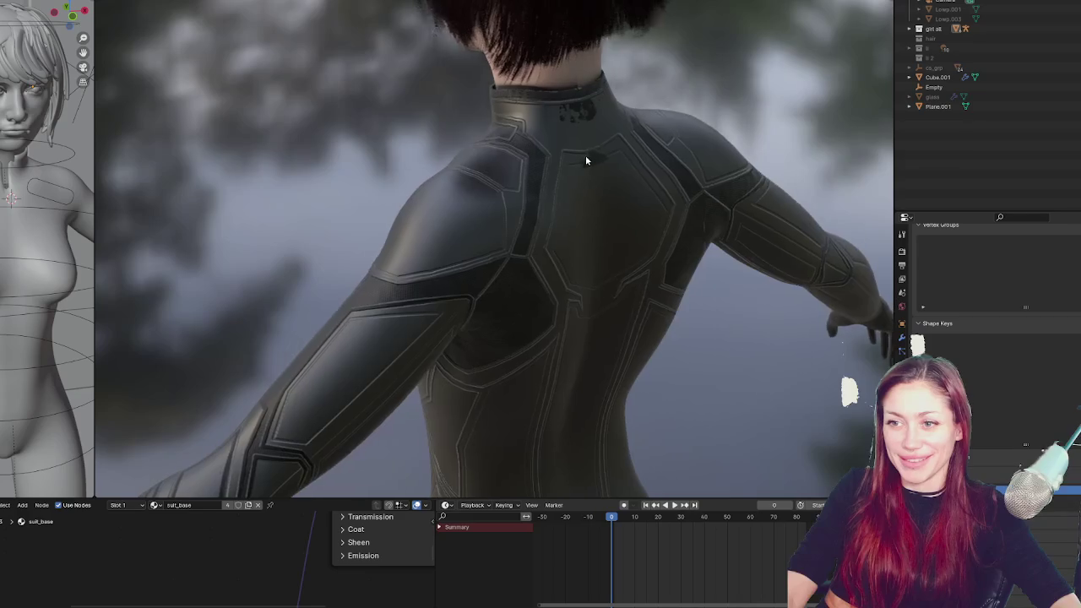
{"action": "left_click", "coordinate": [612, 159]}
{"action": "mouse_move", "coordinate": [611, 154]}
{"action": "left_mouse_down"}
{"action": "mouse_move", "coordinate": [571, 172]}
{"action": "mouse_move", "coordinate": [631, 210]}
{"action": "mouse_move", "coordinate": [515, 191]}
{"action": "mouse_move", "coordinate": [599, 171]}
{"action": "left_mouse_up"}
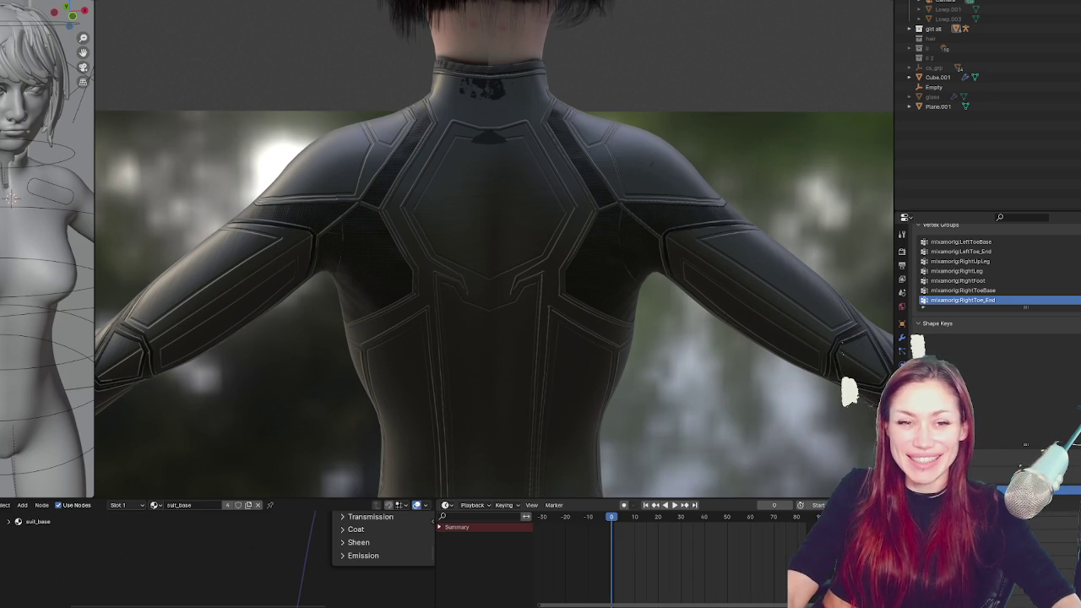
{"action": "mouse_move", "coordinate": [680, 121]}
{"action": "left_mouse_down"}
{"action": "mouse_move", "coordinate": [543, 205]}
{"action": "mouse_move", "coordinate": [628, 223]}
{"action": "mouse_move", "coordinate": [589, 212]}
{"action": "mouse_move", "coordinate": [635, 121]}
{"action": "mouse_move", "coordinate": [717, 138]}
{"action": "mouse_move", "coordinate": [456, 158]}
{"action": "mouse_move", "coordinate": [600, 185]}
{"action": "mouse_move", "coordinate": [589, 184]}
{"action": "left_mouse_up"}
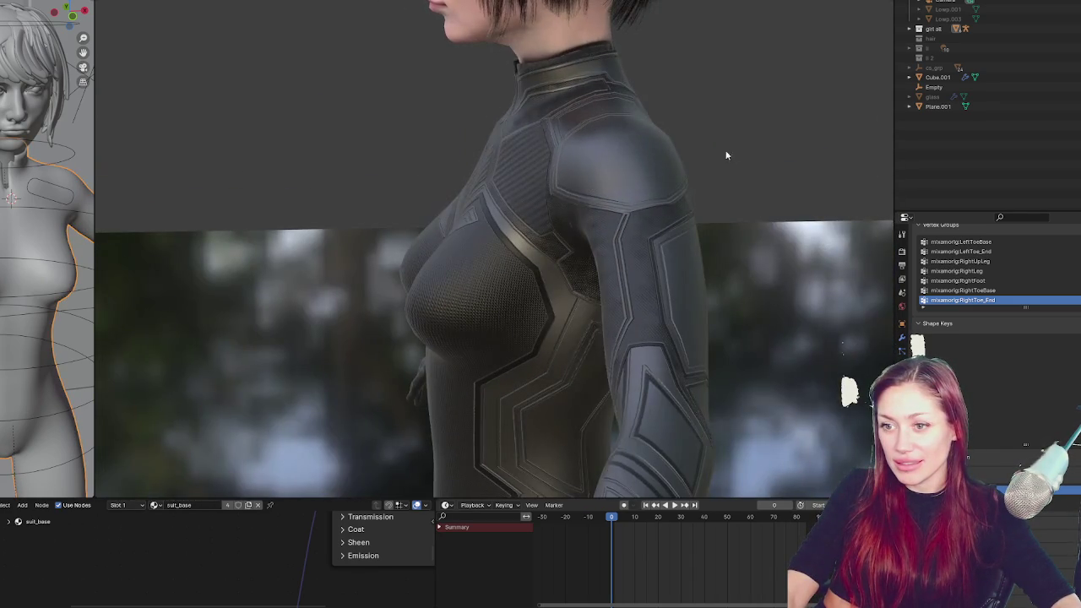
{"action": "left_click_drag", "start_coordinate": [726, 157], "coordinate": [629, 156]}
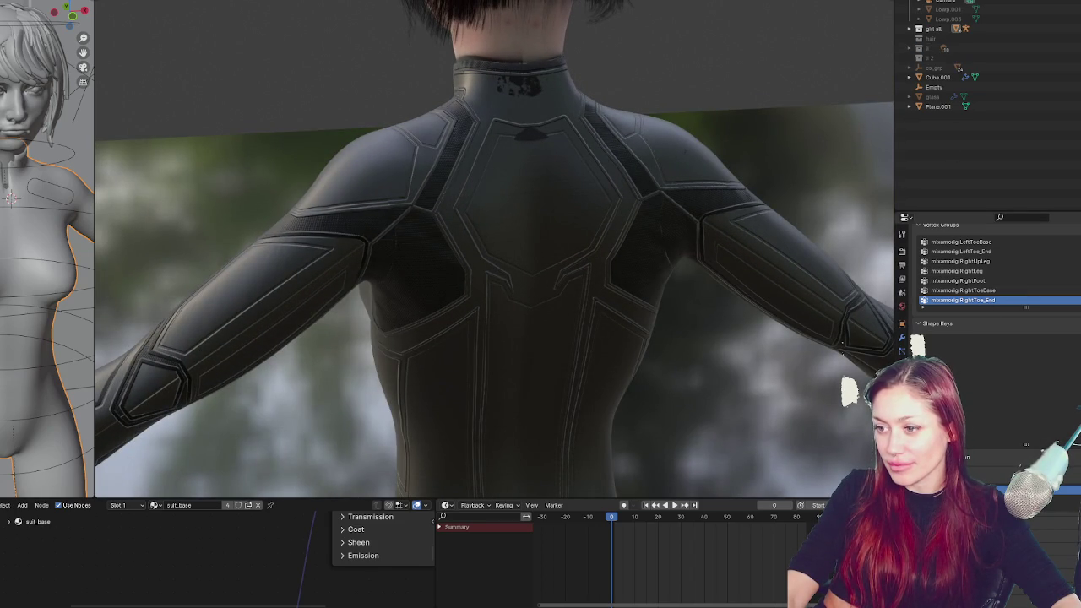
Show the suit_base material properties and collapse its Surface panel
{"action": "left_click", "coordinate": [957, 68]}
{"action": "left_click", "coordinate": [901, 351]}
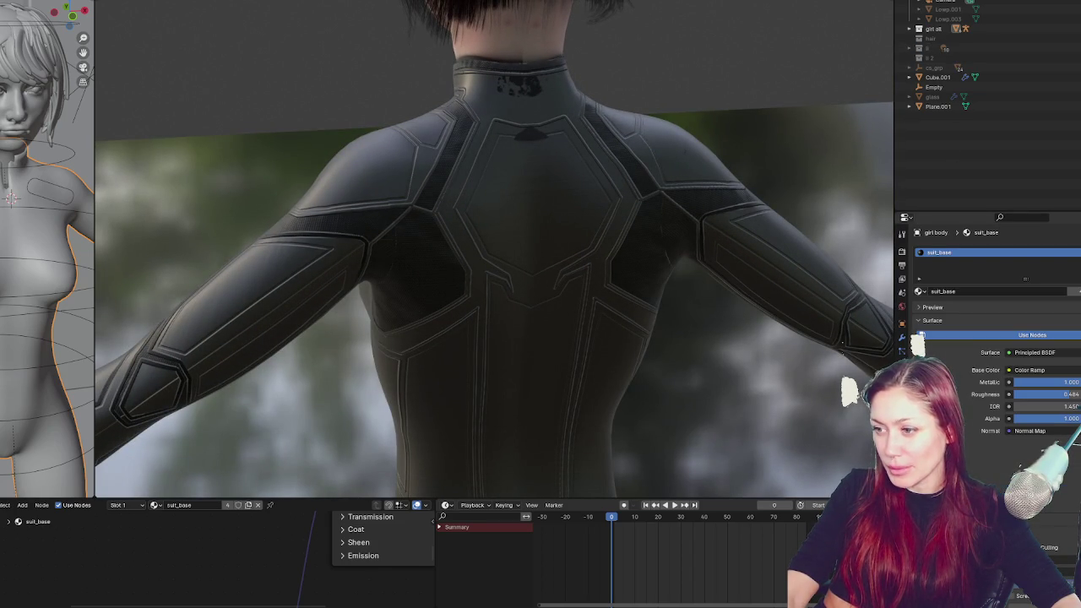
{"action": "left_click", "coordinate": [971, 320]}
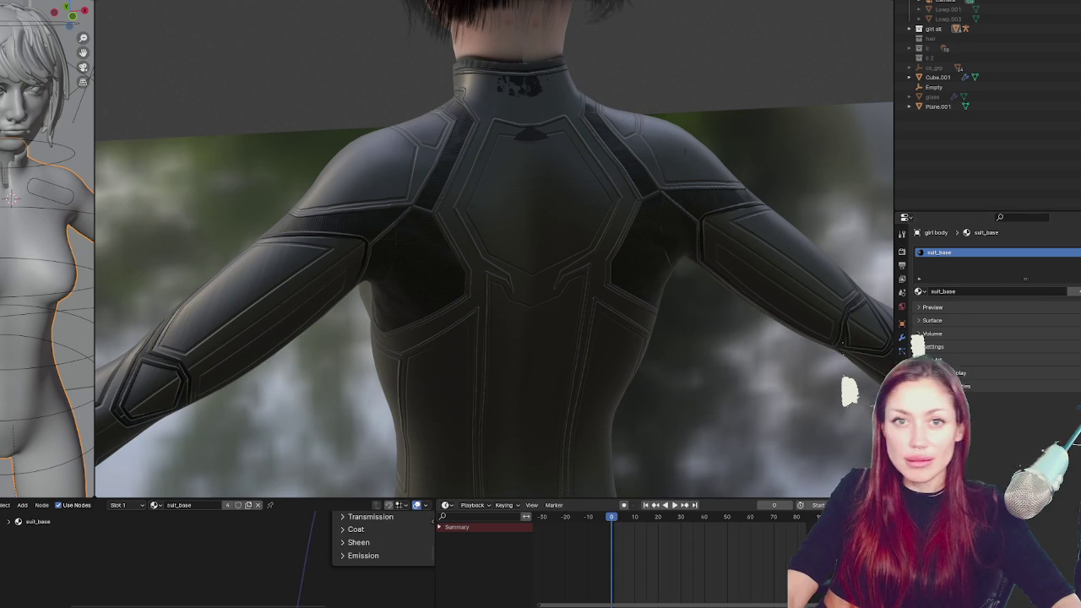
{"action": "mouse_move", "coordinate": [12, 103]}
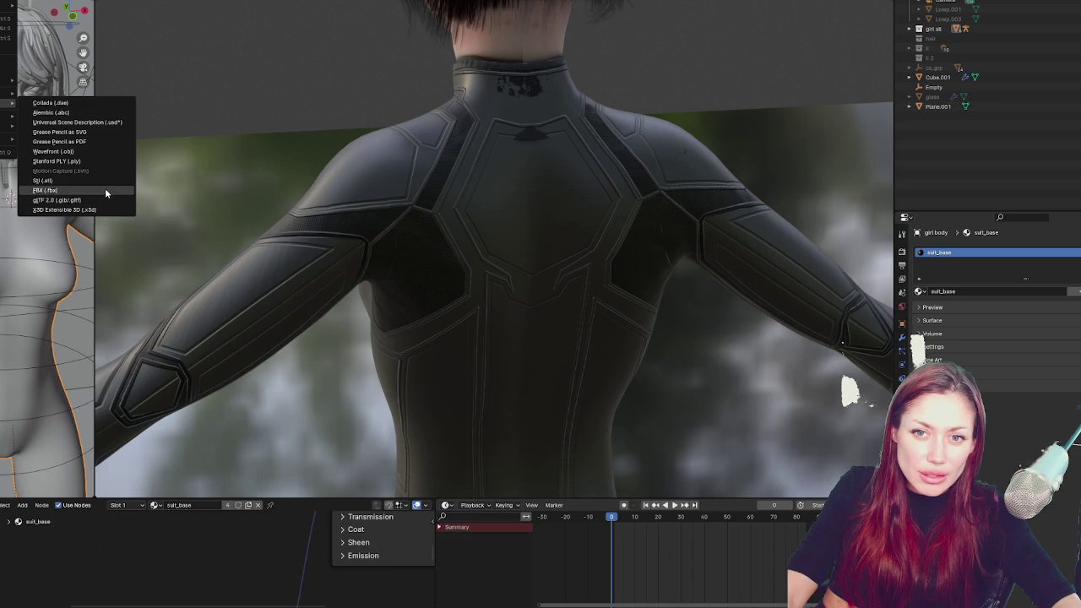
Cancel the FBX export and export the model as Wavefront (.obj) instead
{"action": "left_click", "coordinate": [106, 193]}
{"action": "key", "text": "Escape"}
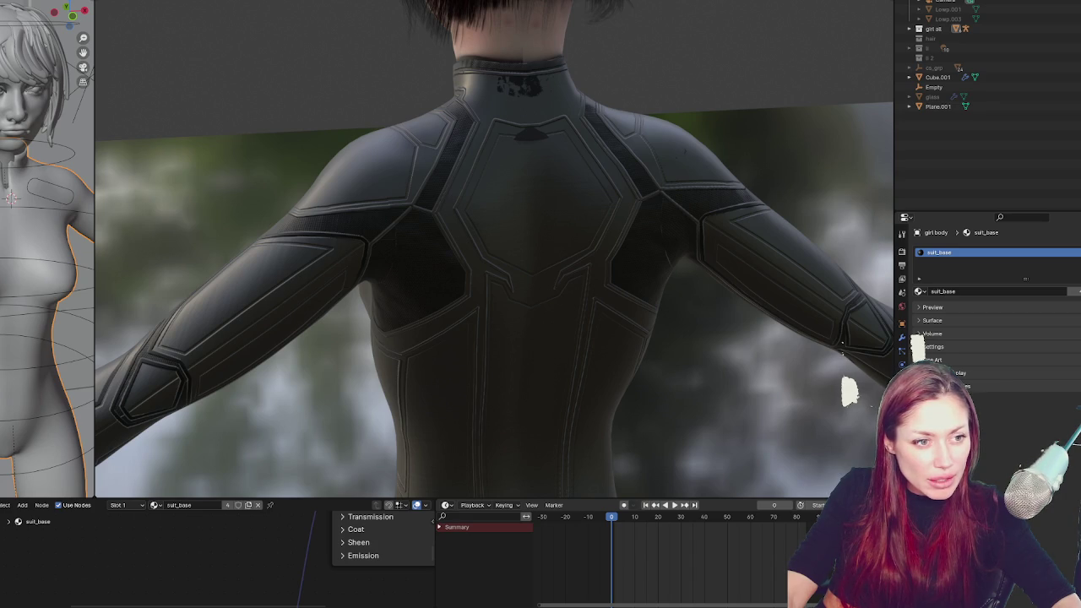
{"action": "key", "text": "F4"}
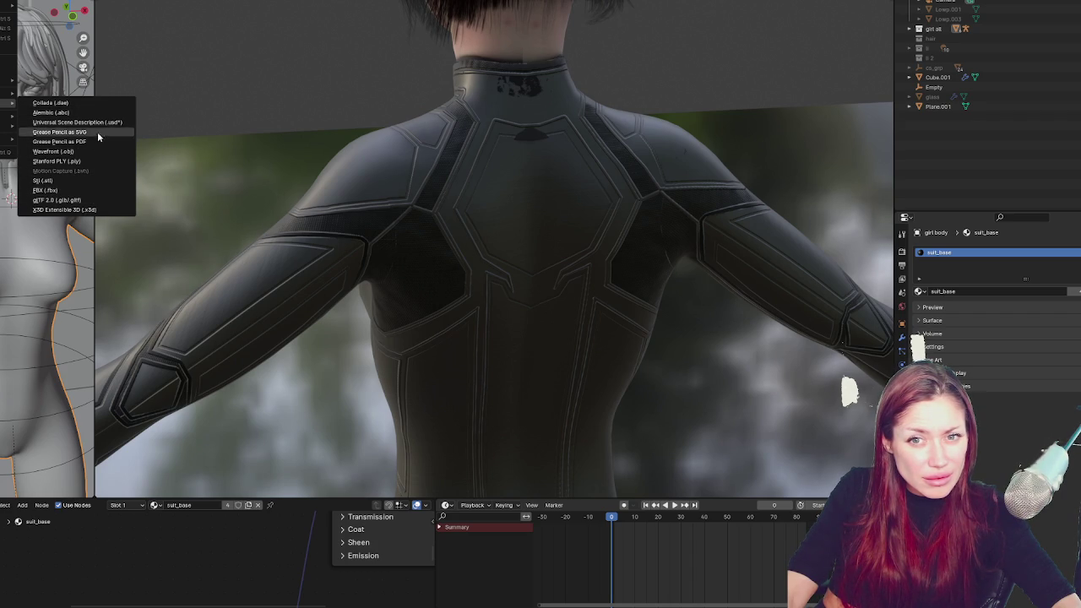
{"action": "left_click", "coordinate": [90, 151]}
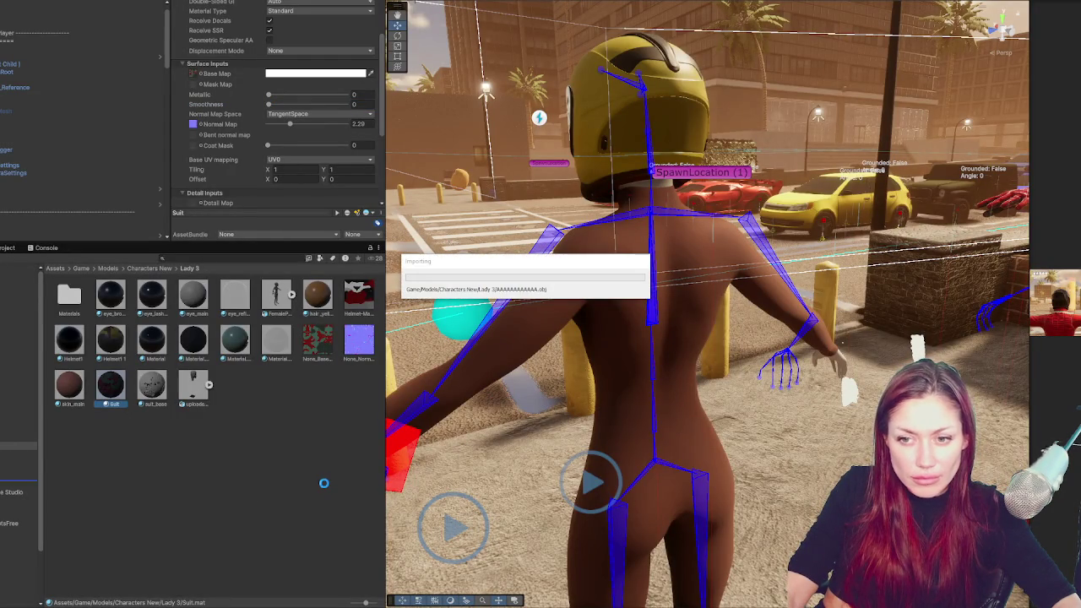
Extract AAAAAAAAAAAA.obj's embedded materials into the Lady 3 folder
{"action": "left_click", "coordinate": [111, 295]}
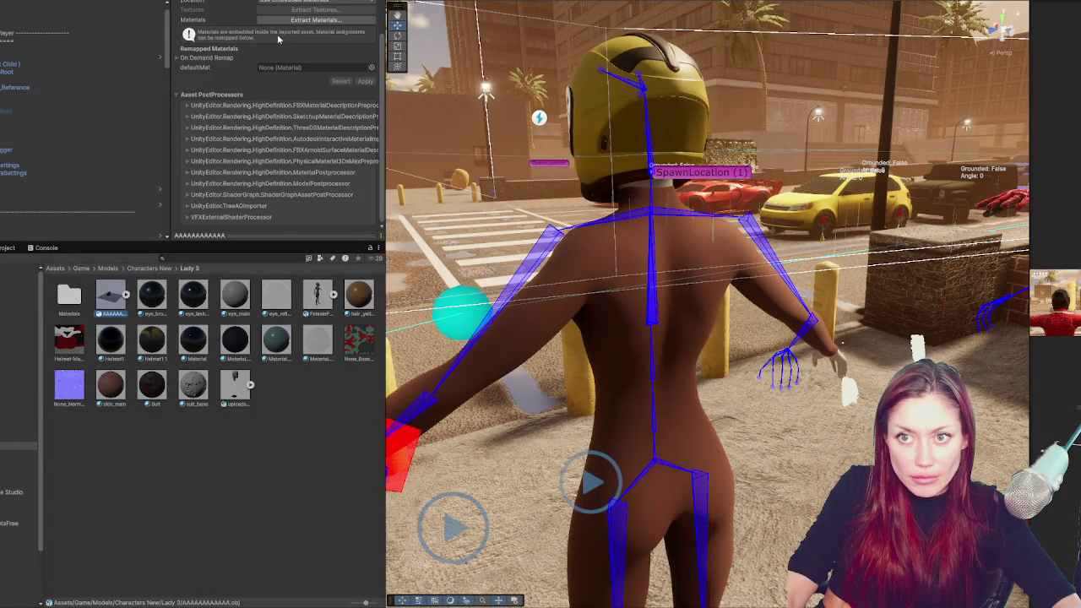
{"action": "left_click", "coordinate": [282, 67]}
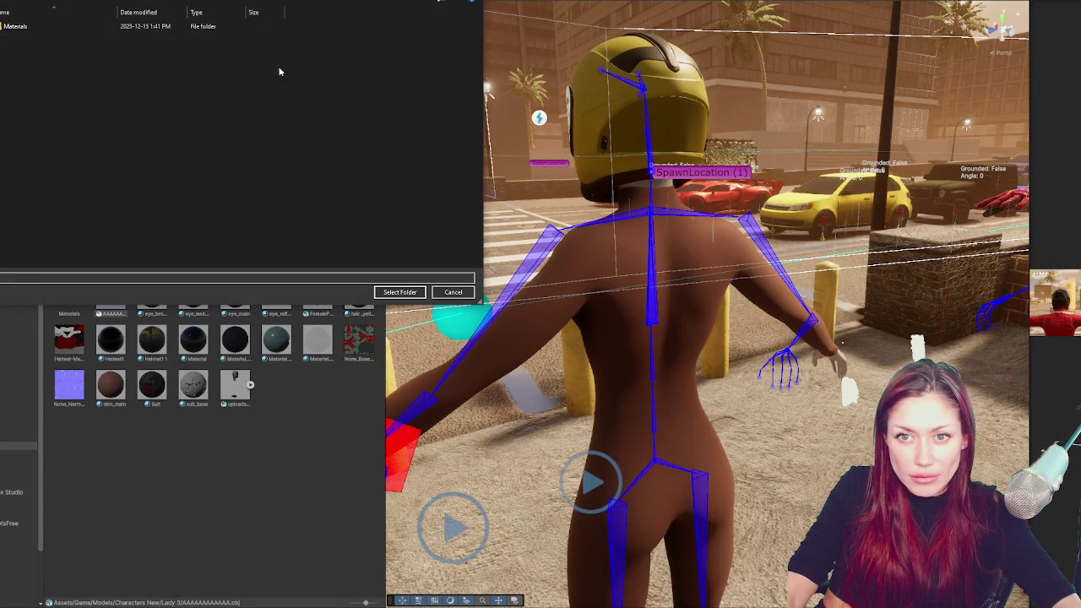
{"action": "left_click", "coordinate": [452, 293]}
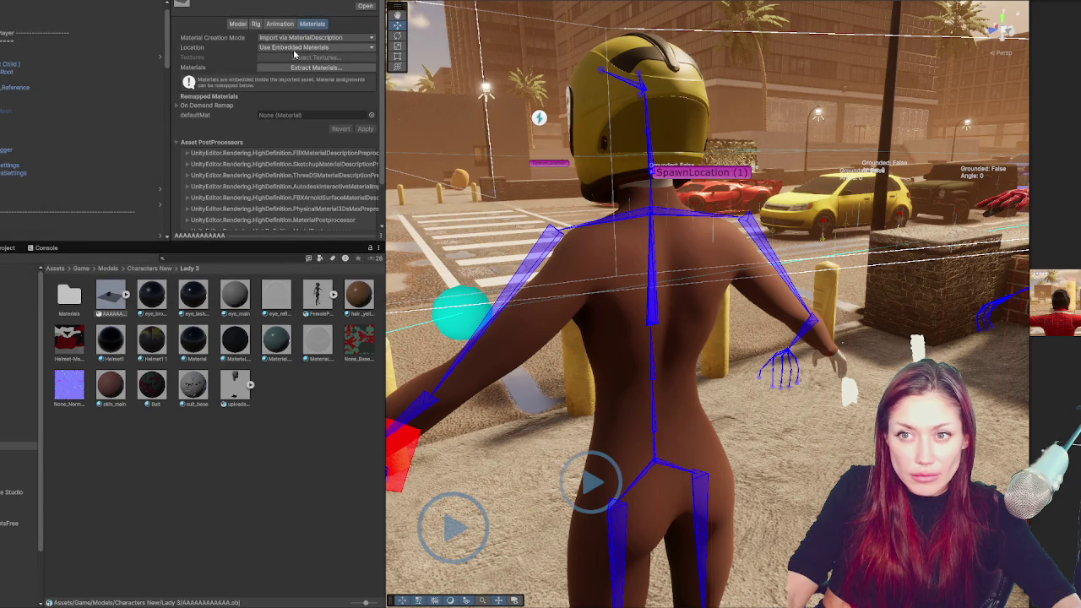
{"action": "left_click", "coordinate": [302, 68]}
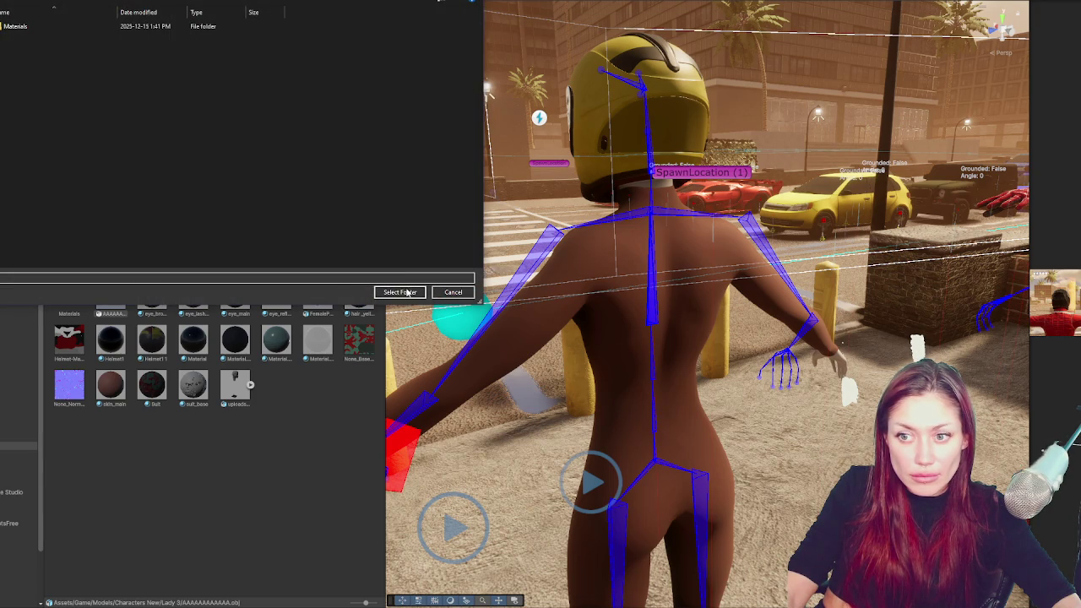
{"action": "left_click", "coordinate": [378, 292]}
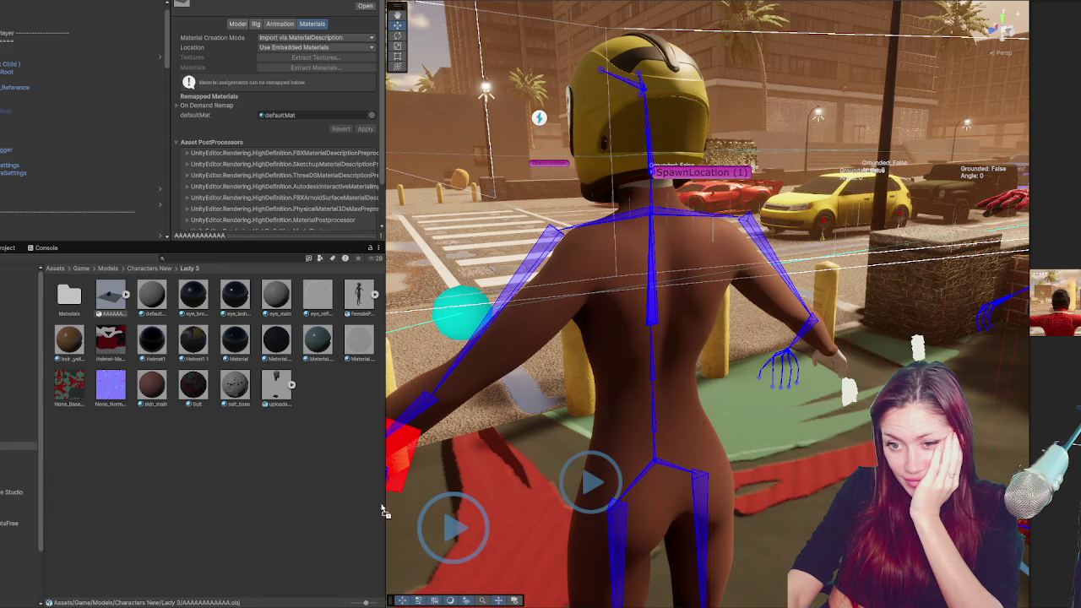
{"action": "left_click", "coordinate": [254, 517]}
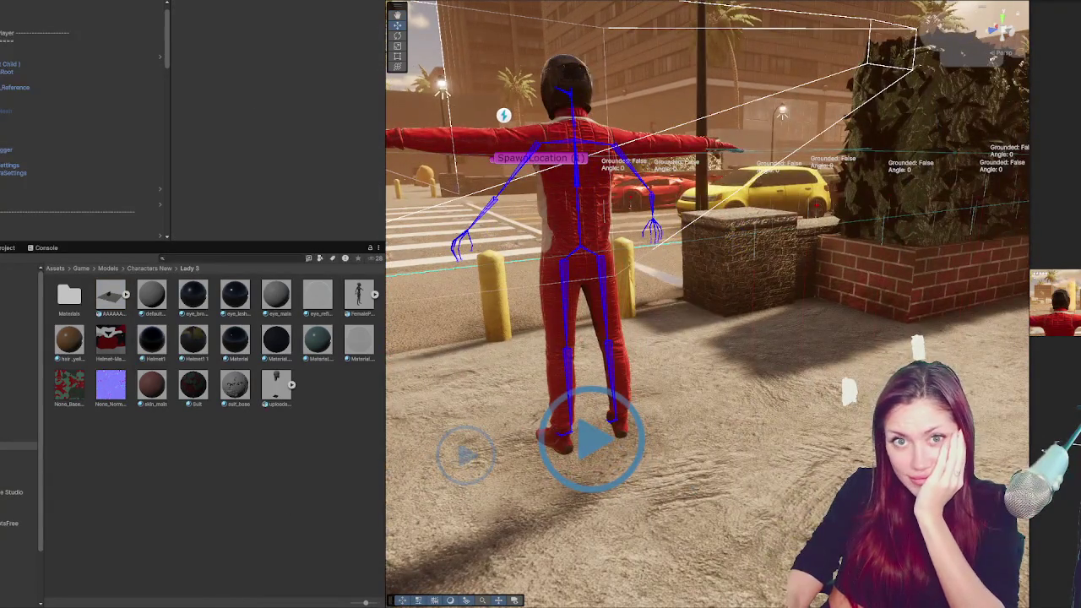
Create a cube carrying the Suit material and frame it in front of the character
{"action": "left_click", "coordinate": [2, 0]}
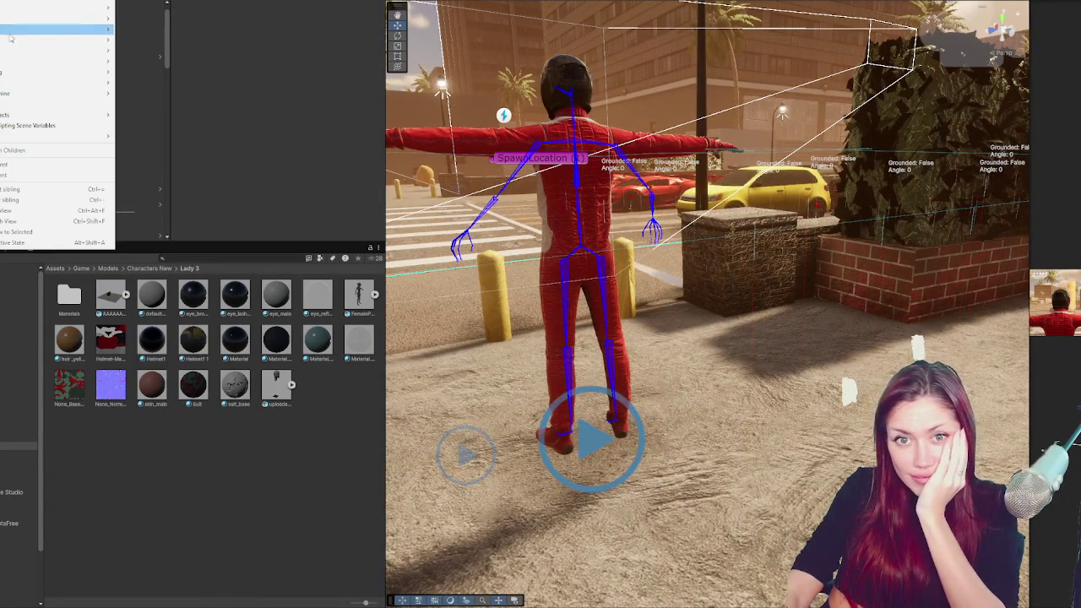
{"action": "mouse_move", "coordinate": [92, 2]}
{"action": "left_click", "coordinate": [139, 1]}
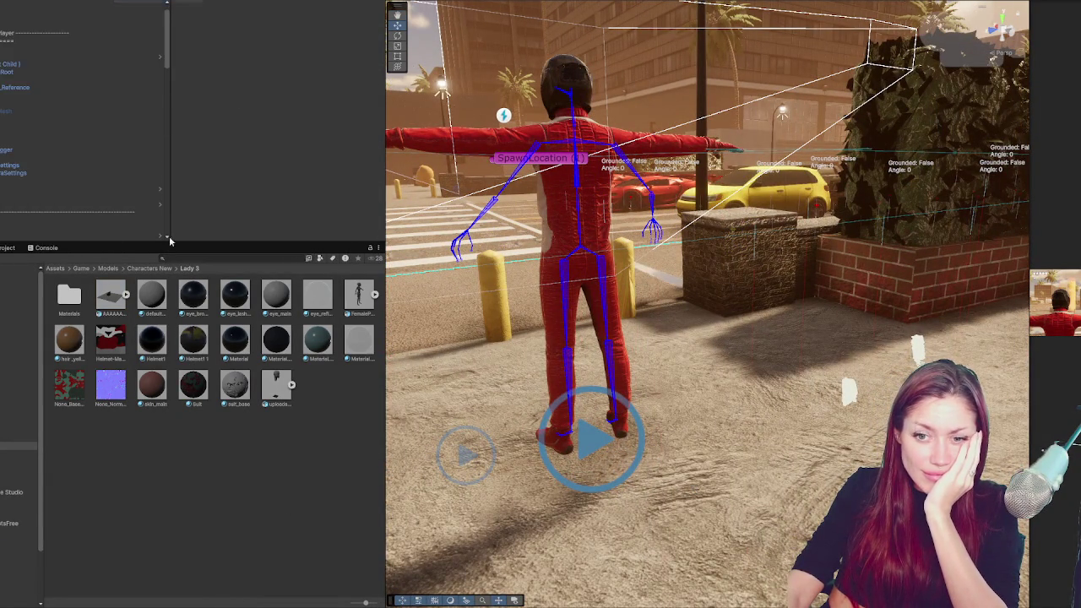
{"action": "mouse_move", "coordinate": [198, 388]}
{"action": "left_mouse_down"}
{"action": "mouse_move", "coordinate": [699, 300]}
{"action": "mouse_move", "coordinate": [702, 250]}
{"action": "mouse_move", "coordinate": [906, 271]}
{"action": "mouse_move", "coordinate": [600, 314]}
{"action": "left_mouse_up"}
{"action": "key", "text": "f"}
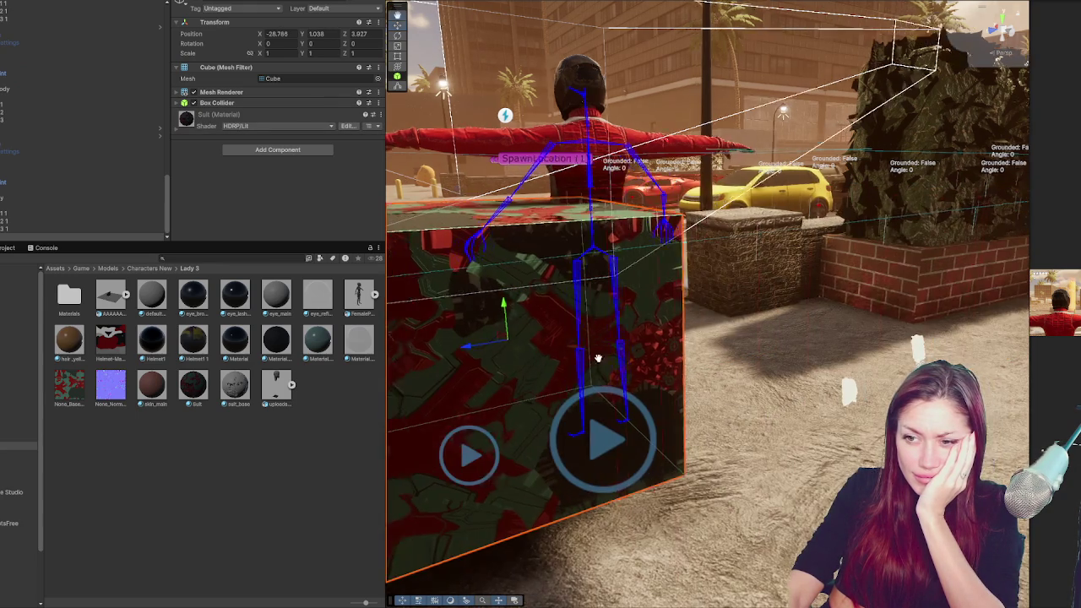
{"action": "scroll", "coordinate": [704, 345], "scroll_direction": "up", "scroll_amount": 6}
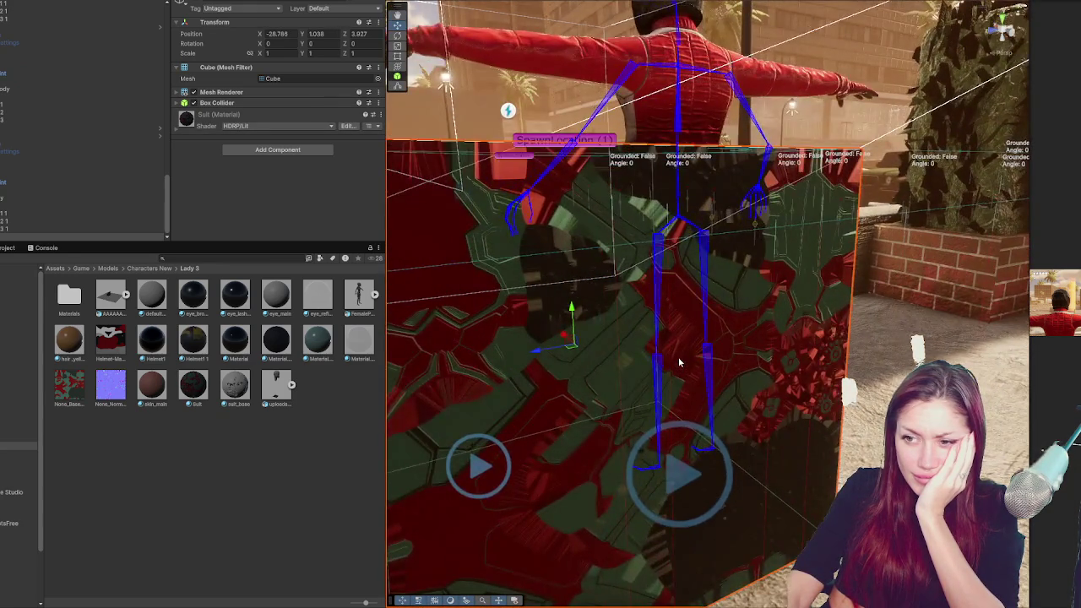
{"action": "left_click_drag", "start_coordinate": [677, 361], "coordinate": [973, 319]}
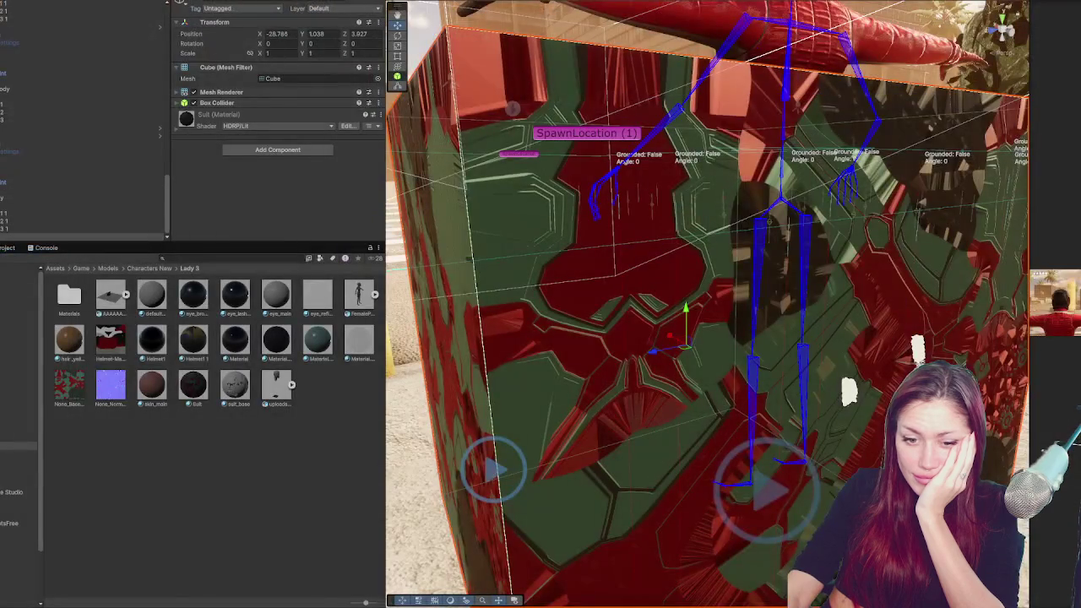
Turn on textured shaded display (6) and tumble the view to the character's back
{"action": "mouse_move", "coordinate": [112, 607]}
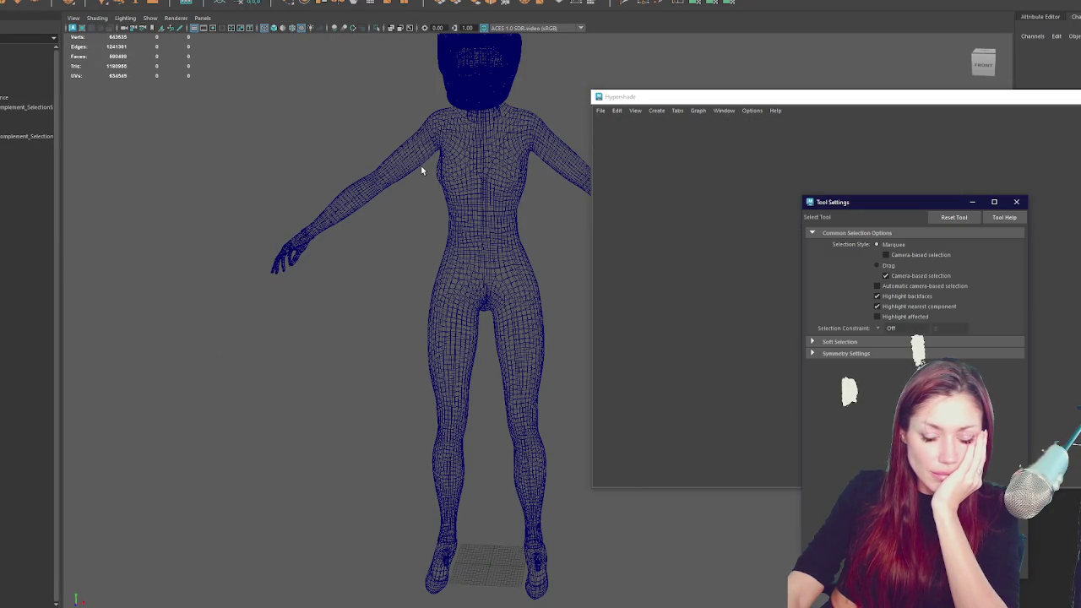
{"action": "key", "text": "6"}
{"action": "left_click_drag", "start_coordinate": [463, 149], "coordinate": [514, 164]}
{"action": "left_click_drag", "start_coordinate": [412, 175], "coordinate": [434, 174]}
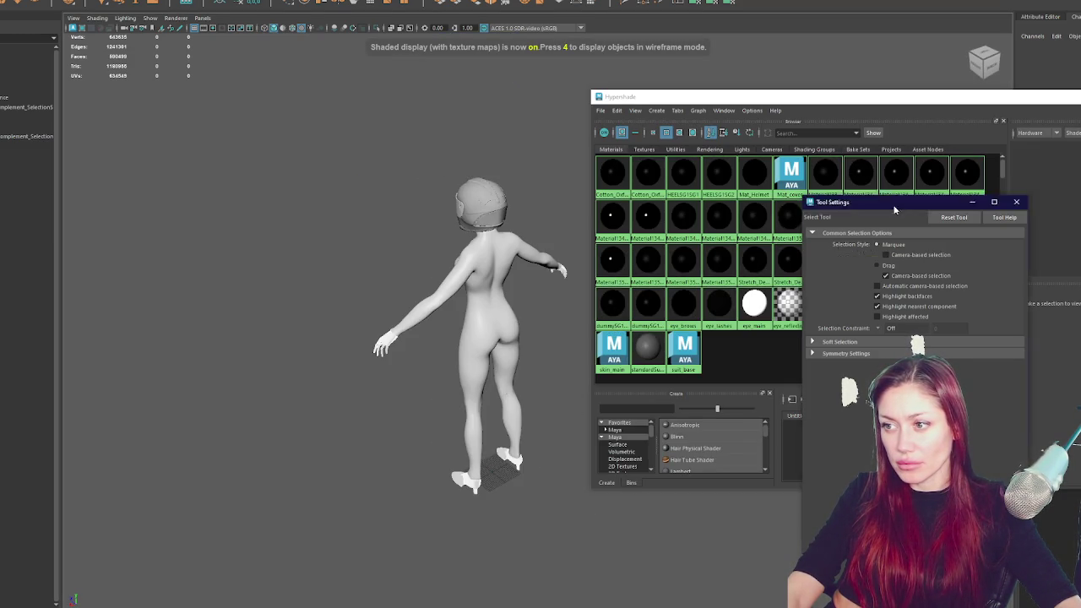
Select the character mesh in Face mode and assign its faces a new Blinn material
{"action": "left_click_drag", "start_coordinate": [844, 202], "coordinate": [148, 224]}
{"action": "scroll", "coordinate": [477, 221], "scroll_direction": "up", "scroll_amount": 3}
{"action": "left_click", "coordinate": [486, 221]}
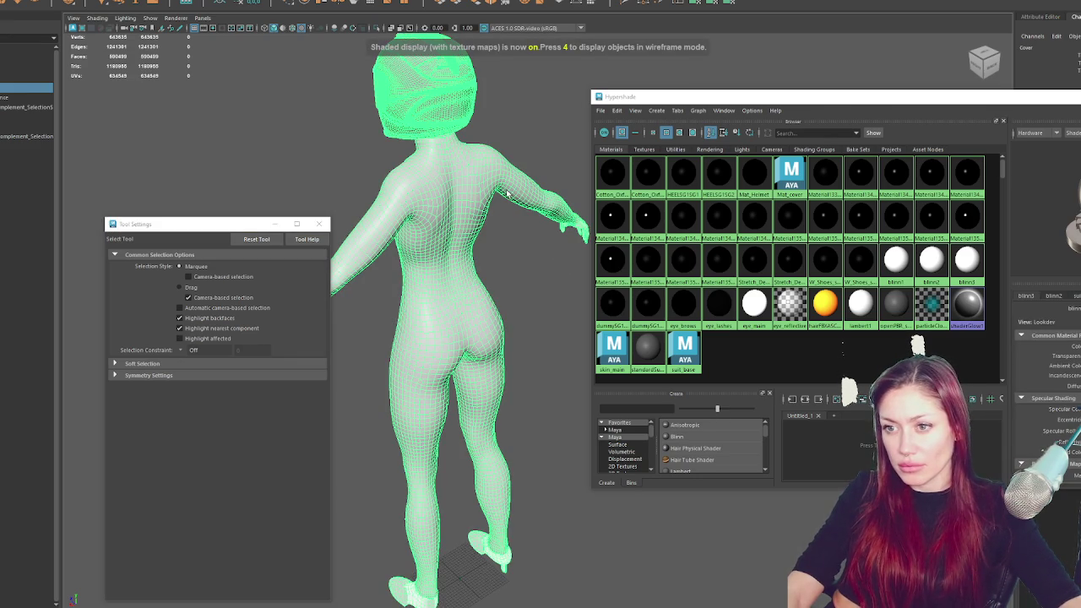
{"action": "left_click_drag", "start_coordinate": [532, 128], "coordinate": [541, 164]}
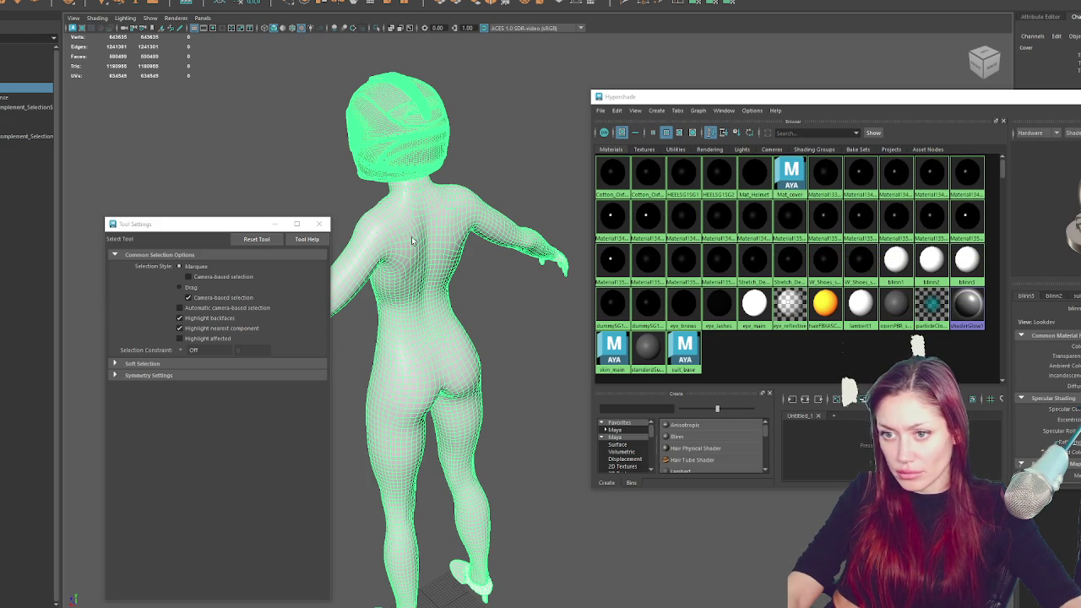
{"action": "right_click", "coordinate": [448, 206]}
{"action": "left_click", "coordinate": [448, 233]}
{"action": "right_click", "coordinate": [449, 207]}
{"action": "mouse_move", "coordinate": [453, 467]}
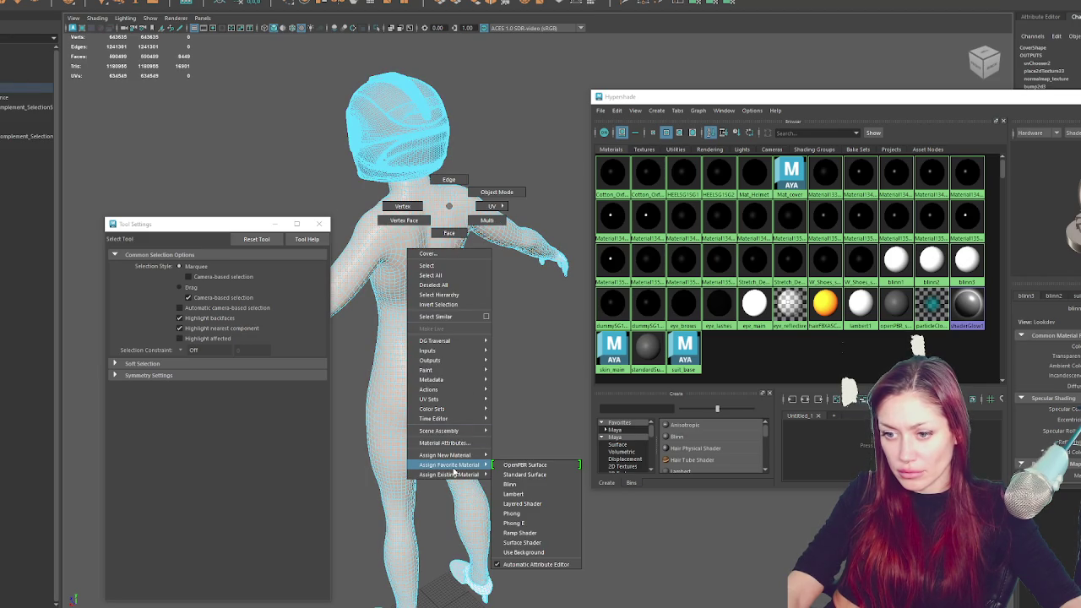
{"action": "left_click", "coordinate": [510, 484]}
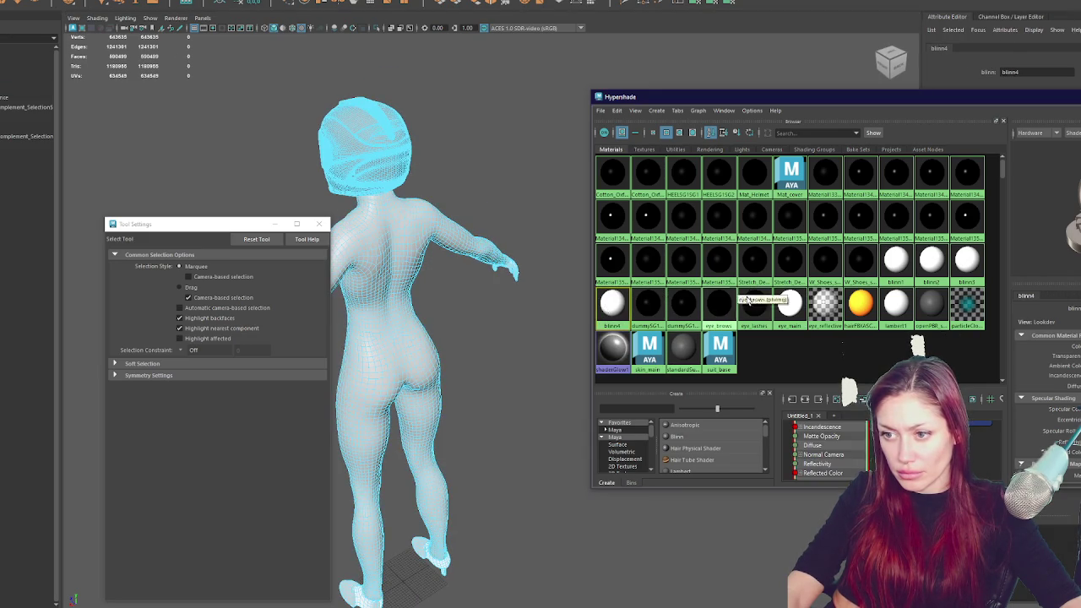
{"action": "left_click_drag", "start_coordinate": [933, 98], "coordinate": [815, 63]}
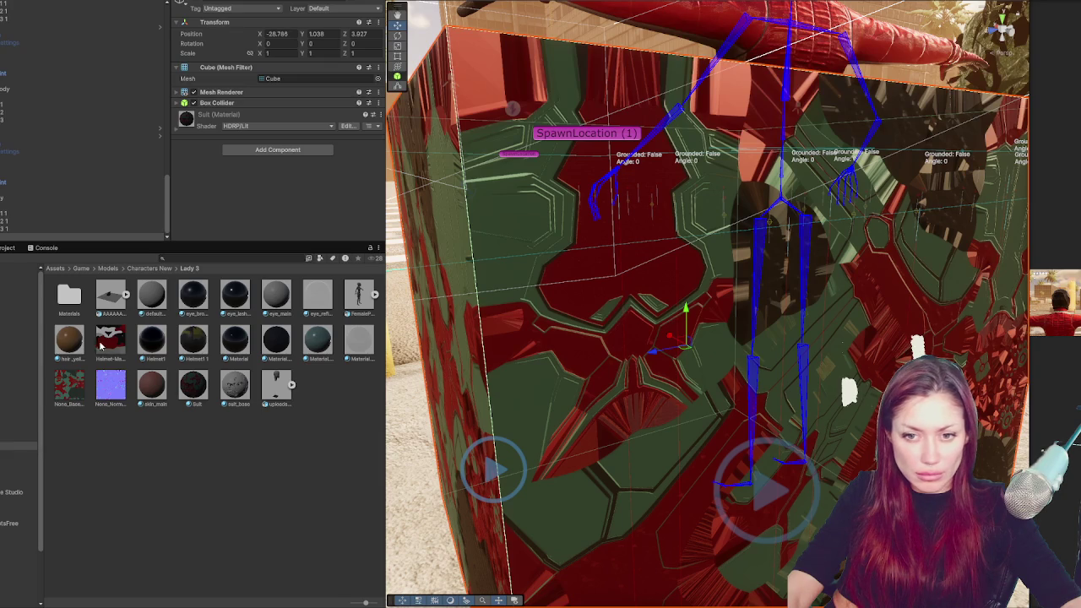
Show the None_Base texture file in Explorer from the Project panel
{"action": "right_click", "coordinate": [73, 391]}
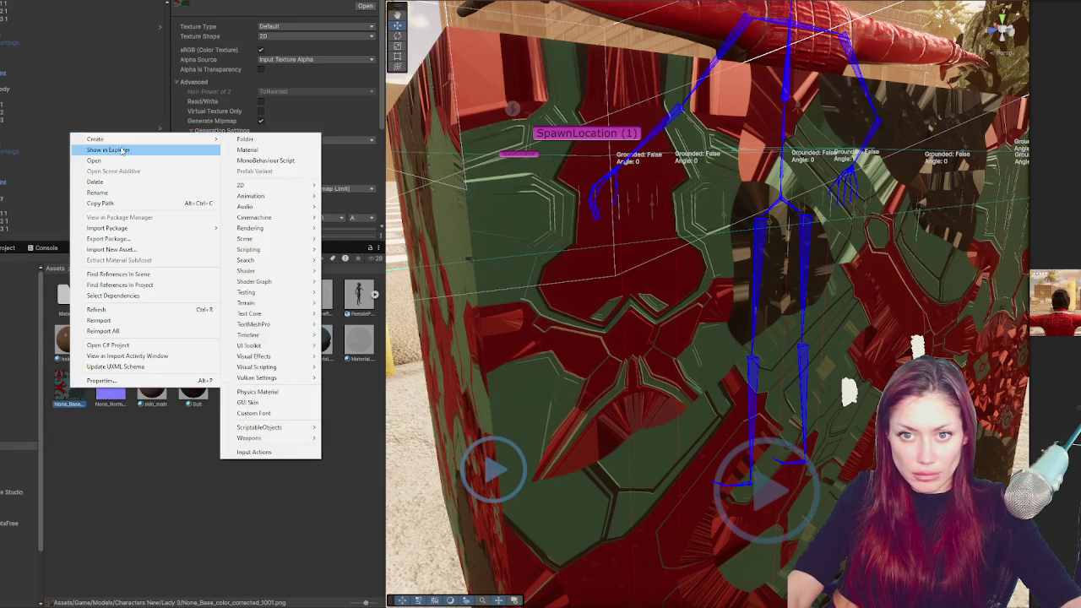
{"action": "left_click", "coordinate": [147, 203]}
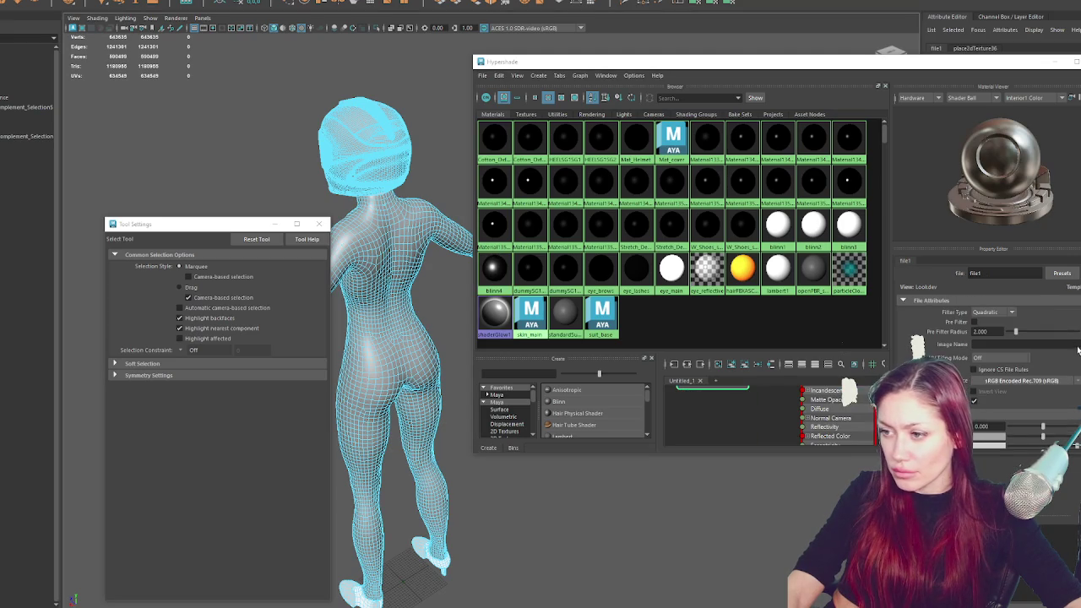
Open the UV Editor and move it aside so the materials stay visible
{"action": "scroll", "coordinate": [988, 363], "scroll_direction": "down", "scroll_amount": 2}
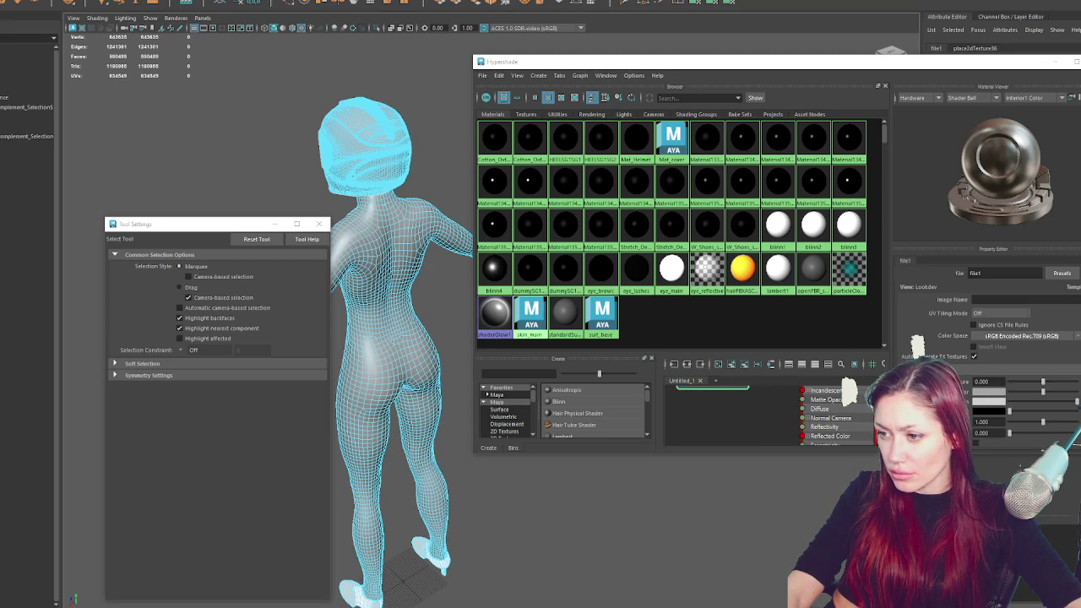
{"action": "scroll", "coordinate": [988, 355], "scroll_direction": "up", "scroll_amount": 2}
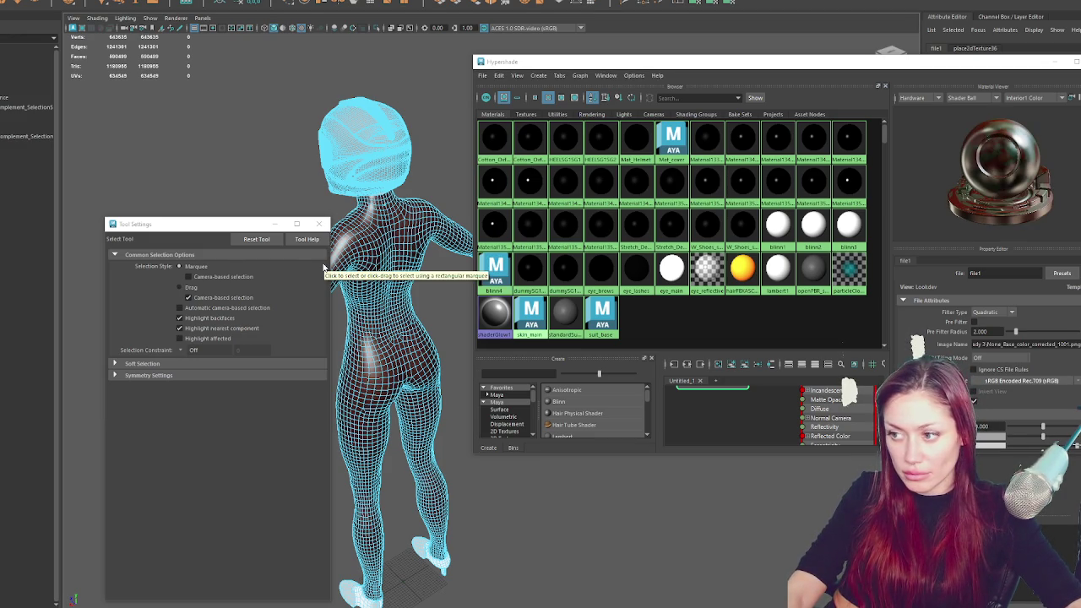
{"action": "left_click_drag", "start_coordinate": [299, 152], "coordinate": [357, 164]}
{"action": "left_click", "coordinate": [287, 0]}
{"action": "left_click", "coordinate": [321, 1]}
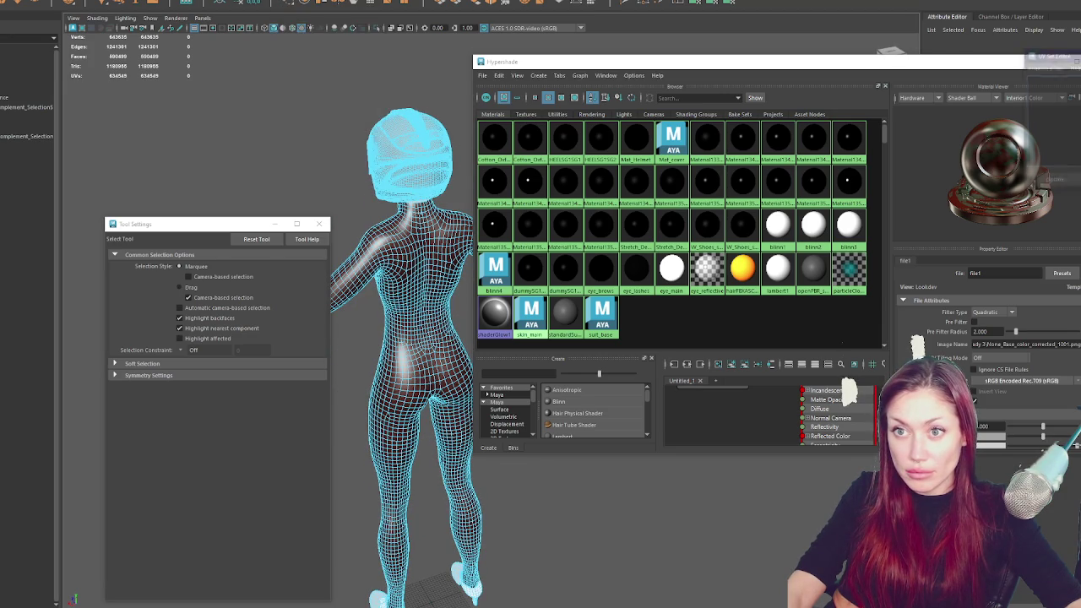
{"action": "left_click", "coordinate": [287, 1]}
{"action": "left_click", "coordinate": [317, 1]}
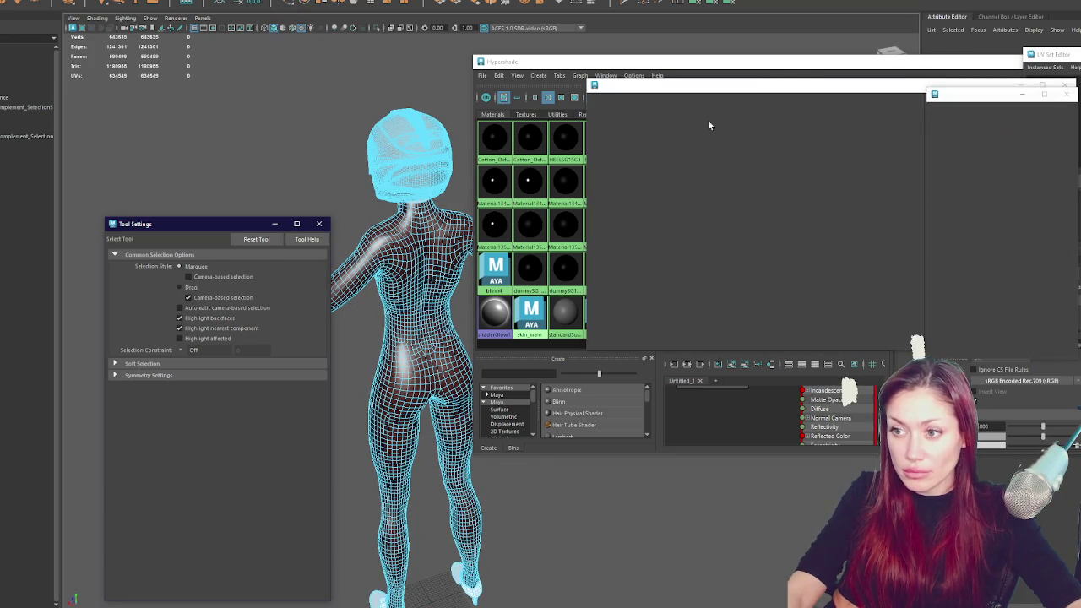
{"action": "left_click_drag", "start_coordinate": [794, 91], "coordinate": [661, 257]}
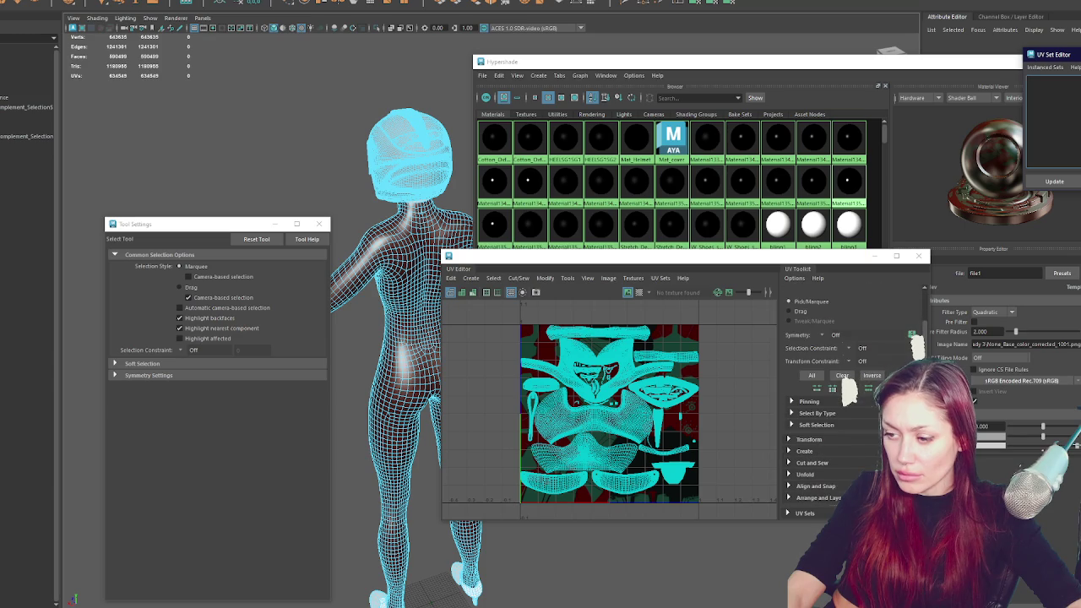
Select the CoverShape mesh and compare the uvw and UVMap UV set layouts
{"action": "scroll", "coordinate": [853, 405], "scroll_direction": "down", "scroll_amount": 3}
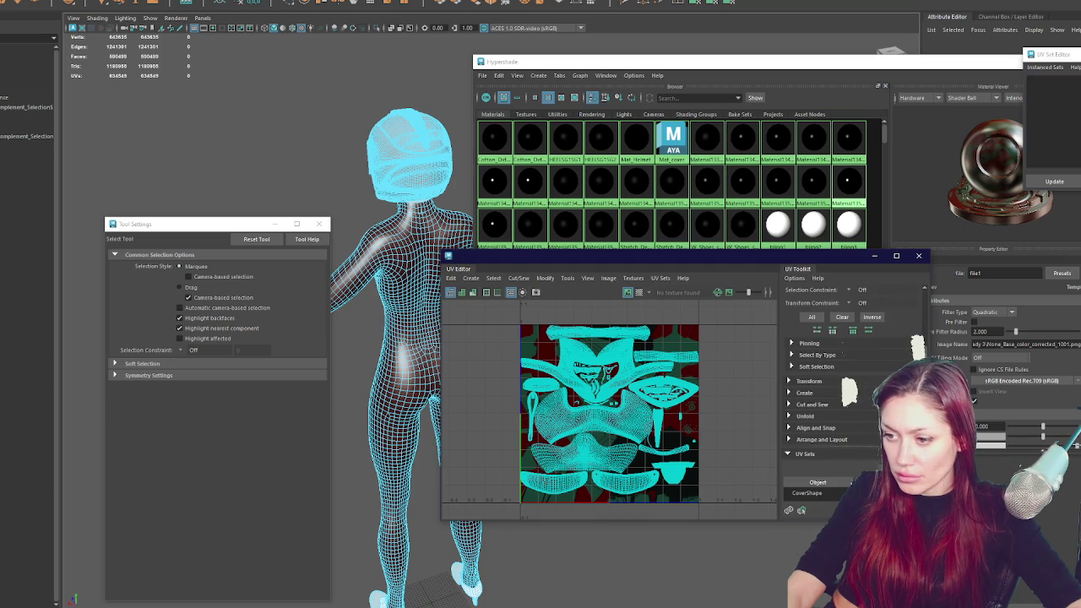
{"action": "left_click", "coordinate": [827, 494]}
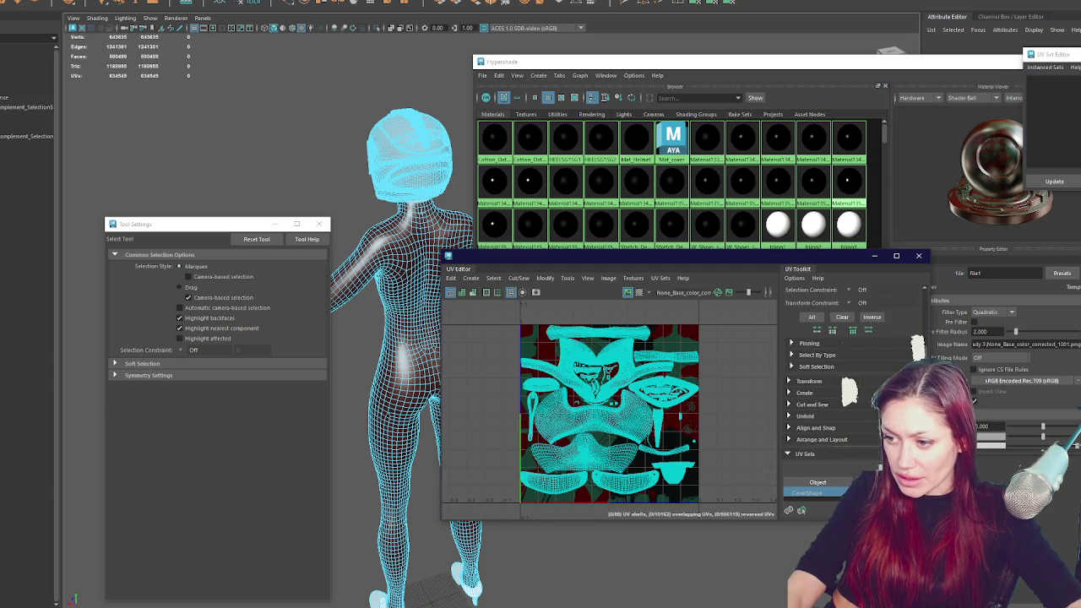
{"action": "left_click_drag", "start_coordinate": [807, 256], "coordinate": [775, 5]}
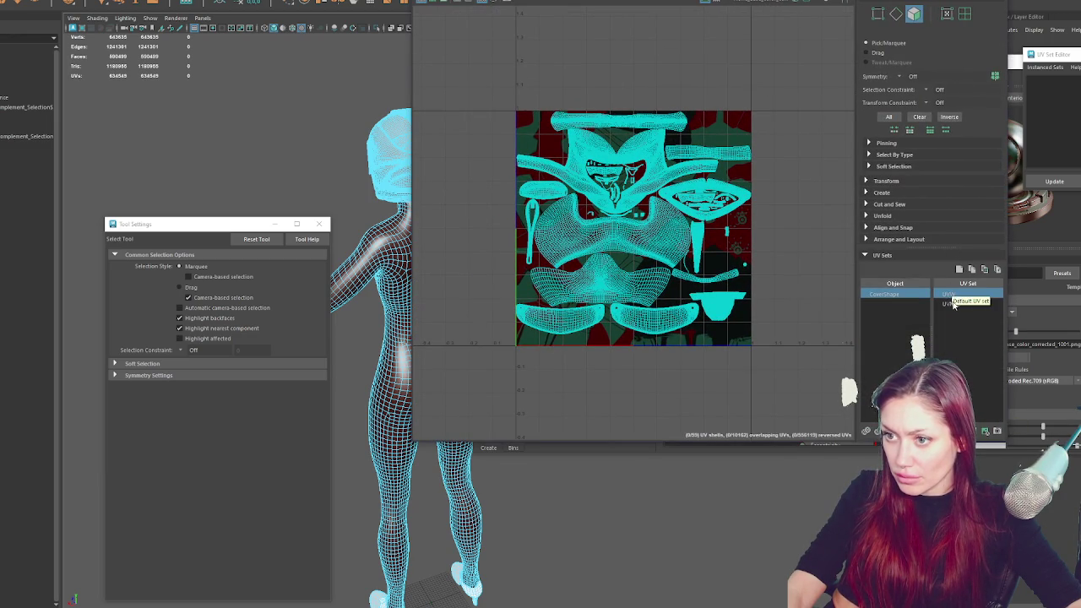
{"action": "left_click", "coordinate": [952, 304]}
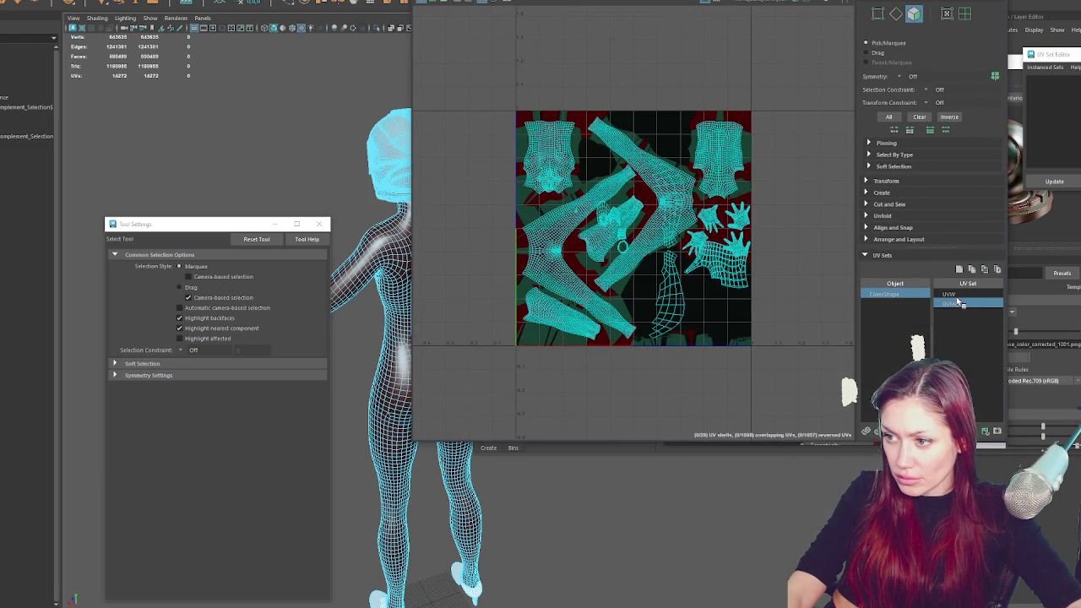
{"action": "left_click", "coordinate": [959, 297]}
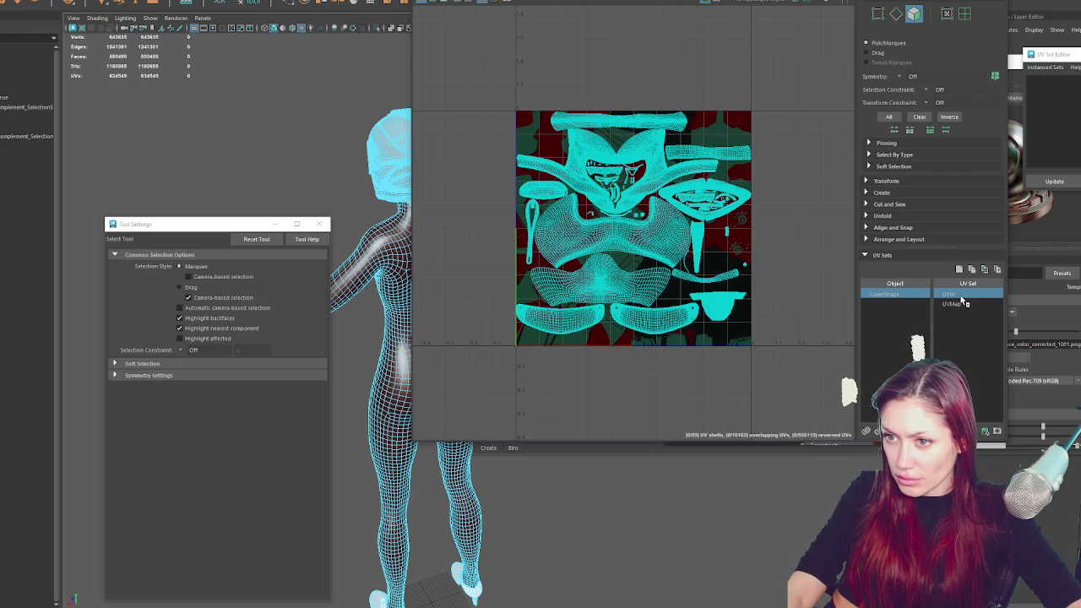
{"action": "scroll", "coordinate": [535, 218], "scroll_direction": "up", "scroll_amount": 3}
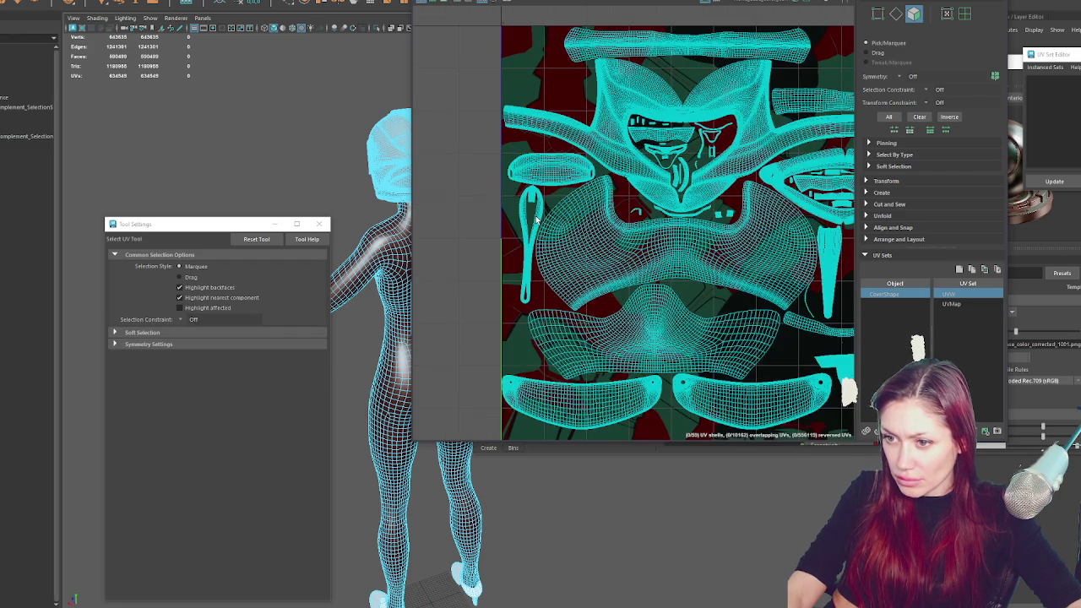
{"action": "mouse_move", "coordinate": [585, 195]}
{"action": "left_mouse_down"}
{"action": "mouse_move", "coordinate": [564, 244]}
{"action": "mouse_move", "coordinate": [544, 209]}
{"action": "mouse_move", "coordinate": [516, 207]}
{"action": "left_mouse_up"}
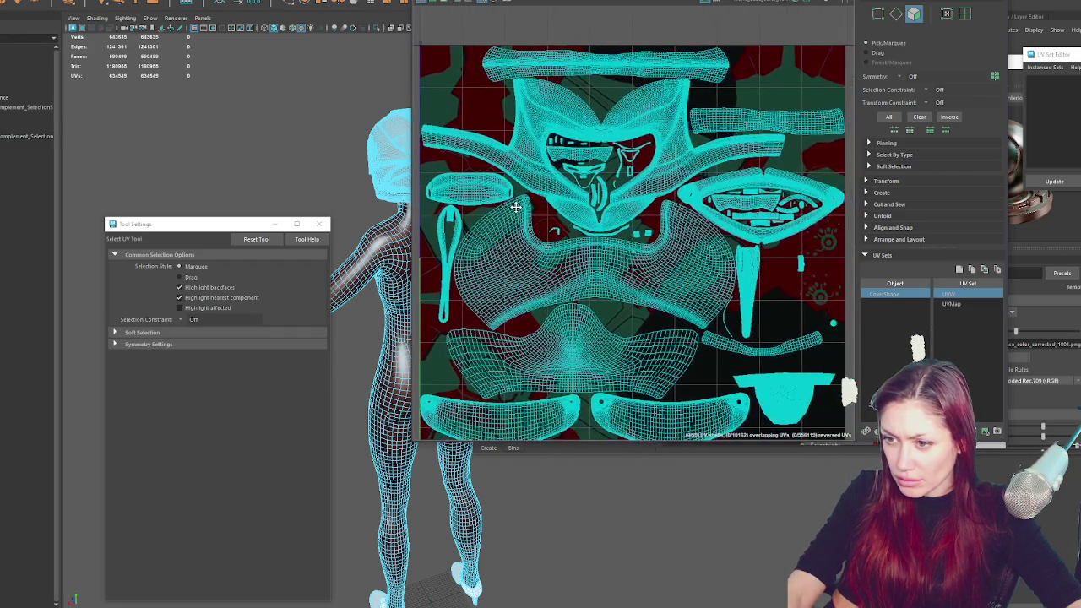
{"action": "left_click", "coordinate": [967, 305]}
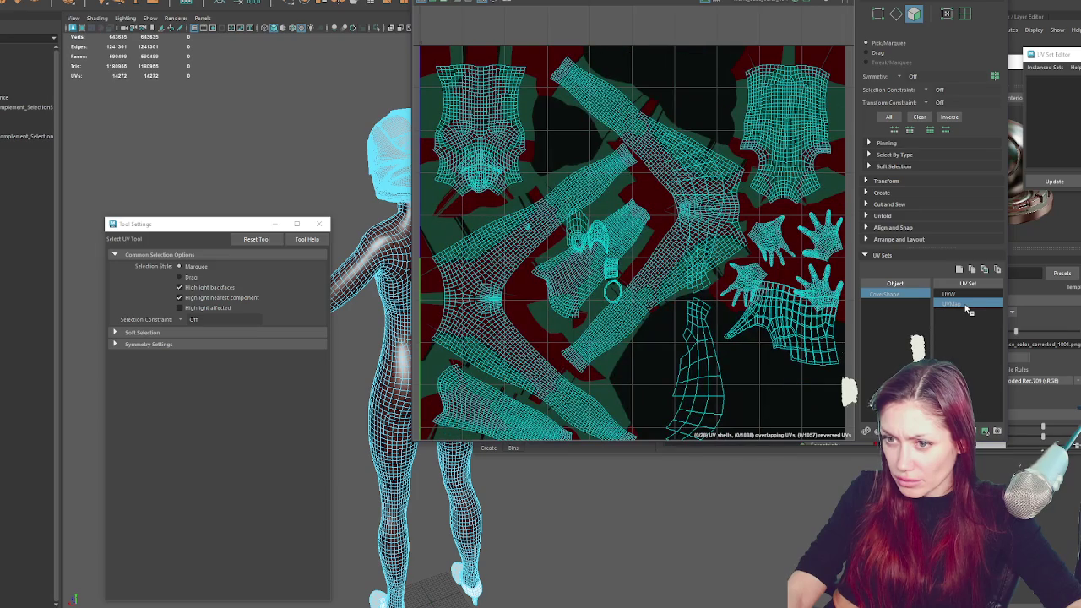
{"action": "scroll", "coordinate": [712, 312], "scroll_direction": "down", "scroll_amount": 3}
{"action": "scroll", "coordinate": [709, 311], "scroll_direction": "up", "scroll_amount": 4}
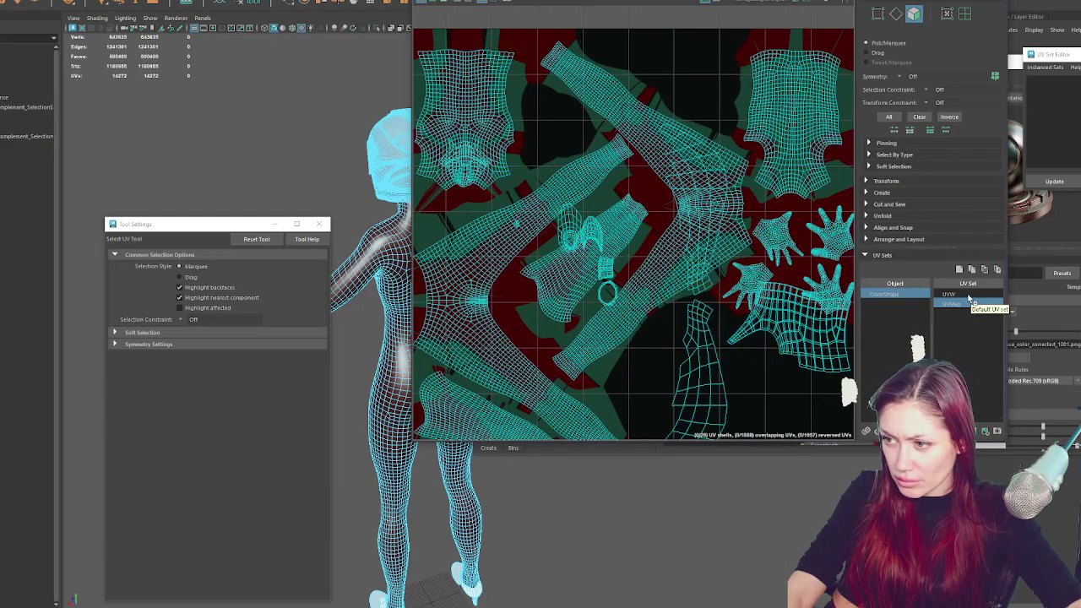
Move the uvw UV set below UVMap, then delete uvw
{"action": "left_click", "coordinate": [969, 295]}
{"action": "right_click", "coordinate": [969, 299]}
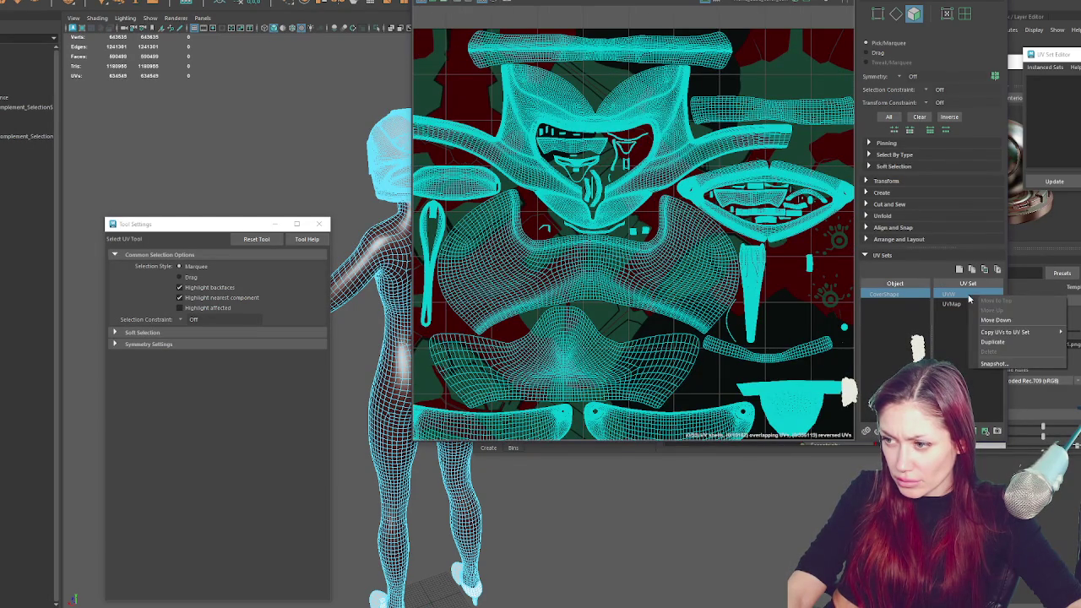
{"action": "left_click", "coordinate": [997, 320]}
{"action": "left_click", "coordinate": [976, 295]}
{"action": "right_click", "coordinate": [977, 300]}
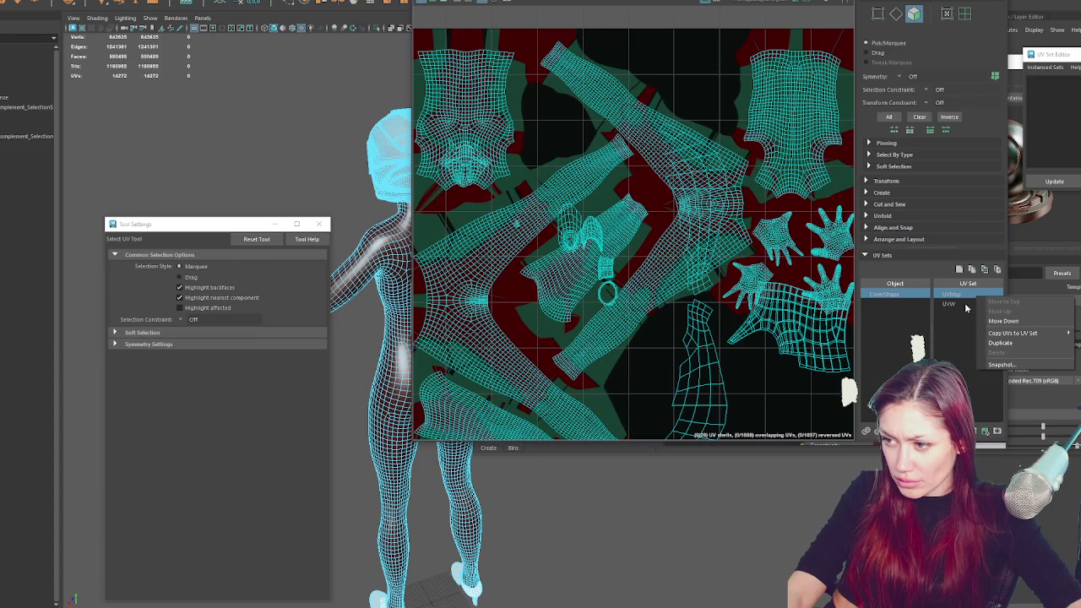
{"action": "left_click", "coordinate": [963, 304]}
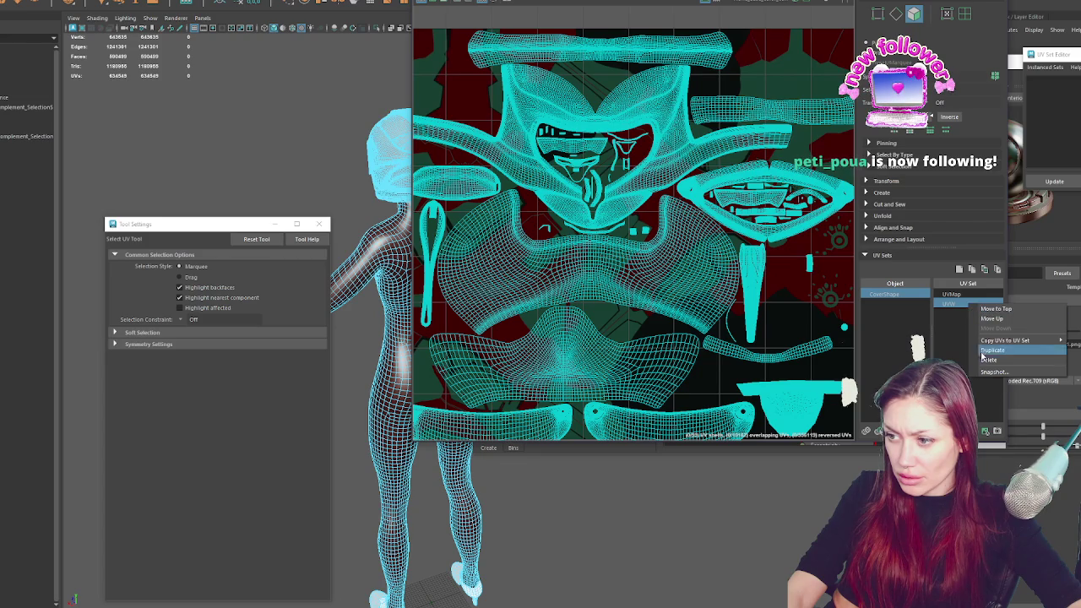
{"action": "left_click", "coordinate": [984, 359]}
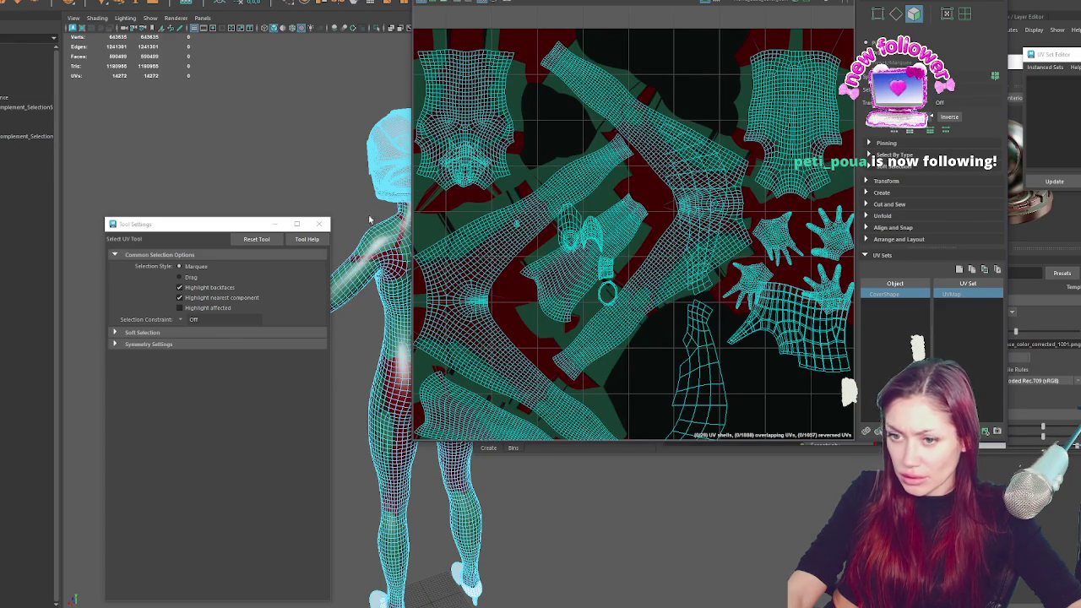
{"action": "left_click", "coordinate": [24, 98]}
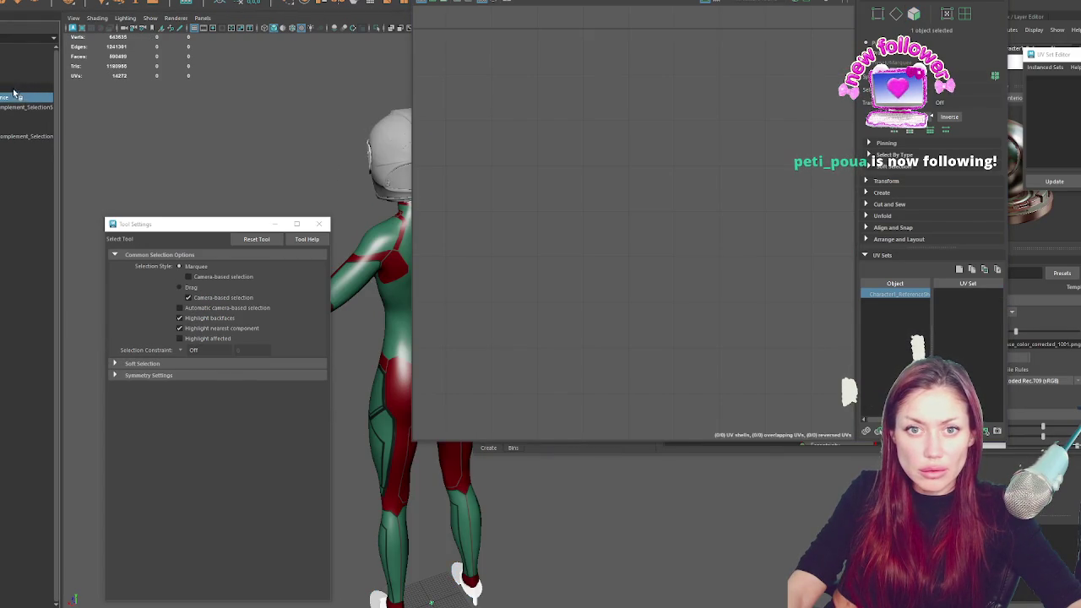
Select both character meshes, including CoverShape, and switch over to Unity
{"action": "left_click", "coordinate": [19, 85], "text": "ctrl"}
{"action": "right_click", "coordinate": [19, 85]}
{"action": "left_click", "coordinate": [19, 84]}
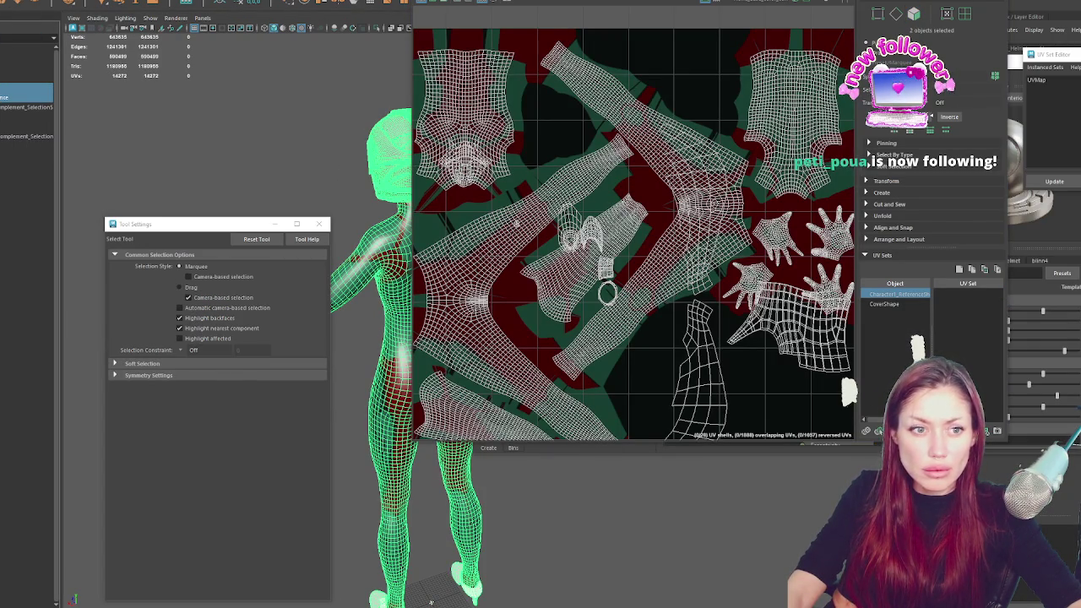
{"action": "key", "text": "alt+Tab"}
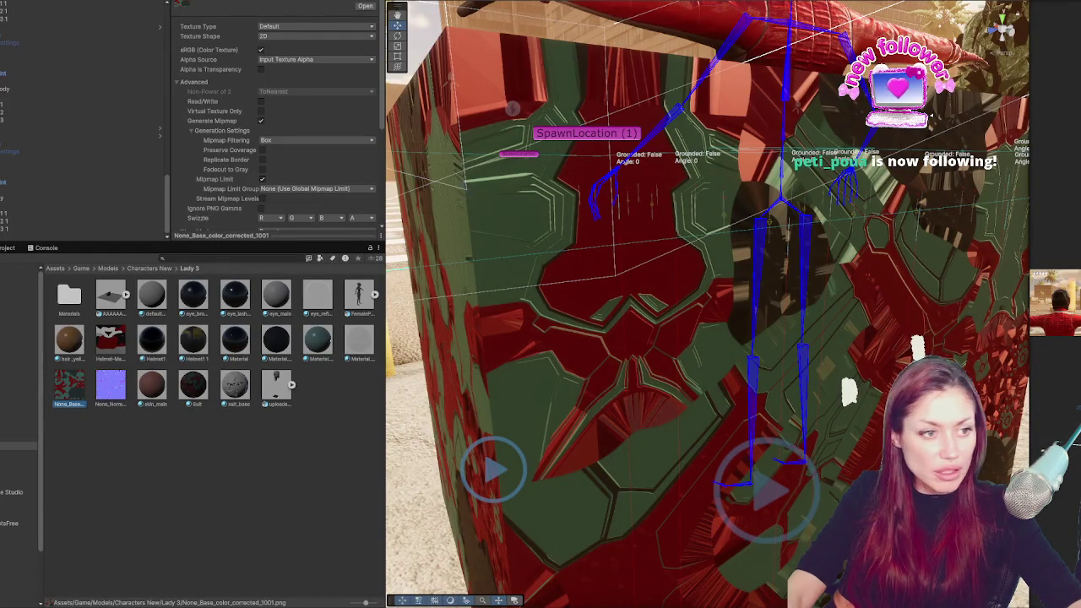
{"action": "key", "text": "alt+Tab"}
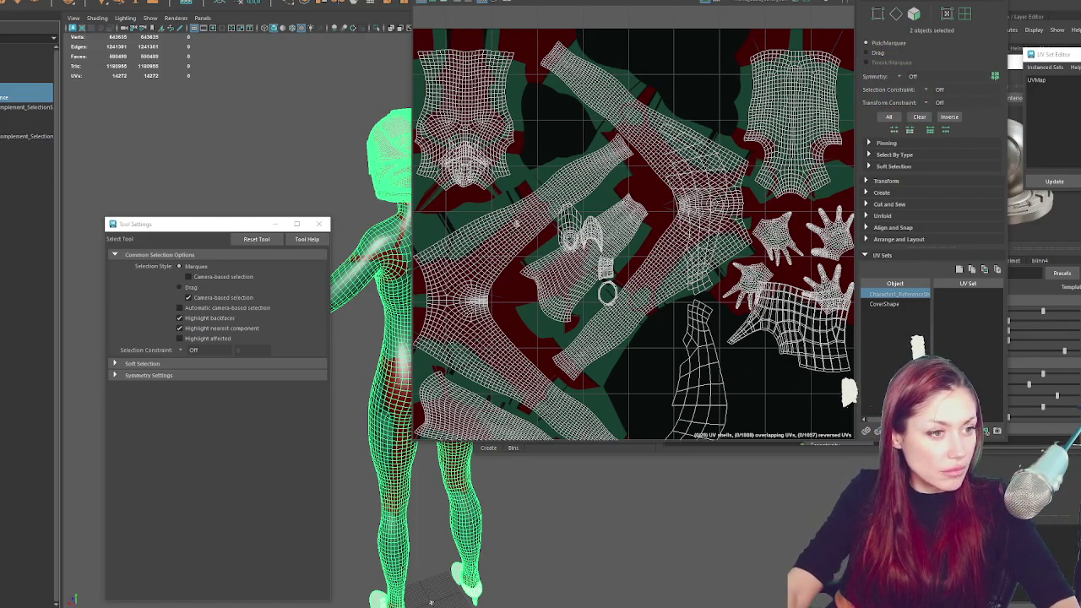
{"action": "key", "text": "alt+Tab"}
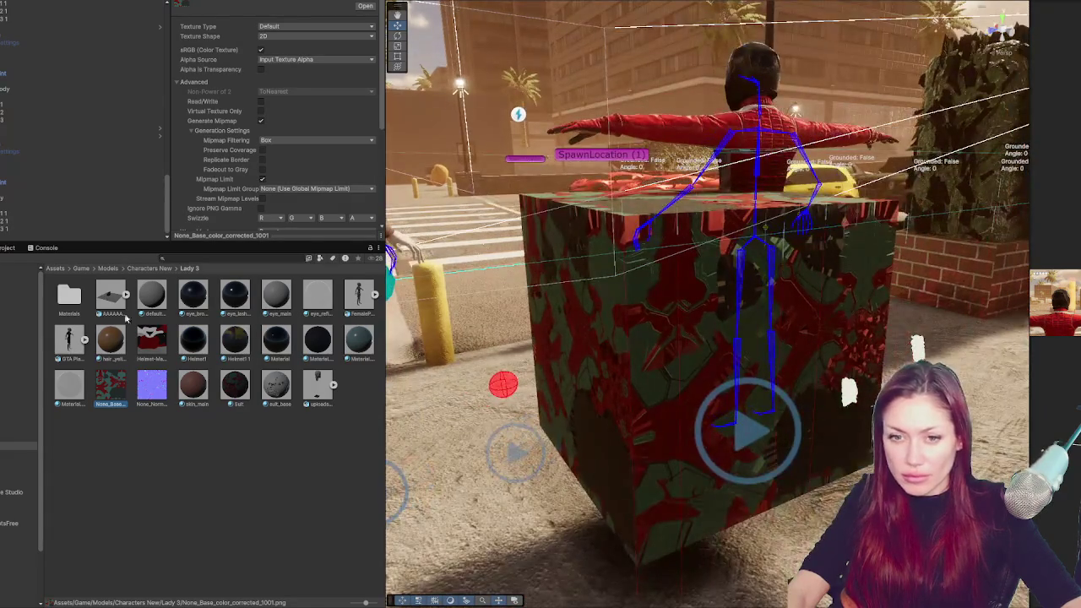
Try placing GTA Player Female in the city scene, then delete the textured test box
{"action": "left_click_drag", "start_coordinate": [73, 346], "coordinate": [498, 479]}
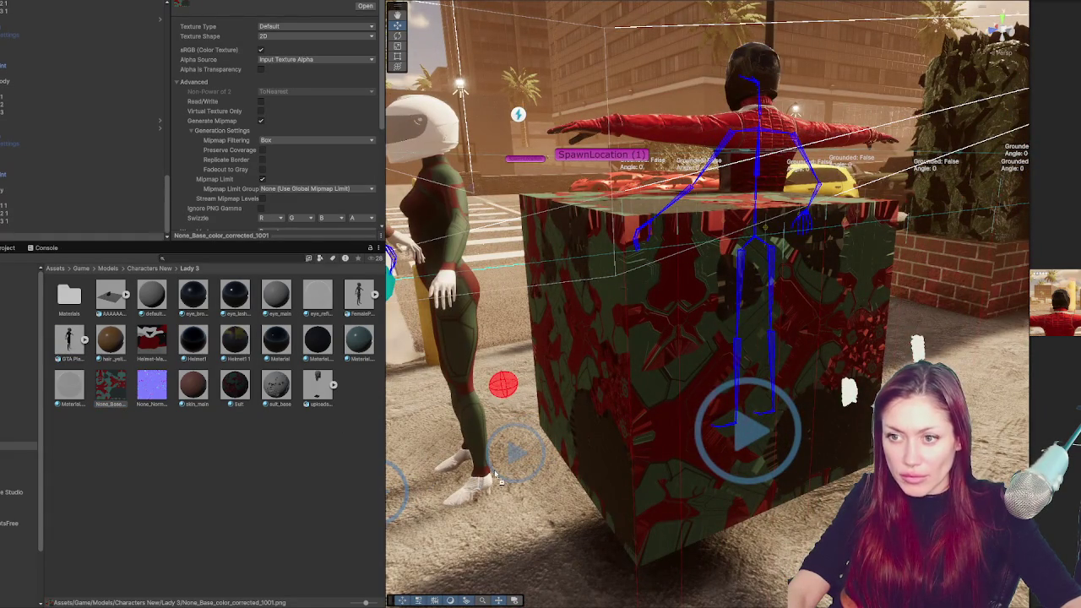
{"action": "key", "text": "Escape"}
{"action": "left_click", "coordinate": [594, 413]}
{"action": "key", "text": "Delete"}
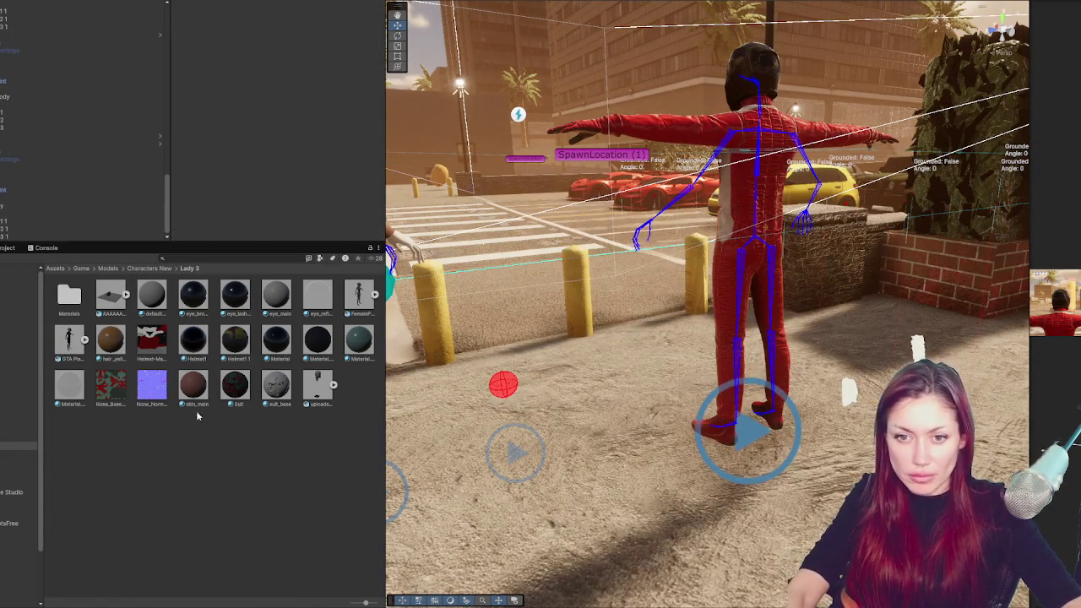
{"action": "right_click", "coordinate": [354, 292]}
{"action": "key", "text": "Escape"}
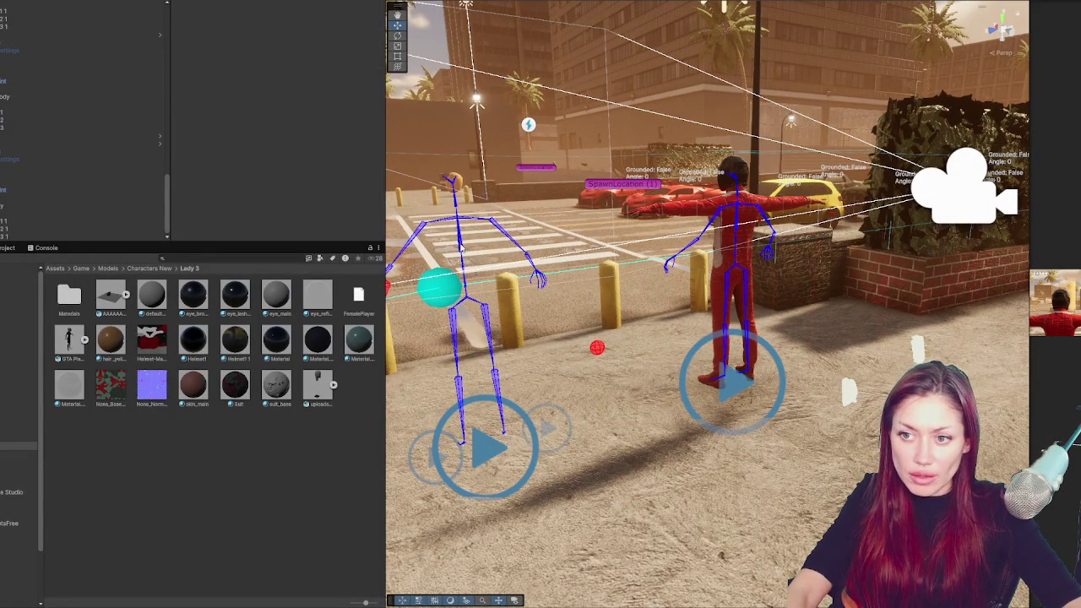
Set GTA Player Female's rig to Humanoid with an avatar created from this model
{"action": "left_click", "coordinate": [460, 245]}
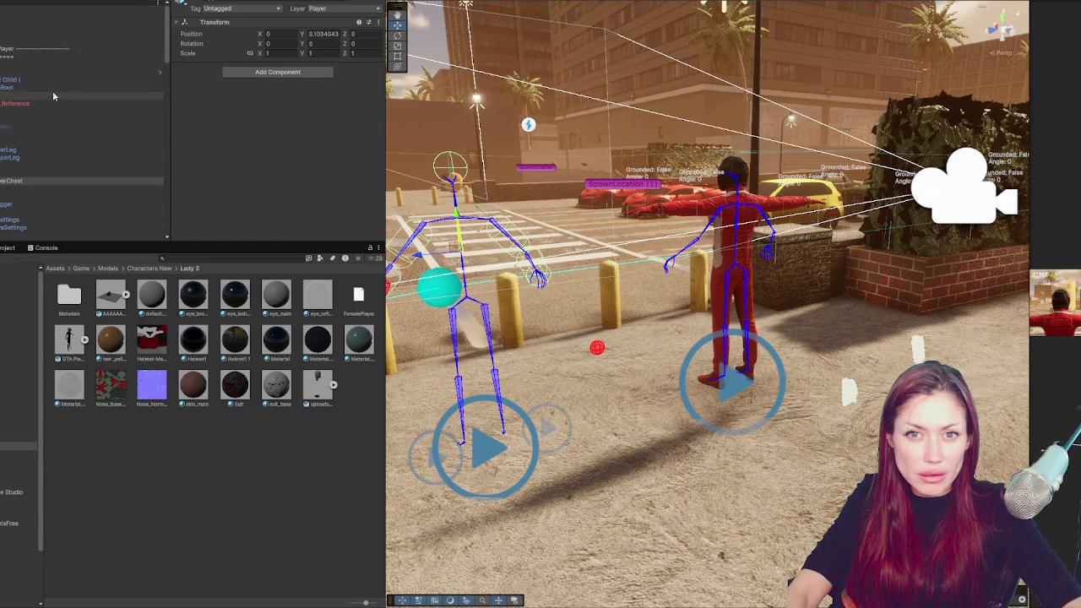
{"action": "left_click", "coordinate": [53, 95]}
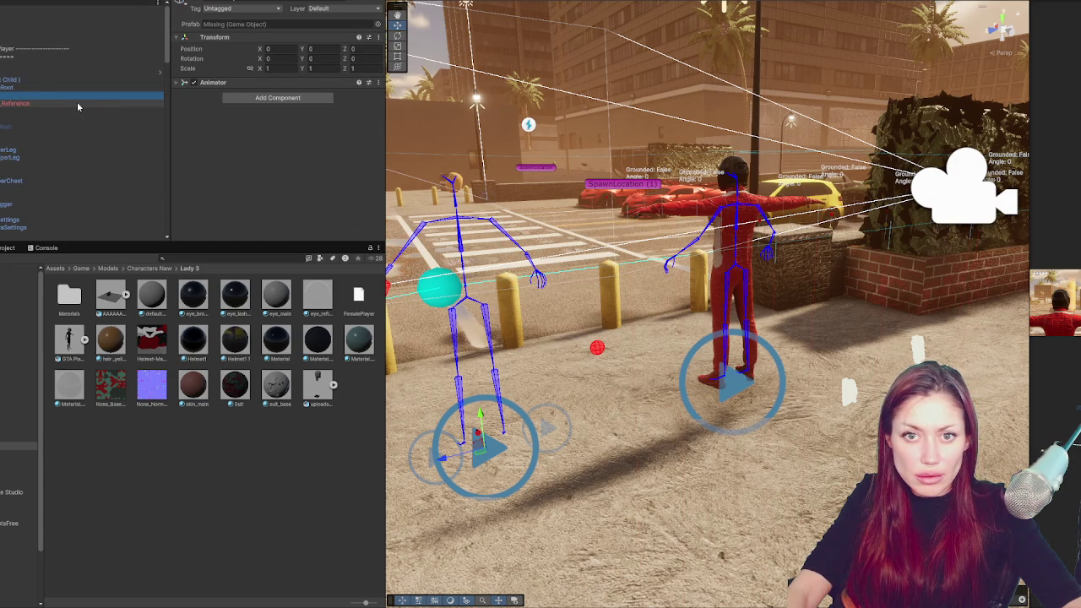
{"action": "left_click", "coordinate": [70, 339]}
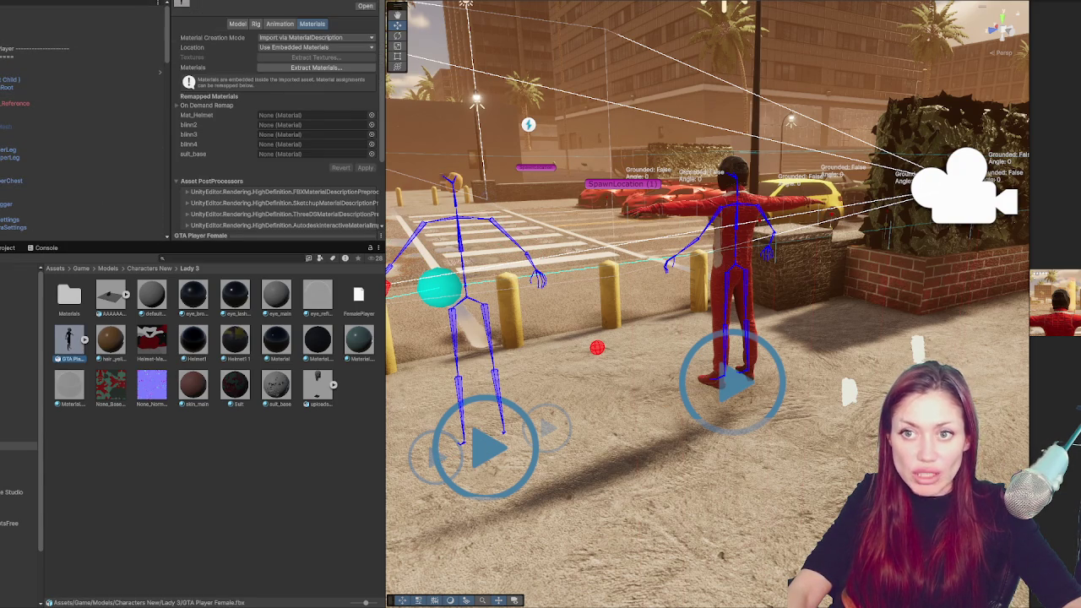
{"action": "left_click", "coordinate": [301, 47]}
{"action": "left_click", "coordinate": [280, 24]}
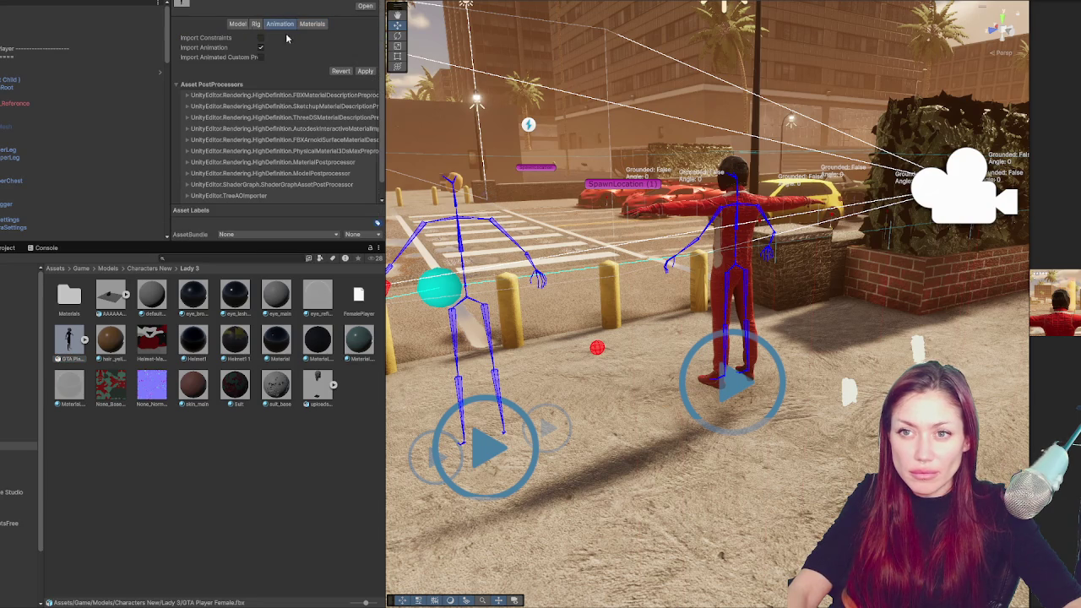
{"action": "left_click", "coordinate": [256, 24]}
{"action": "left_click", "coordinate": [272, 38]}
{"action": "left_click", "coordinate": [270, 40]}
{"action": "left_click", "coordinate": [271, 38]}
{"action": "left_click", "coordinate": [279, 79]}
{"action": "left_click", "coordinate": [365, 118]}
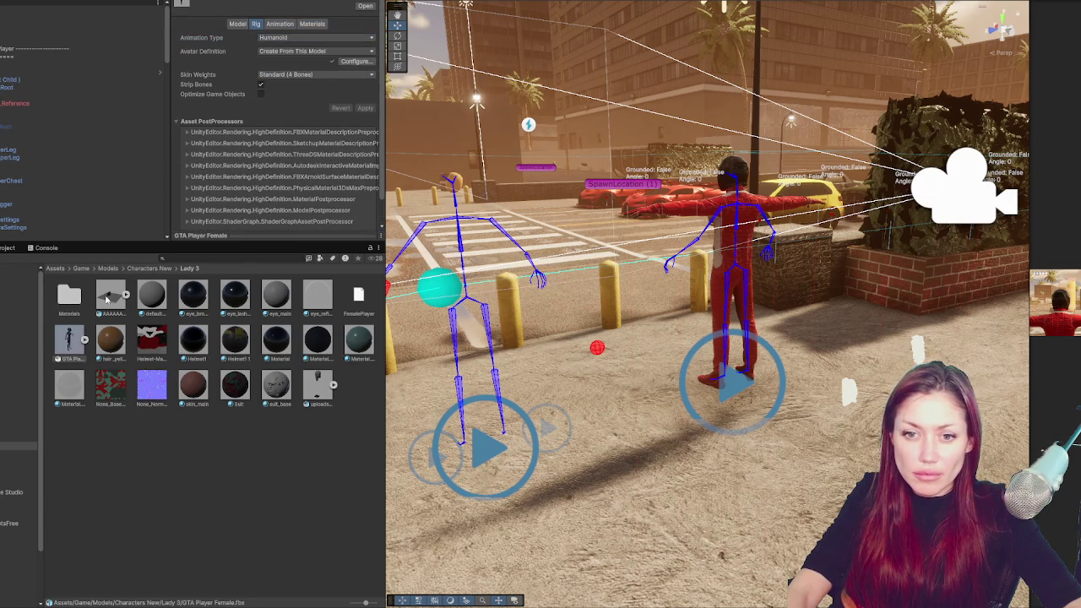
Change the model's Scale Factor and reimport it
{"action": "left_click", "coordinate": [239, 24]}
{"action": "left_click", "coordinate": [297, 46]}
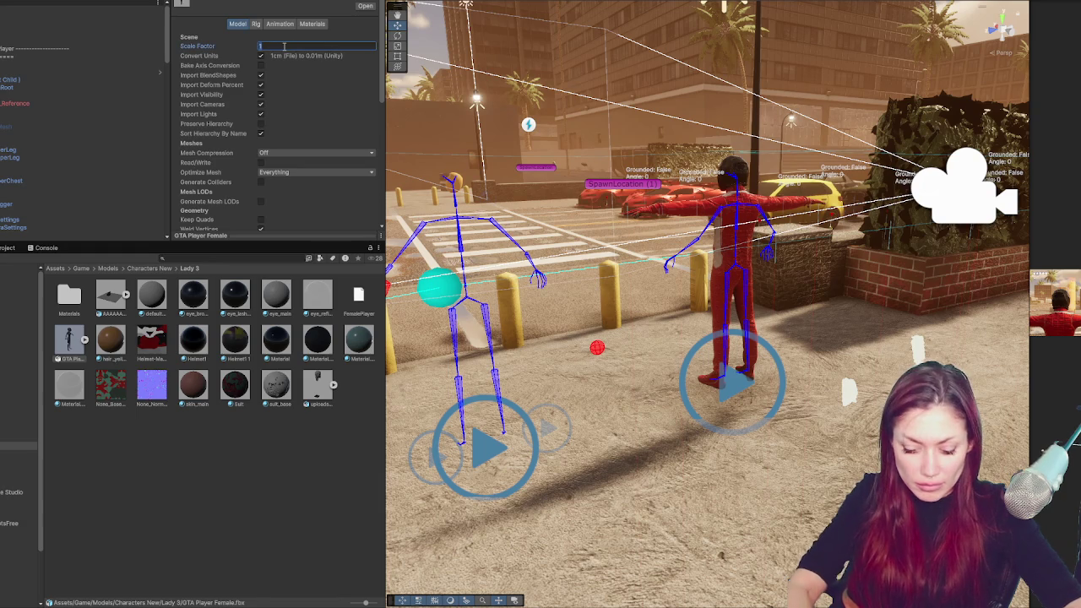
{"action": "scroll", "coordinate": [287, 85], "scroll_direction": "down", "scroll_amount": 10}
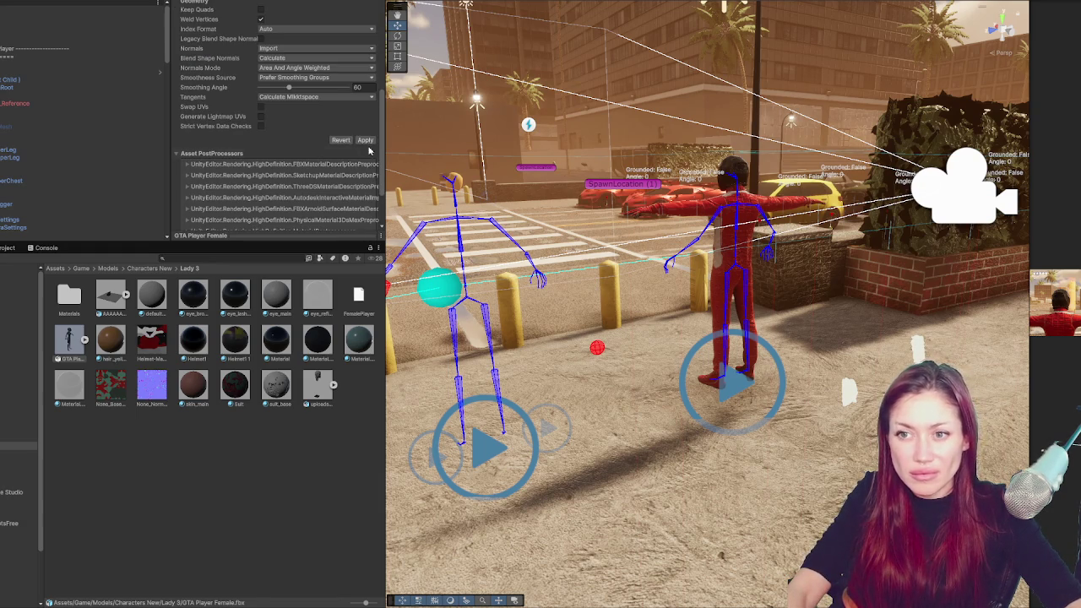
{"action": "left_click", "coordinate": [364, 139]}
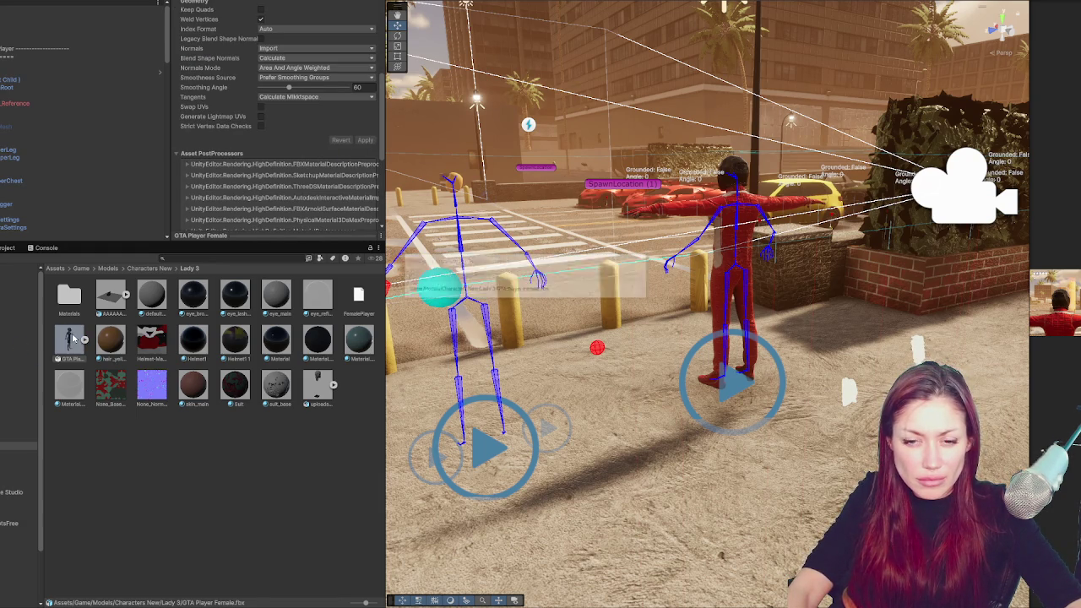
{"action": "left_click", "coordinate": [35, 97]}
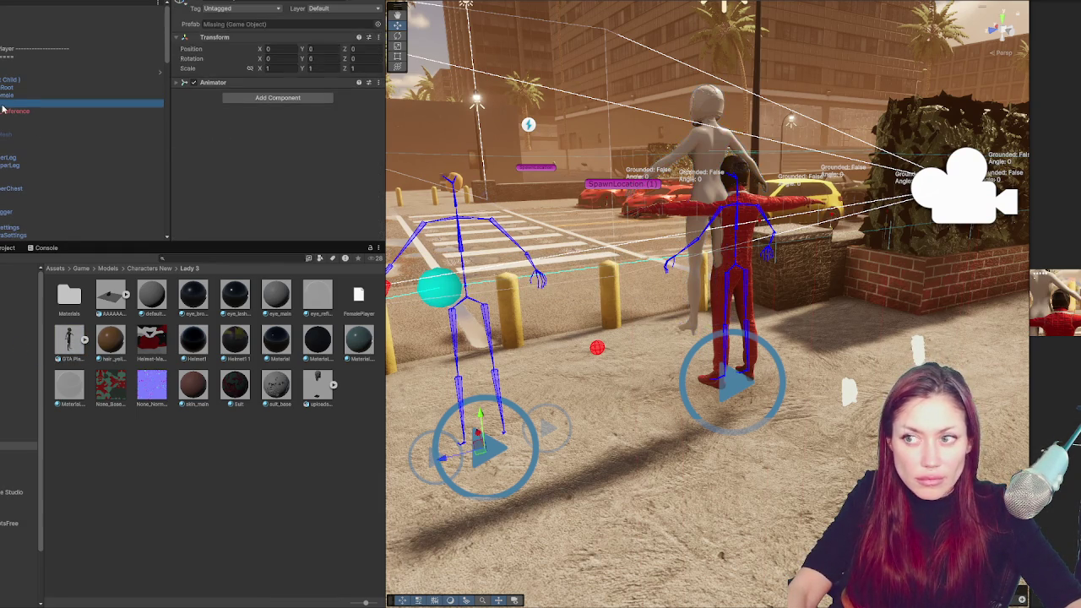
Delete the old Reference object and set GTA Player Female's position to 0, 0, 0
{"action": "key", "text": "Delete"}
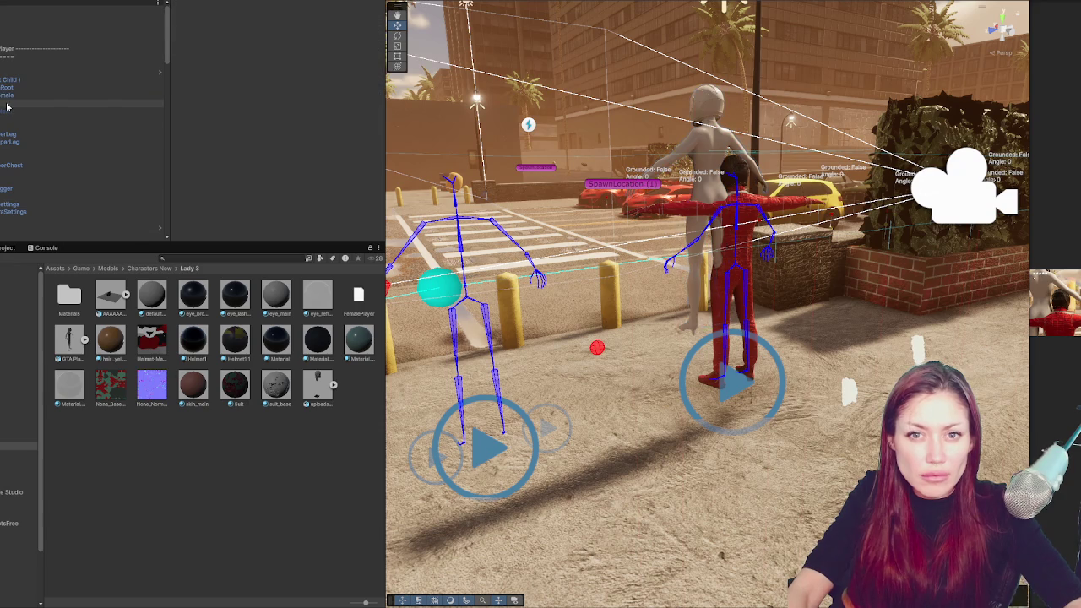
{"action": "left_click", "coordinate": [14, 96]}
{"action": "type", "text": "0"}
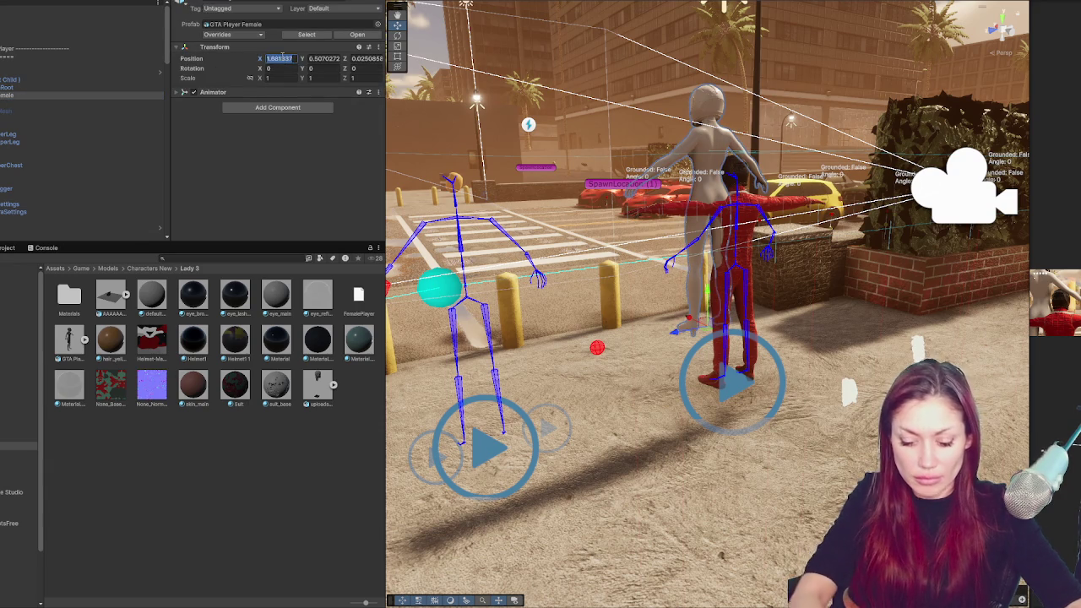
{"action": "key", "text": "Tab"}
{"action": "type", "text": "0"}
{"action": "key", "text": "Tab"}
{"action": "type", "text": "0"}
Apply the Suit material to the female character's body
{"action": "left_click", "coordinate": [306, 455]}
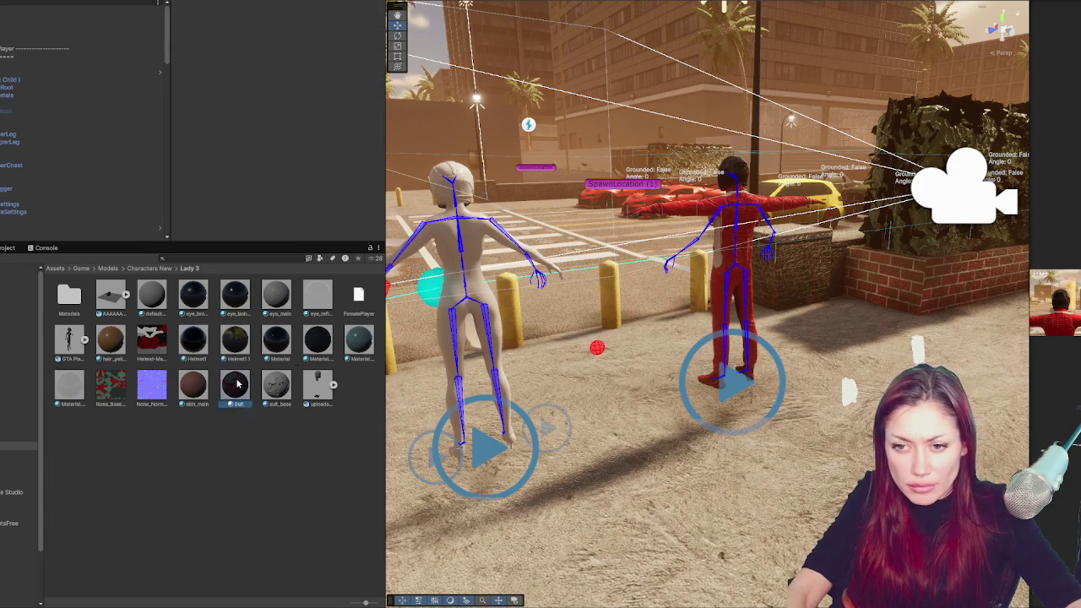
{"action": "left_click_drag", "start_coordinate": [110, 385], "coordinate": [466, 279]}
{"action": "scroll", "coordinate": [467, 272], "scroll_direction": "up", "scroll_amount": 10}
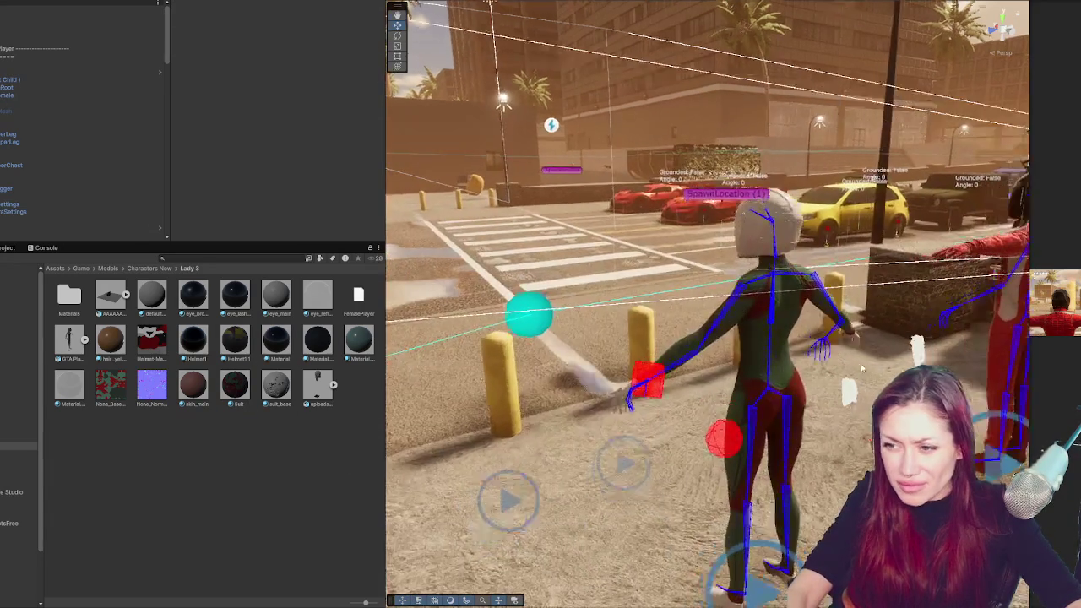
{"action": "scroll", "coordinate": [712, 241], "scroll_direction": "up", "scroll_amount": 8}
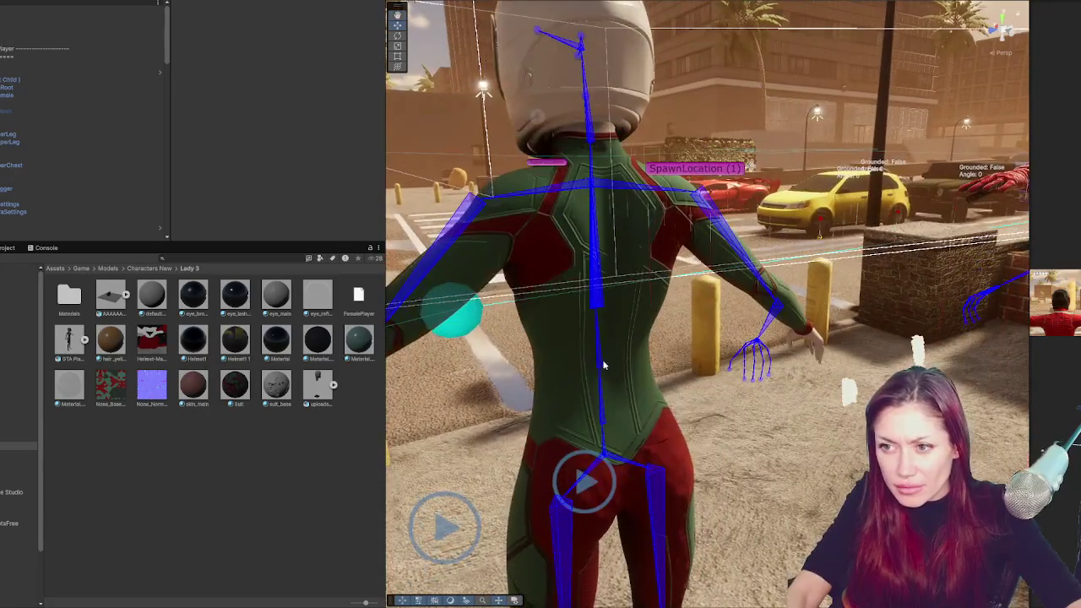
{"action": "scroll", "coordinate": [603, 365], "scroll_direction": "up", "scroll_amount": 3}
Darken the Suit material's base colour to black
{"action": "left_click", "coordinate": [613, 343]}
{"action": "left_click", "coordinate": [235, 386]}
{"action": "mouse_move", "coordinate": [305, 125]}
{"action": "left_mouse_down"}
{"action": "mouse_move", "coordinate": [306, 216]}
{"action": "mouse_move", "coordinate": [284, 238]}
{"action": "left_mouse_up"}
{"action": "left_click", "coordinate": [289, 152]}
{"action": "left_click", "coordinate": [345, 227]}
{"action": "left_click", "coordinate": [176, 439]}
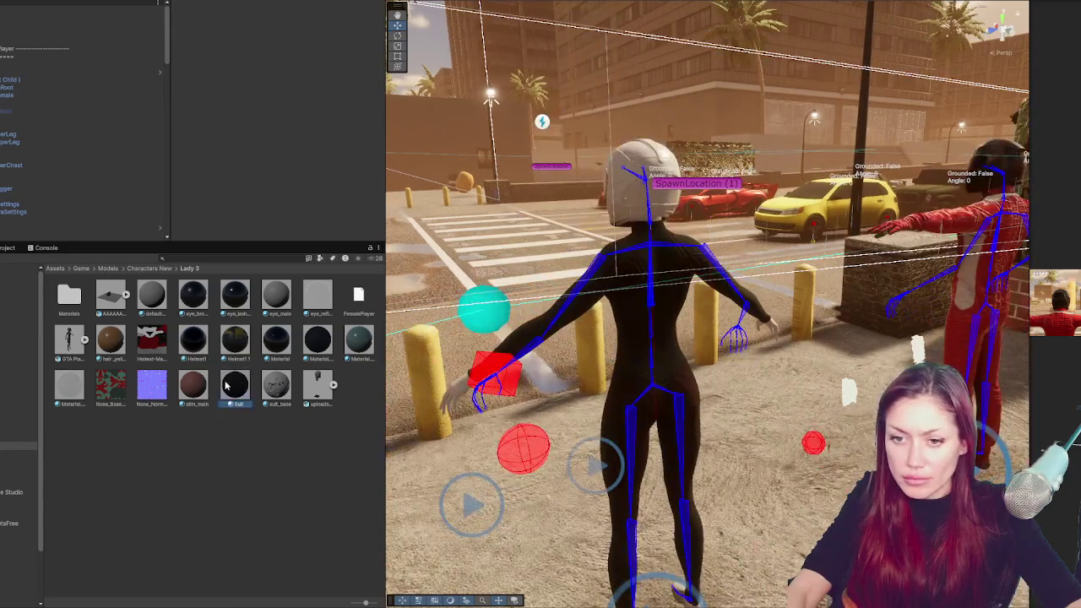
Raise the Suit material's smoothness and give the helmet a dark glossy material
{"action": "left_click", "coordinate": [228, 385]}
{"action": "left_click", "coordinate": [263, 127]}
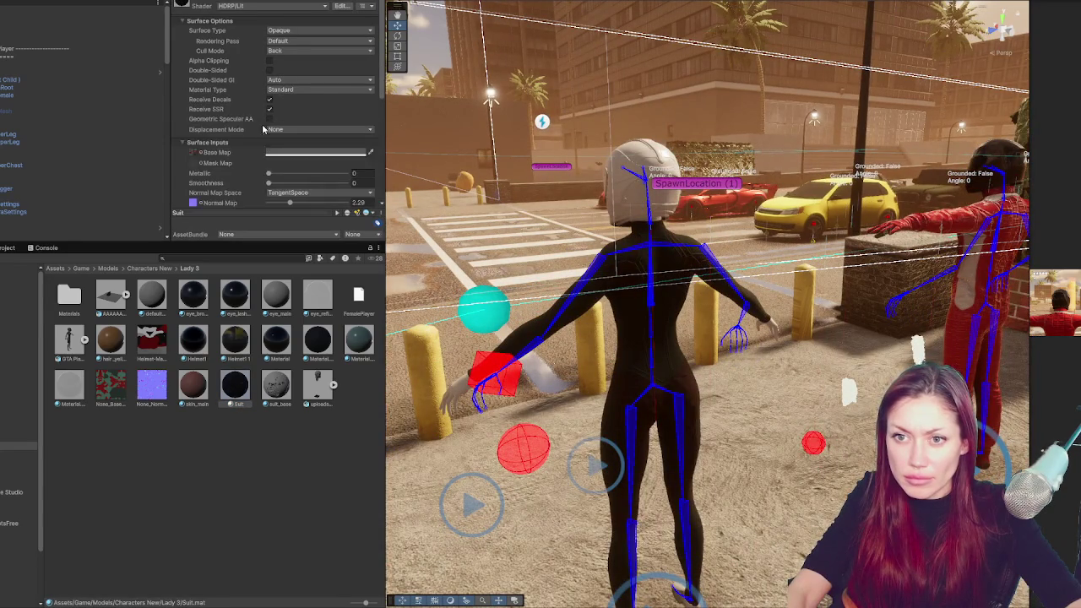
{"action": "left_click_drag", "start_coordinate": [268, 182], "coordinate": [312, 193]}
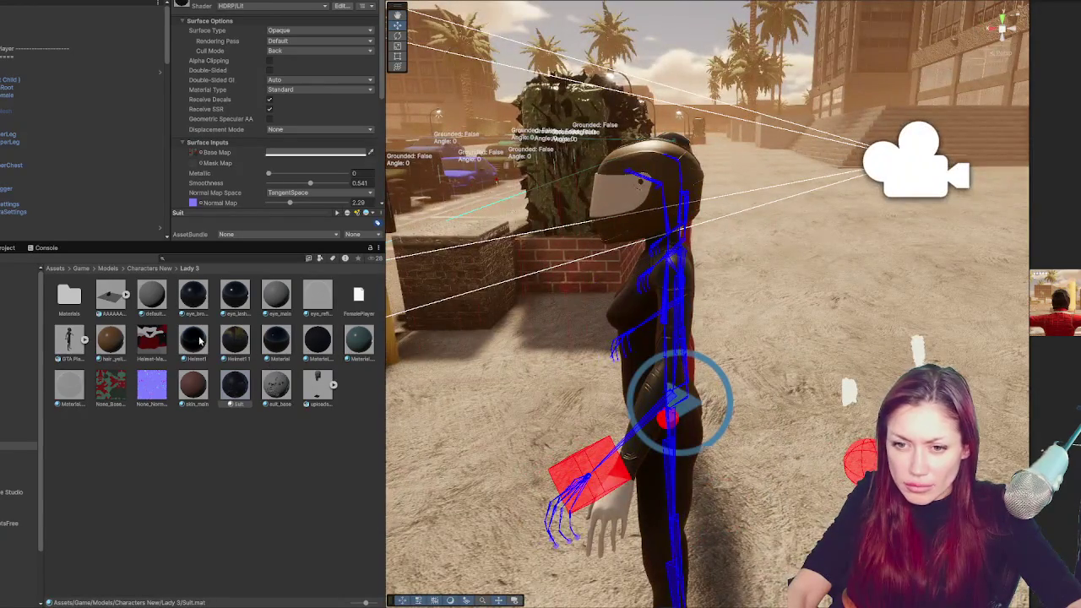
{"action": "left_click_drag", "start_coordinate": [199, 340], "coordinate": [614, 207]}
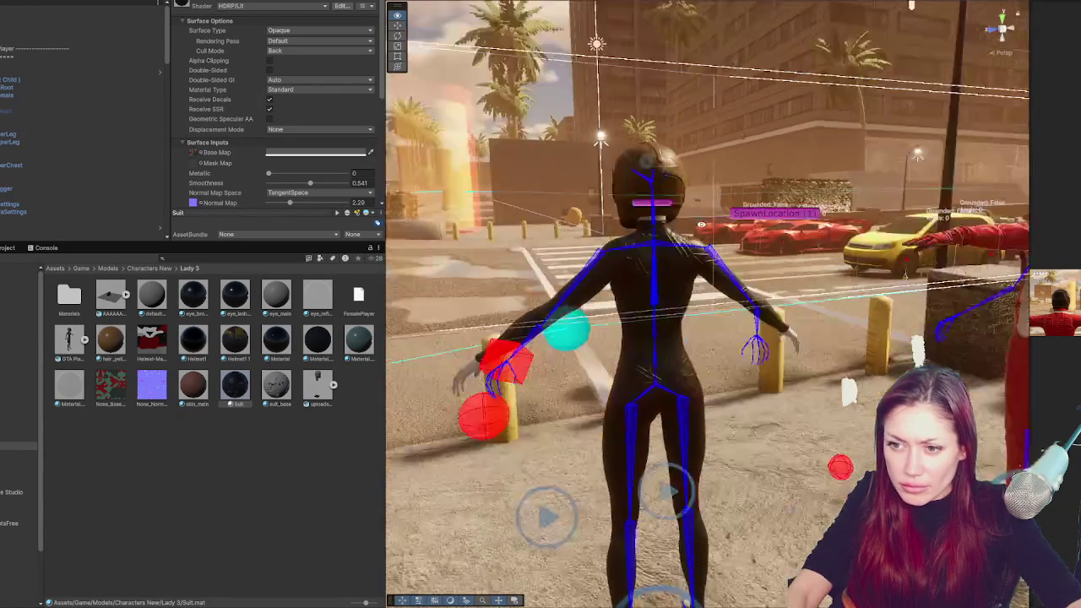
Tune skin_main's base colour to a tan A9836C and apply it to the character
{"action": "left_click", "coordinate": [201, 394]}
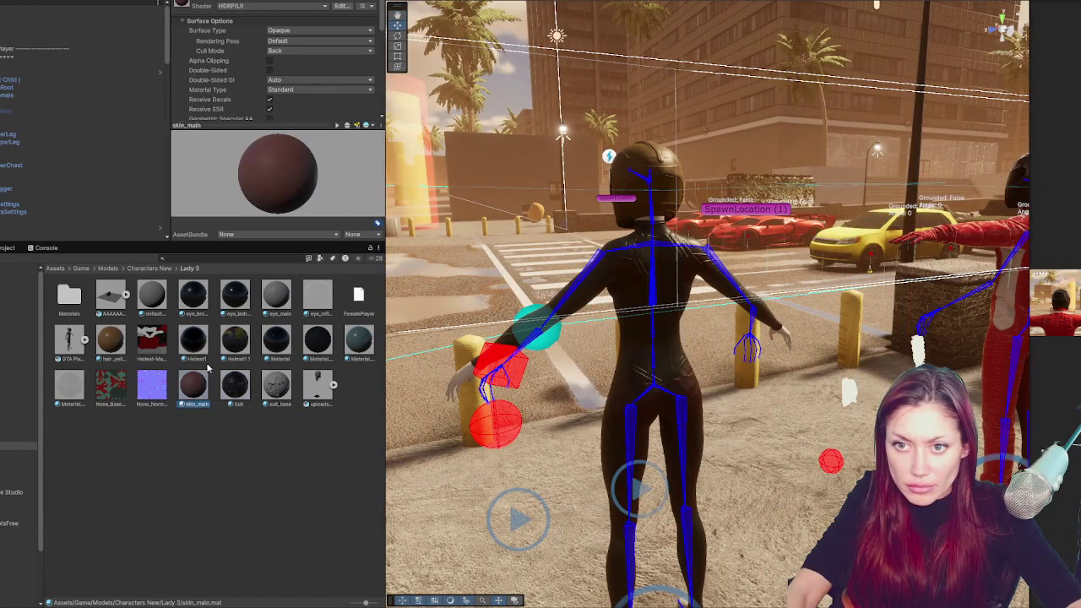
{"action": "left_click", "coordinate": [279, 125]}
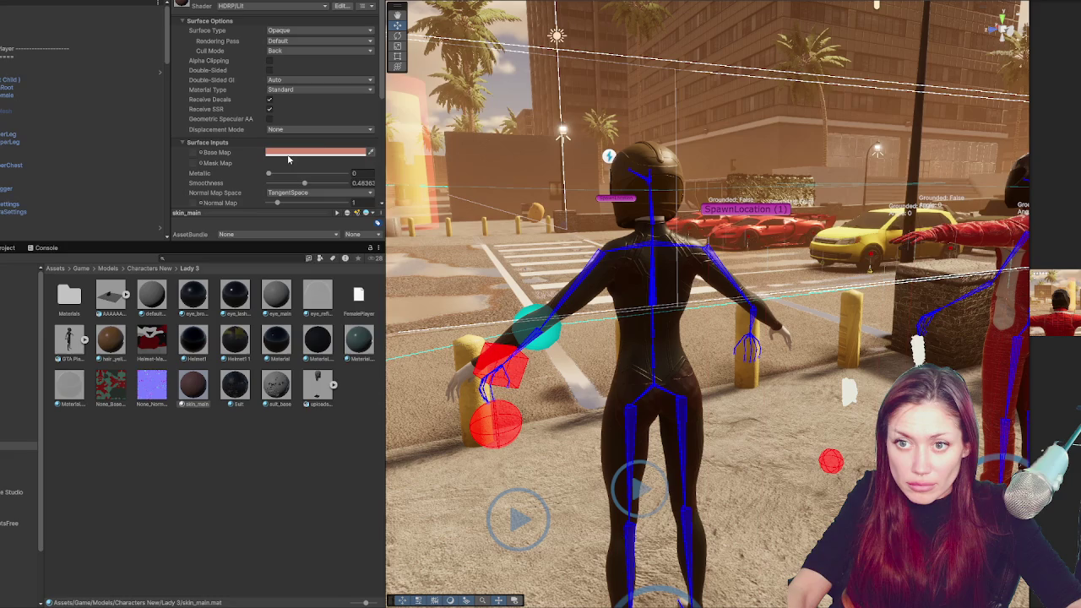
{"action": "left_click", "coordinate": [282, 153]}
{"action": "left_click_drag", "start_coordinate": [337, 216], "coordinate": [334, 192]}
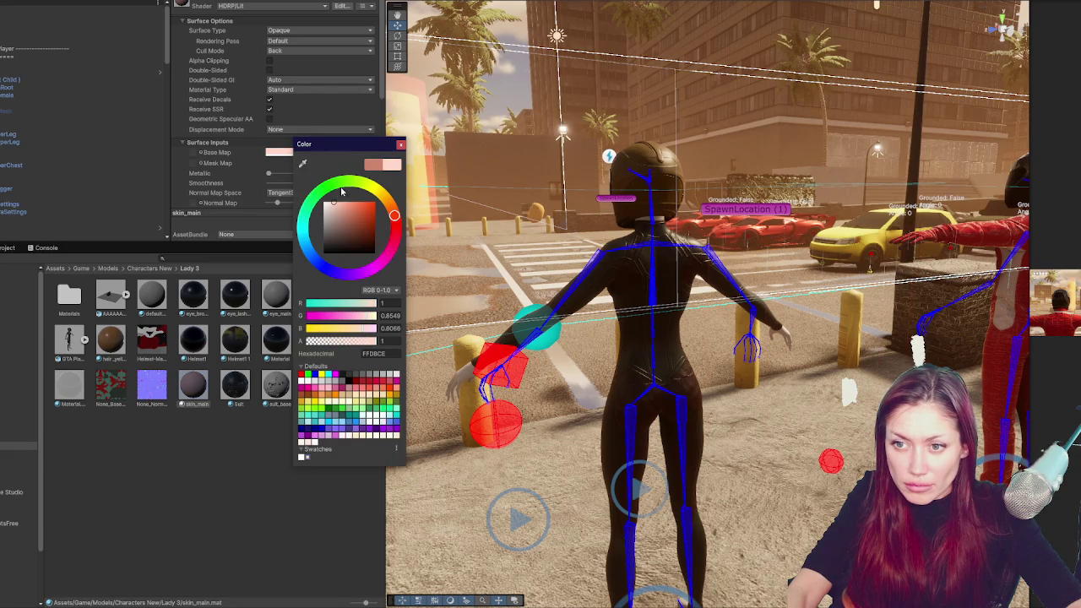
{"action": "left_click_drag", "start_coordinate": [395, 216], "coordinate": [395, 221]}
{"action": "left_click", "coordinate": [400, 144]}
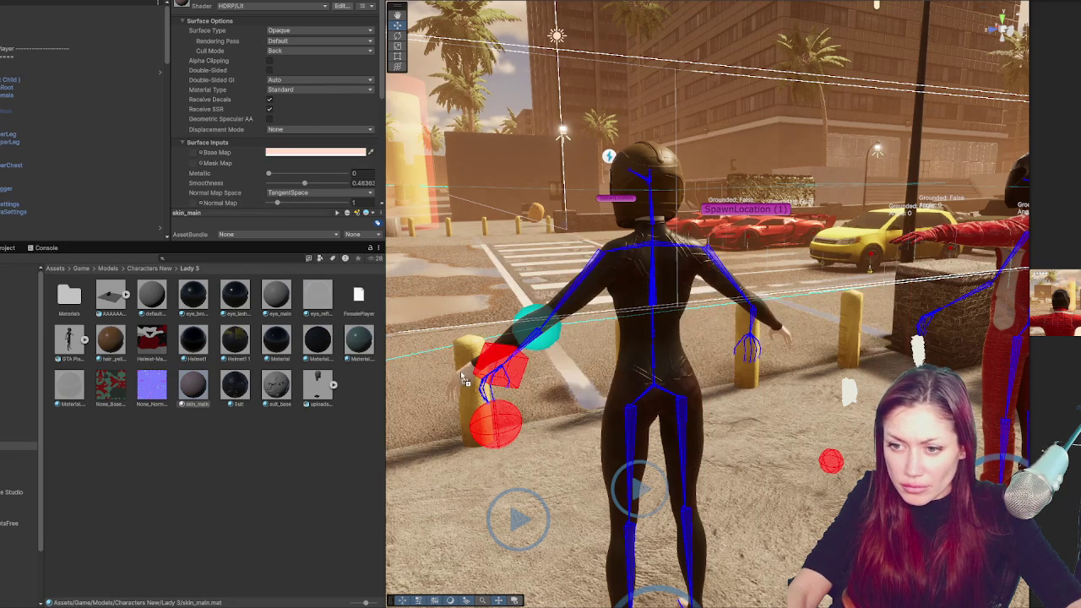
{"action": "mouse_move", "coordinate": [196, 388]}
{"action": "left_mouse_down"}
{"action": "mouse_move", "coordinate": [650, 278]}
{"action": "mouse_move", "coordinate": [650, 168]}
{"action": "mouse_move", "coordinate": [658, 223]}
{"action": "left_mouse_up"}
{"action": "left_click", "coordinate": [321, 153]}
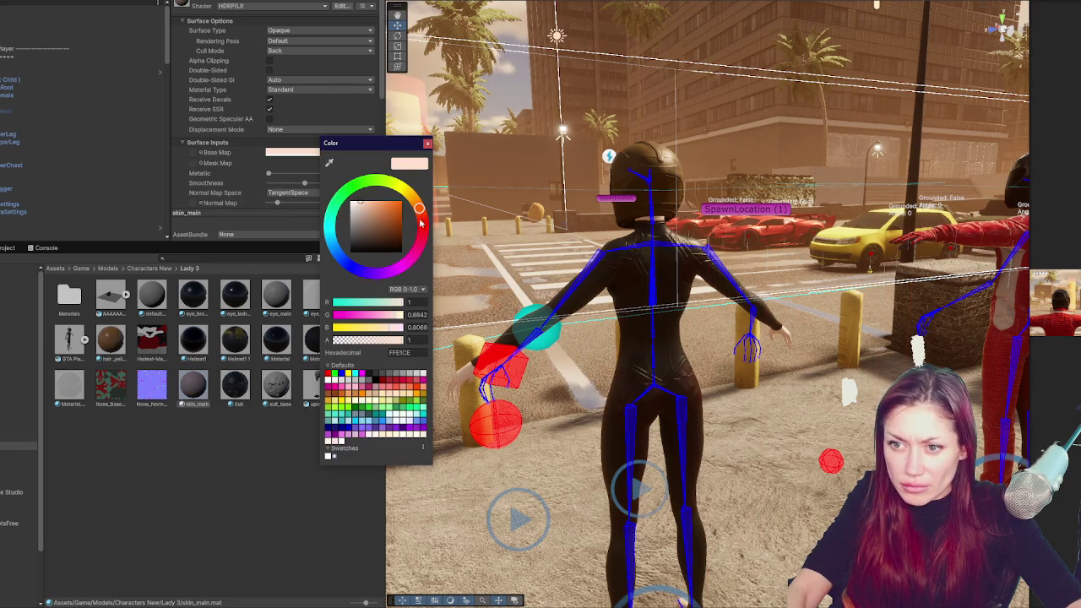
{"action": "left_click_drag", "start_coordinate": [389, 223], "coordinate": [370, 222]}
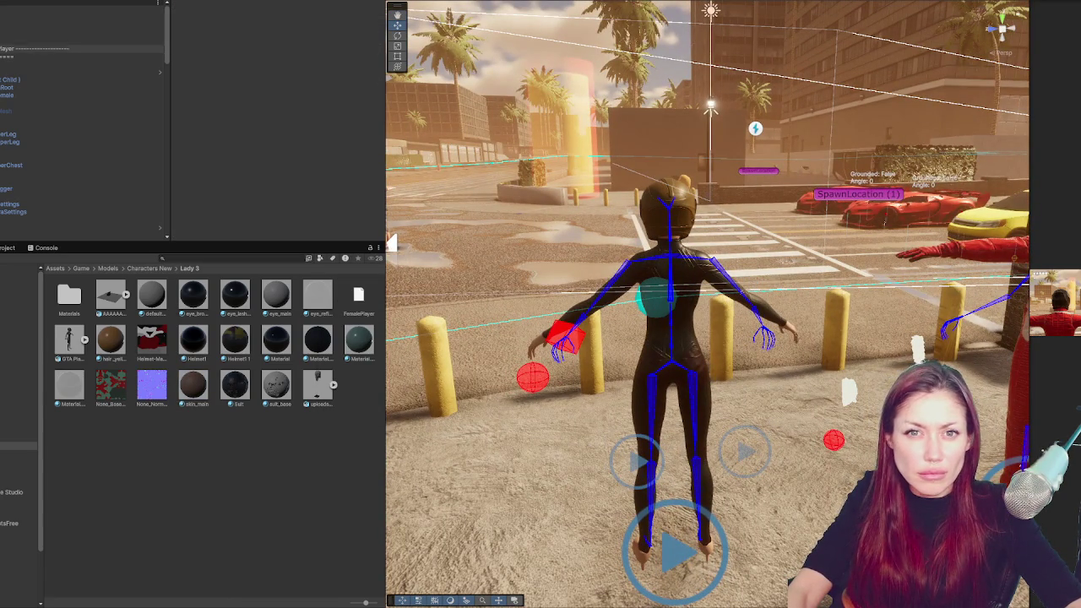
Compare the player objects' Animator setups, then disable GTA Player Female's Animator
{"action": "left_click", "coordinate": [50, 25]}
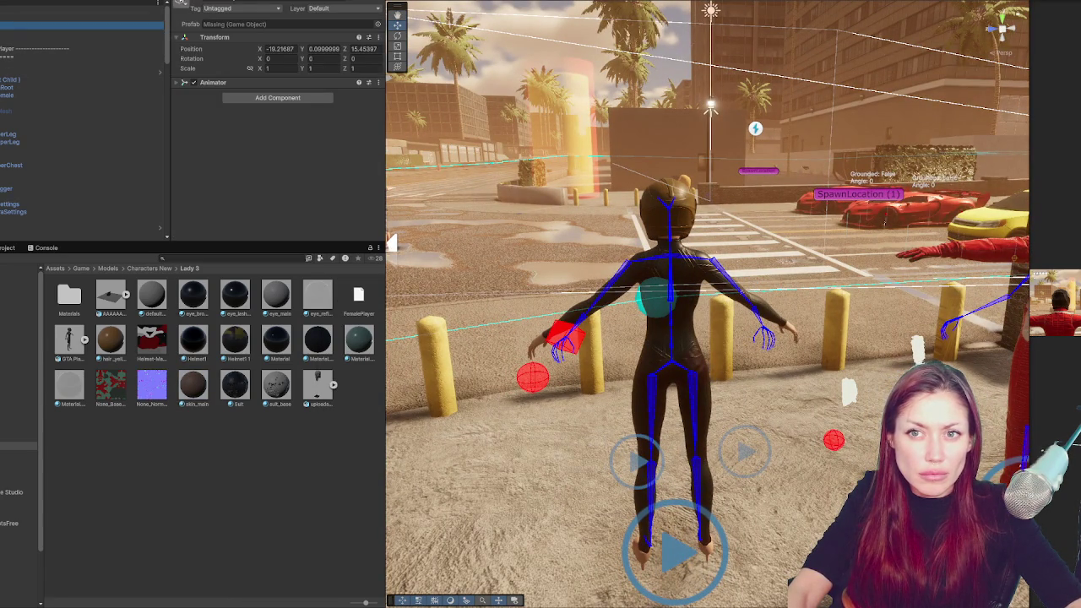
{"action": "left_click", "coordinate": [7, 76]}
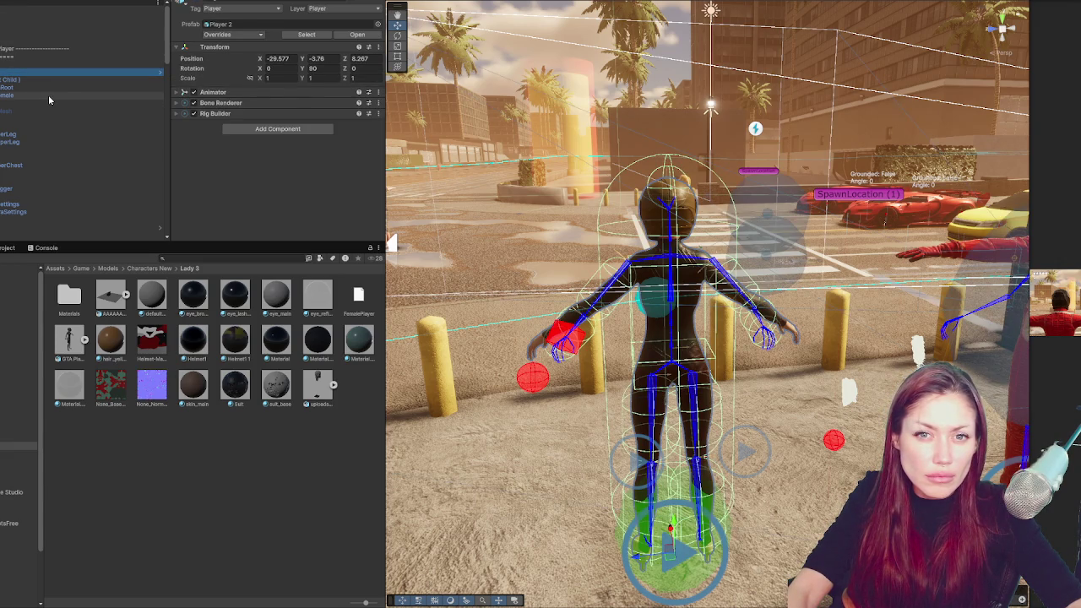
{"action": "left_click", "coordinate": [44, 95]}
{"action": "left_click", "coordinate": [203, 92]}
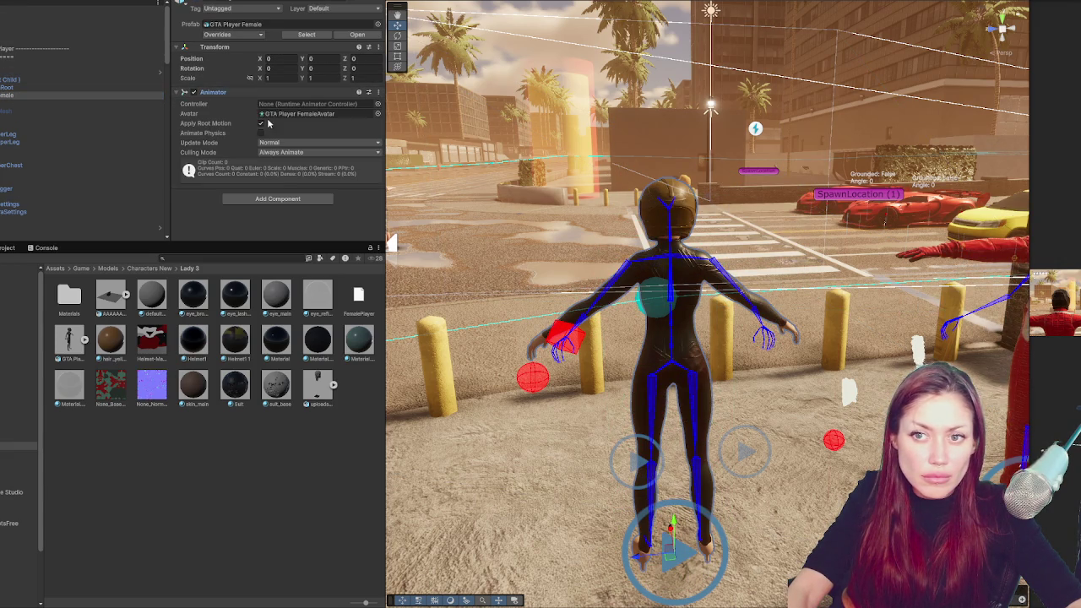
{"action": "left_click", "coordinate": [34, 80]}
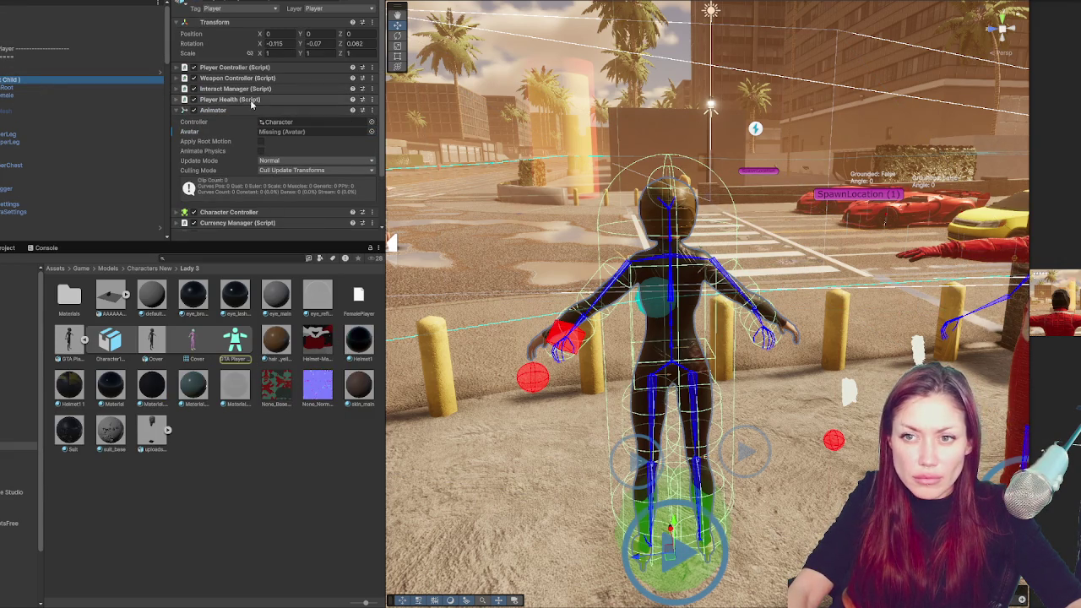
{"action": "scroll", "coordinate": [304, 102], "scroll_direction": "down", "scroll_amount": 2}
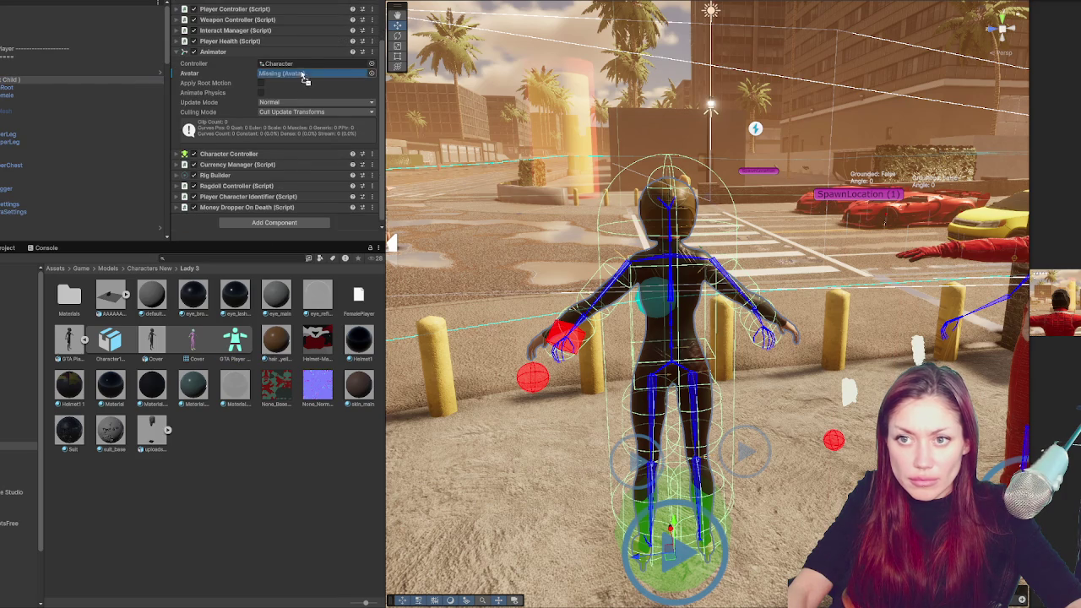
{"action": "left_click", "coordinate": [27, 95]}
{"action": "left_click", "coordinate": [193, 92]}
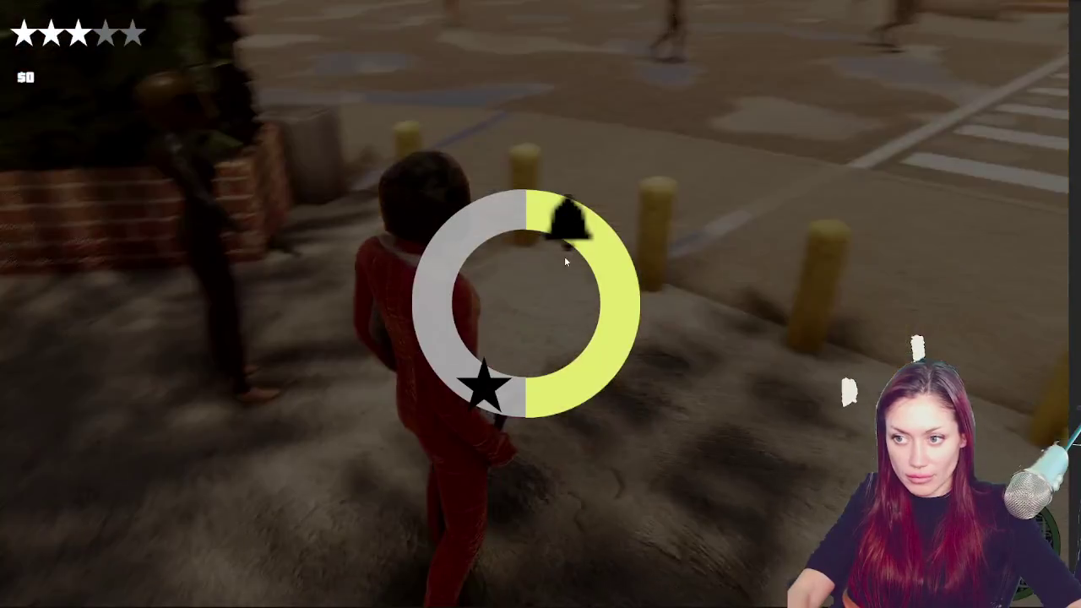
Bring up the PAUSED menu while the city scene is playing
{"action": "key", "text": "Escape"}
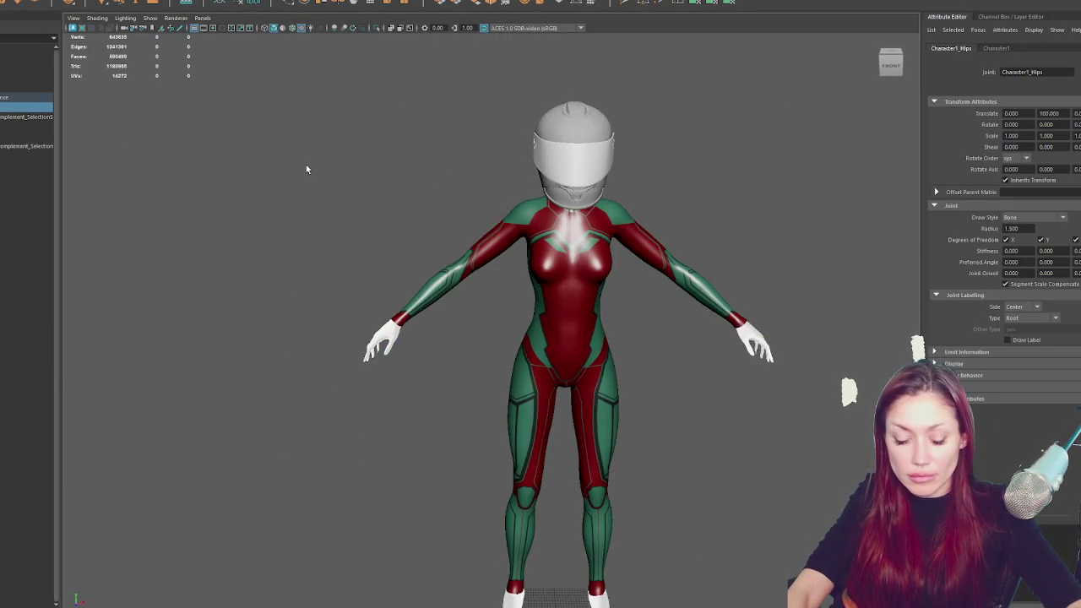
Switch to wireframe and test-rotate the left arm joint to check skin deformation
{"action": "key", "text": "5"}
{"action": "key", "text": "4"}
{"action": "left_click", "coordinate": [639, 242]}
{"action": "key", "text": "e"}
{"action": "mouse_move", "coordinate": [584, 304]}
{"action": "left_mouse_down"}
{"action": "mouse_move", "coordinate": [472, 280]}
{"action": "mouse_move", "coordinate": [506, 297]}
{"action": "left_mouse_up"}
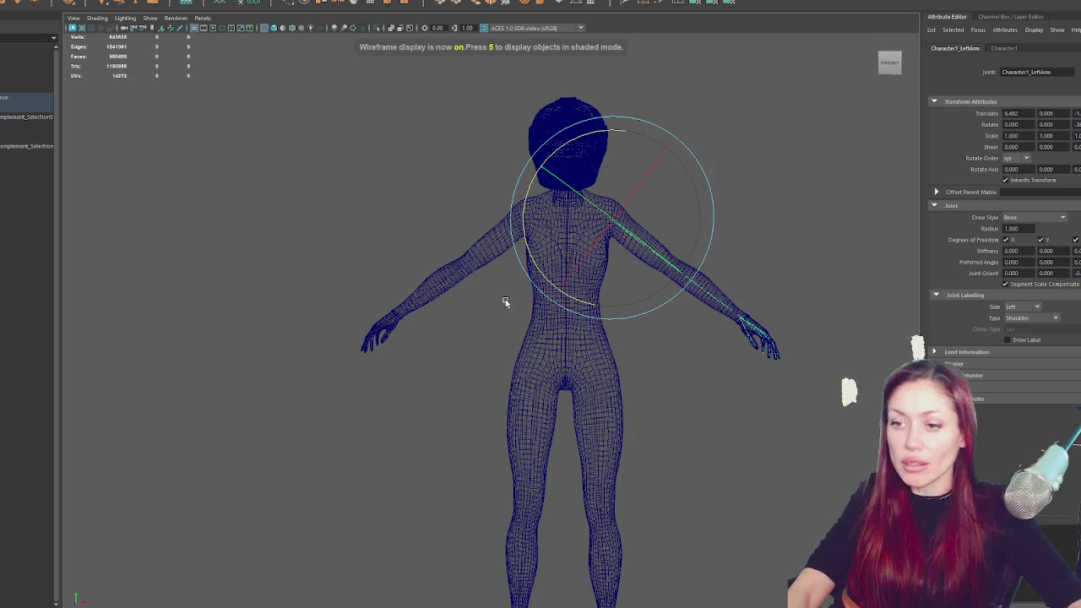
{"action": "left_click", "coordinate": [852, 473]}
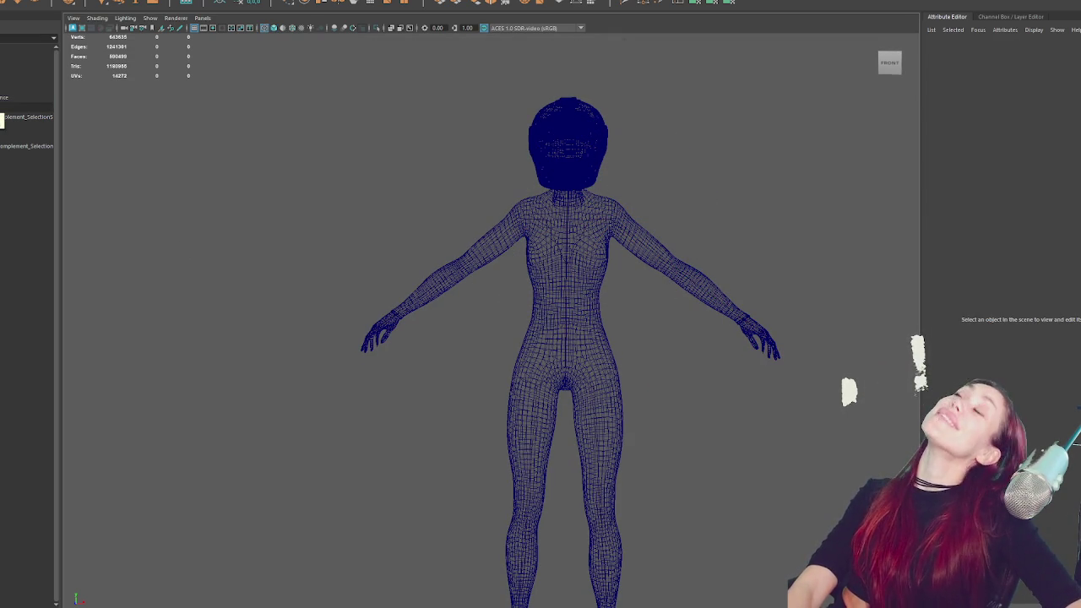
Select the body mesh with the skeleton hips and browse the mesh and Skin menus
{"action": "left_click", "coordinate": [17, 88]}
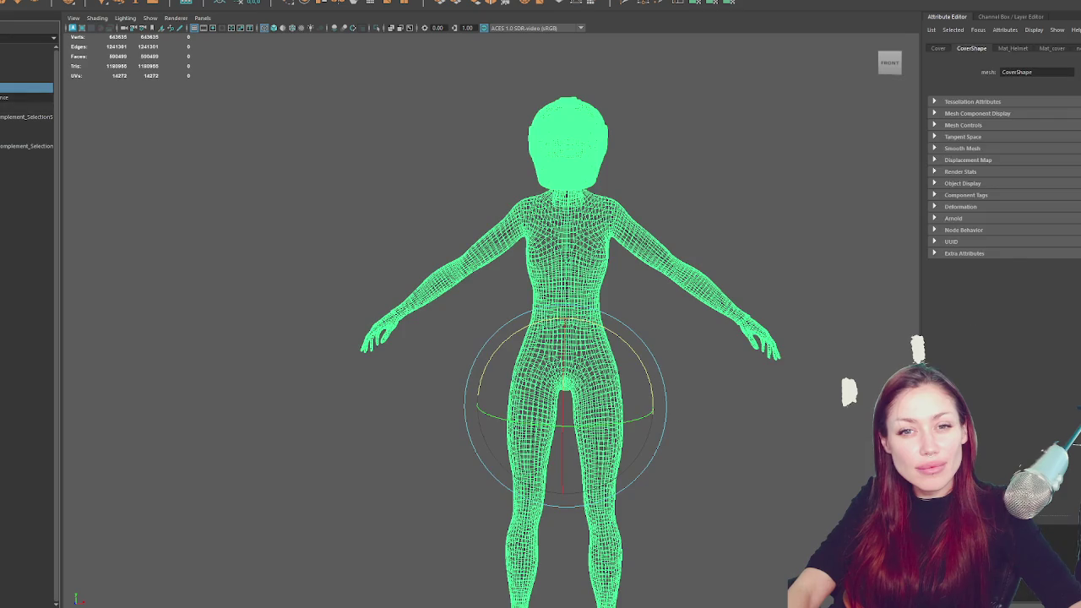
{"action": "left_click", "coordinate": [17, 107], "text": "ctrl"}
{"action": "left_click", "coordinate": [96, 2]}
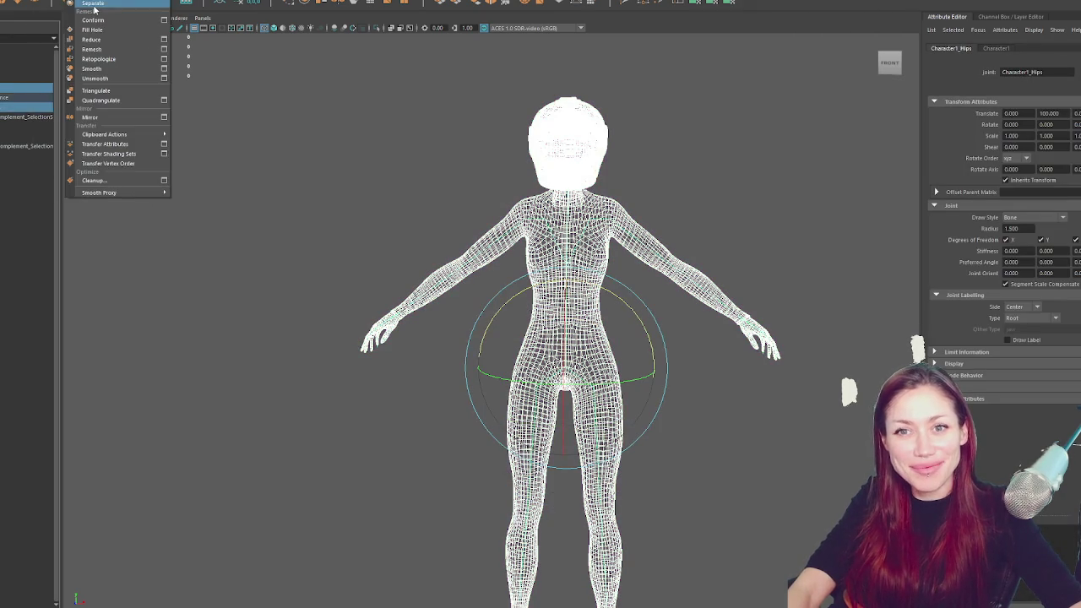
{"action": "left_click", "coordinate": [127, 7]}
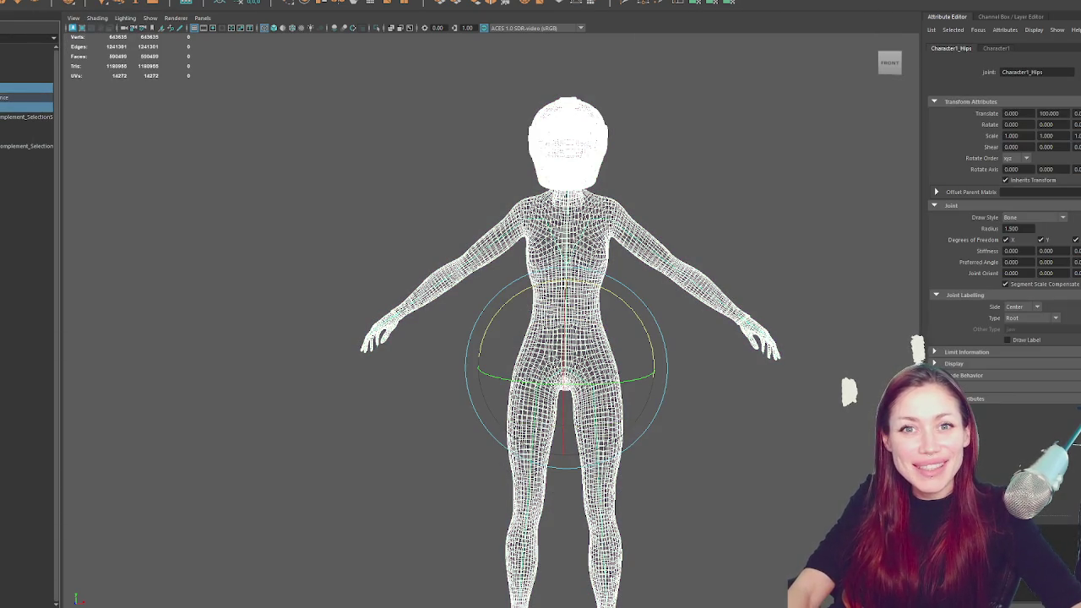
{"action": "left_click", "coordinate": [60, 2]}
{"action": "mouse_move", "coordinate": [93, 2]}
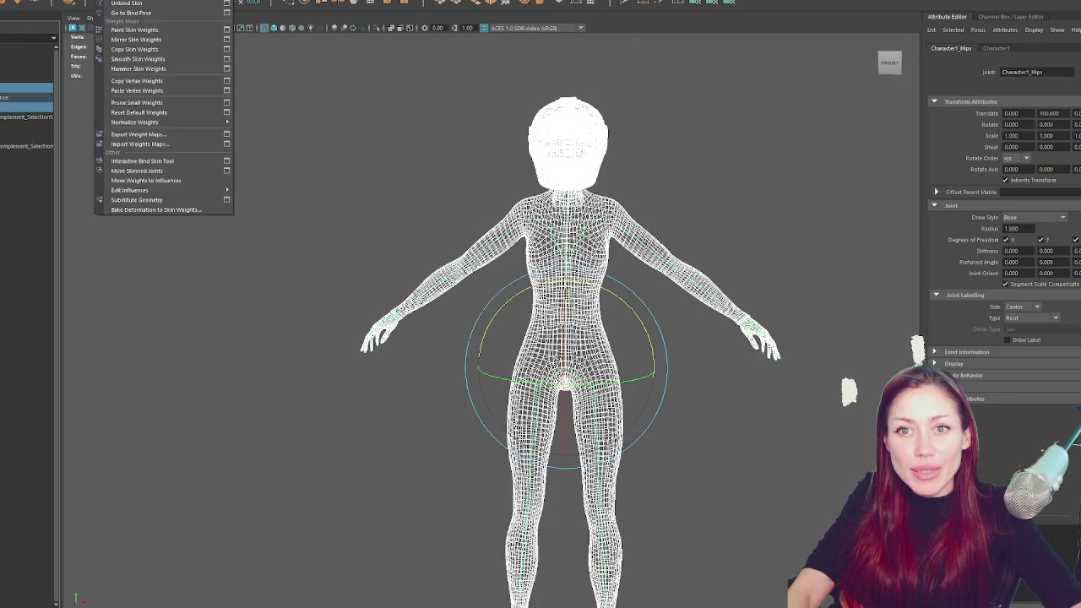
{"action": "key", "text": "Escape"}
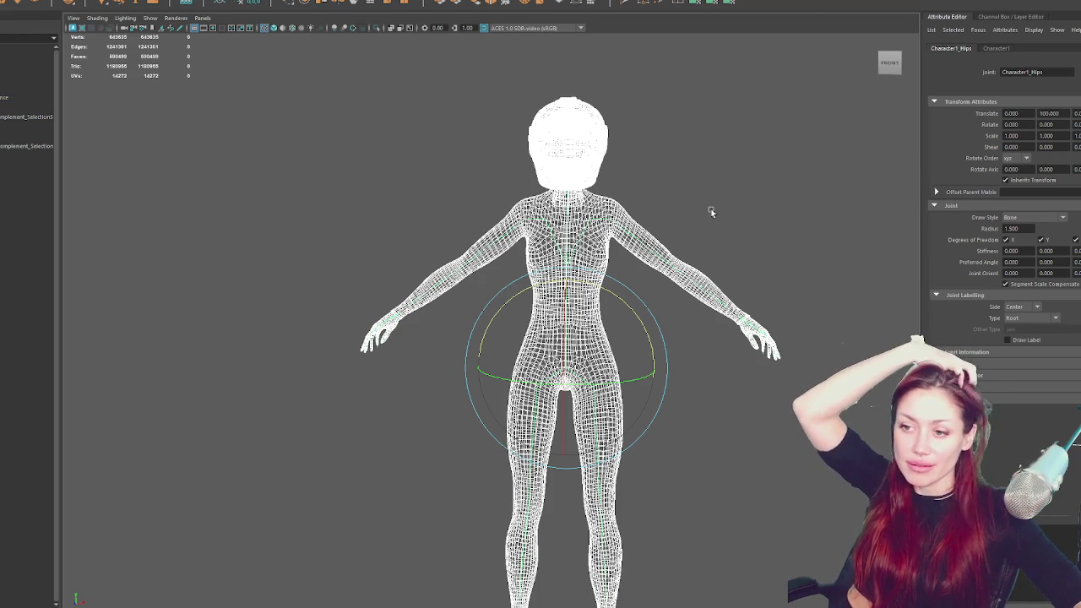
From the back, test-lower the right arm, then undo it back to T-pose
{"action": "left_click", "coordinate": [711, 209]}
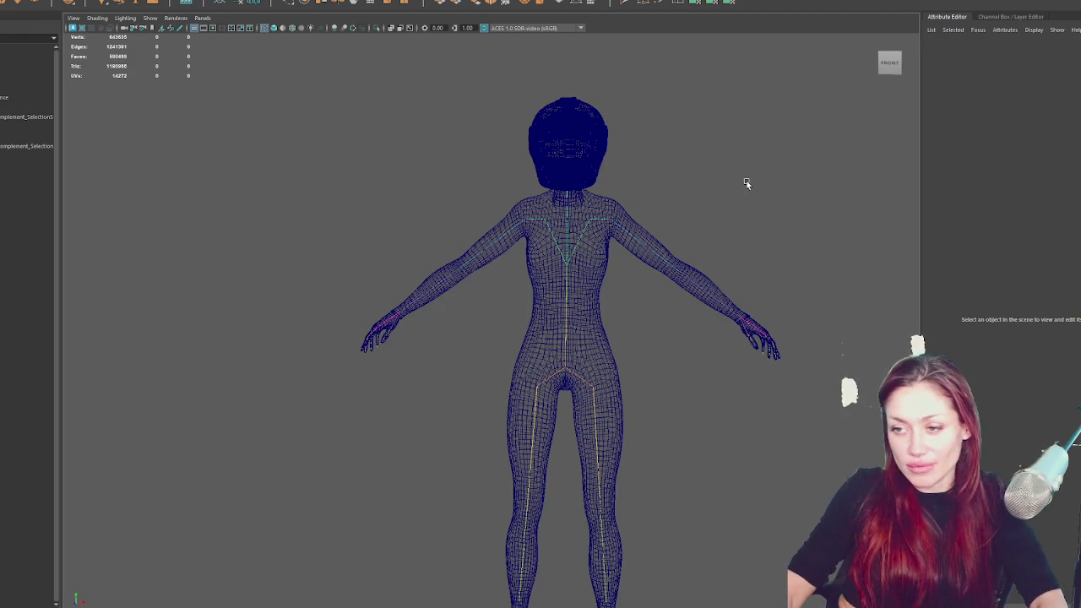
{"action": "key", "text": "5"}
{"action": "mouse_move", "coordinate": [698, 256]}
{"action": "left_mouse_down"}
{"action": "mouse_move", "coordinate": [600, 225]}
{"action": "mouse_move", "coordinate": [485, 250]}
{"action": "left_mouse_up"}
{"action": "key", "text": "4"}
{"action": "left_click", "coordinate": [485, 250]}
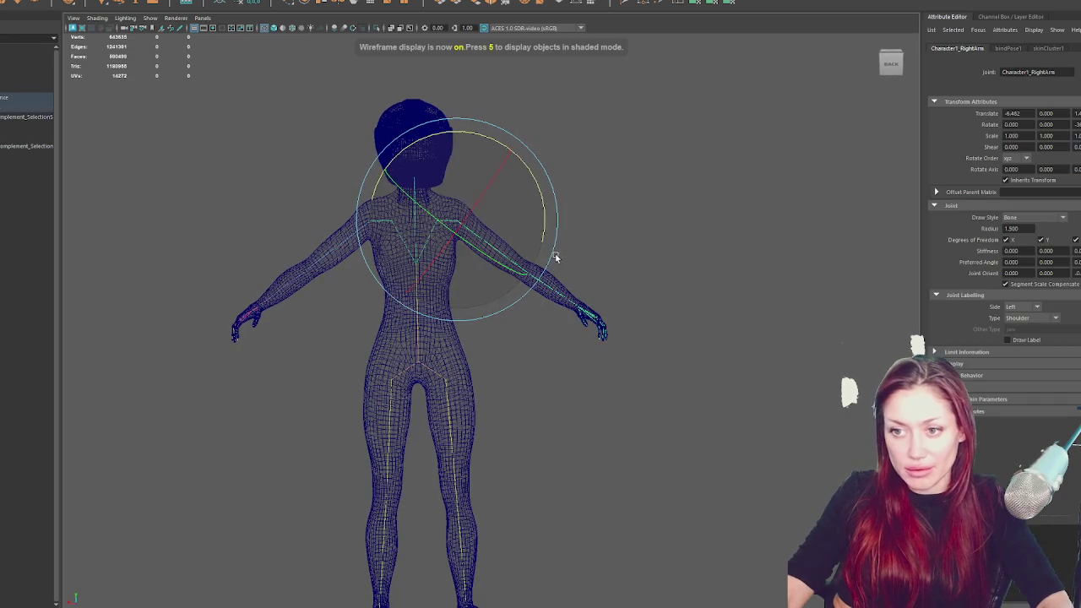
{"action": "left_click_drag", "start_coordinate": [548, 220], "coordinate": [523, 260]}
{"action": "key", "text": "ctrl+z"}
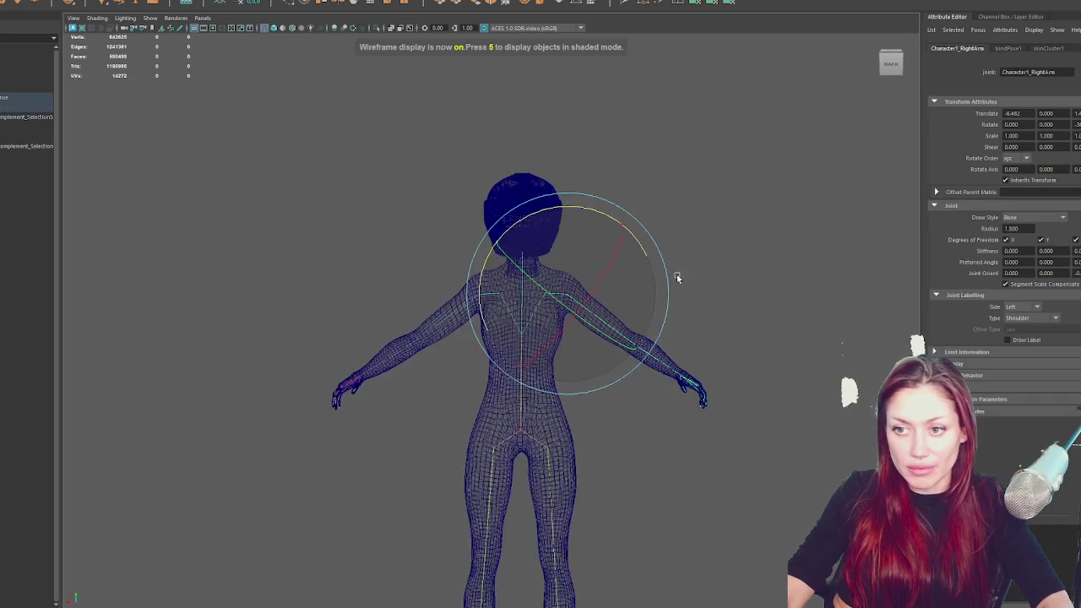
{"action": "scroll", "coordinate": [670, 273], "scroll_direction": "up", "scroll_amount": 5}
Start the Paint Skin Weights Tool on the body with the Character1_Spine2 influence selected
{"action": "left_click", "coordinate": [639, 241]}
{"action": "right_click", "coordinate": [733, 172]}
{"action": "left_click", "coordinate": [692, 158]}
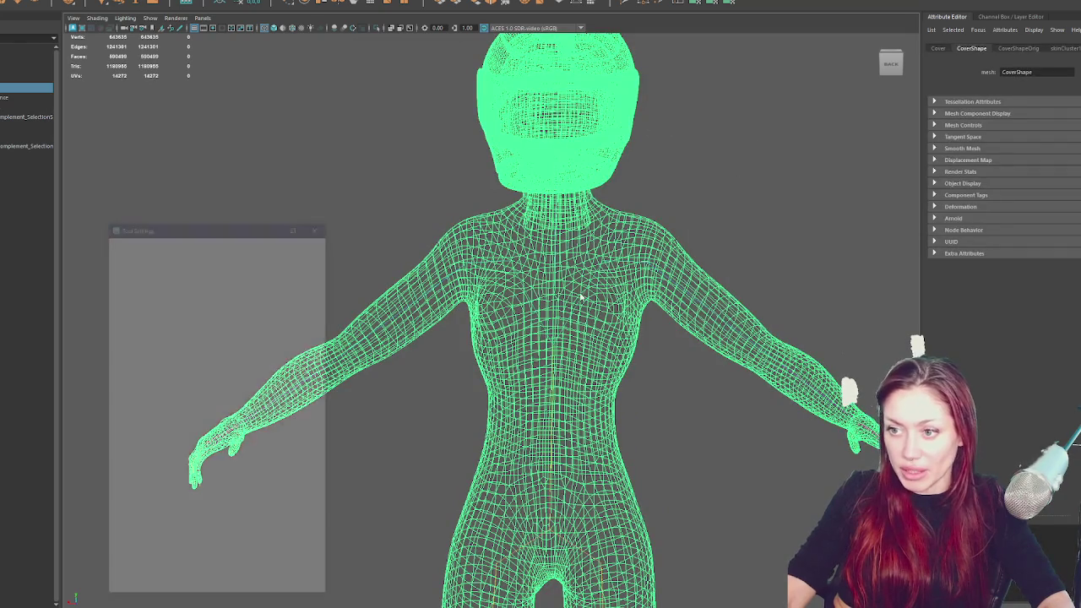
{"action": "scroll", "coordinate": [234, 359], "scroll_direction": "down", "scroll_amount": 2}
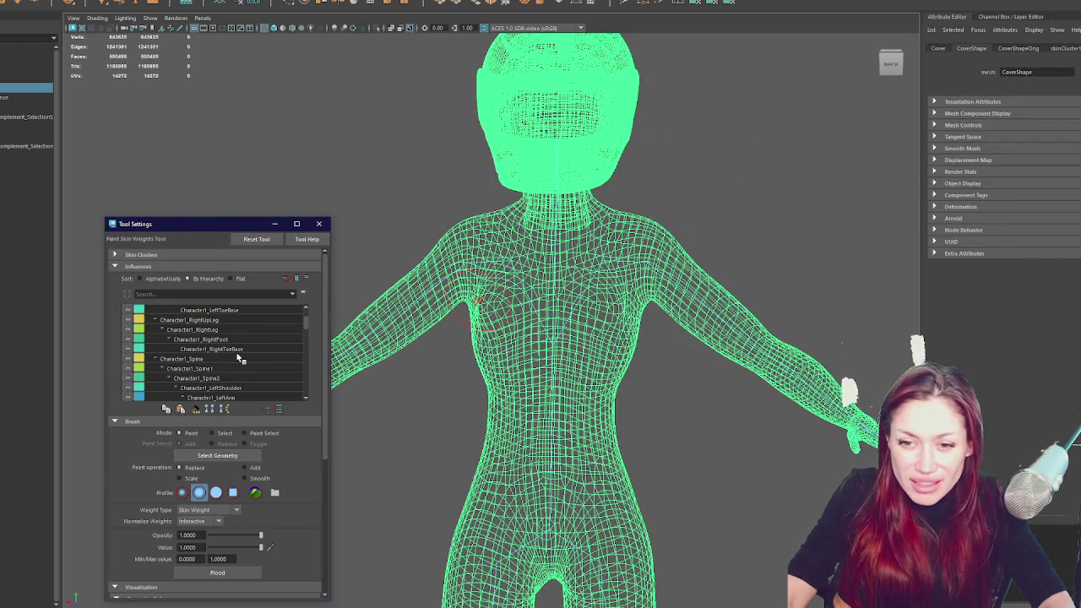
{"action": "left_click", "coordinate": [236, 378]}
{"action": "key", "text": "6"}
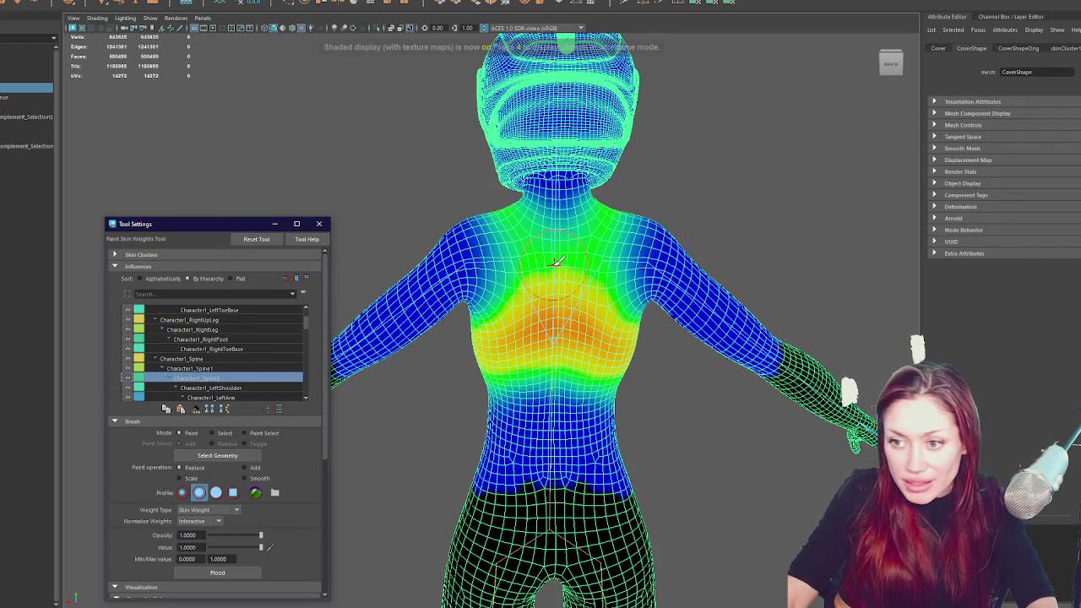
Paint Character1_Spine2 weight over the left chest, shoulder blades and upper back
{"action": "mouse_move", "coordinate": [633, 321]}
{"action": "left_mouse_down"}
{"action": "mouse_move", "coordinate": [604, 232]}
{"action": "mouse_move", "coordinate": [604, 260]}
{"action": "mouse_move", "coordinate": [559, 281]}
{"action": "left_mouse_up"}
{"action": "mouse_move", "coordinate": [519, 212]}
{"action": "left_mouse_down"}
{"action": "mouse_move", "coordinate": [507, 253]}
{"action": "mouse_move", "coordinate": [484, 196]}
{"action": "left_mouse_up"}
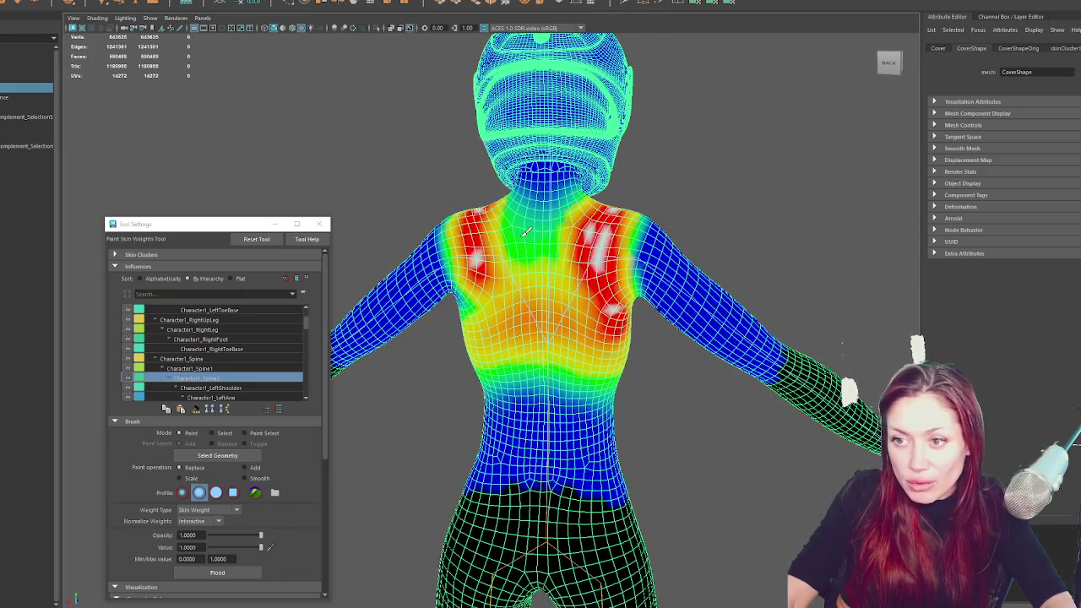
{"action": "left_click_drag", "start_coordinate": [596, 218], "coordinate": [498, 202]}
{"action": "mouse_move", "coordinate": [498, 202]}
{"action": "left_mouse_down", "text": "alt"}
{"action": "mouse_move", "coordinate": [595, 222]}
{"action": "mouse_move", "coordinate": [548, 270]}
{"action": "mouse_move", "coordinate": [522, 232]}
{"action": "left_mouse_up", "text": "alt"}
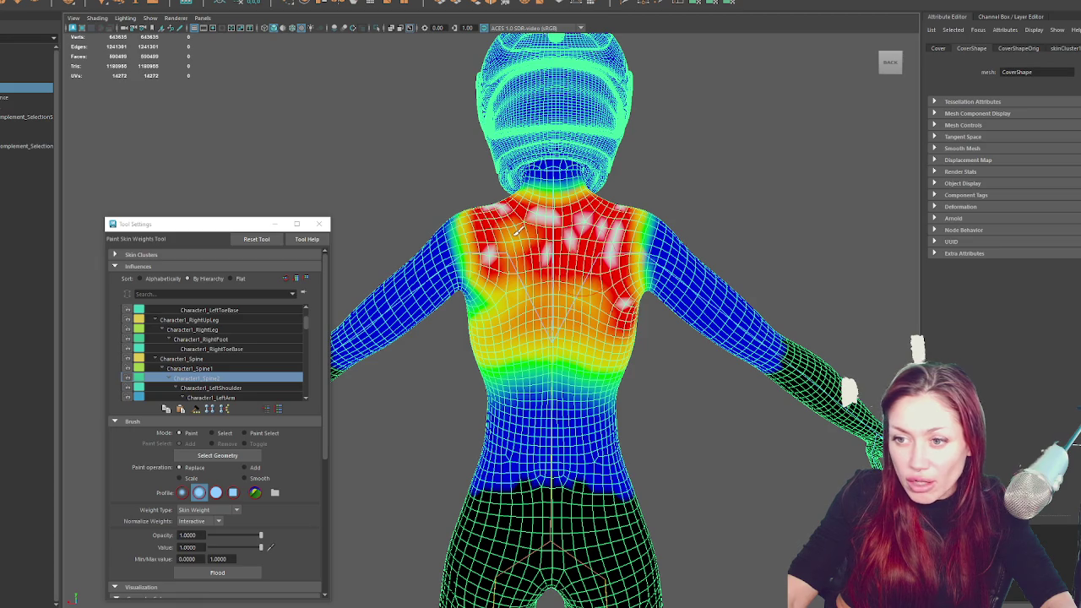
{"action": "left_click_drag", "start_coordinate": [526, 285], "coordinate": [554, 254], "text": "alt"}
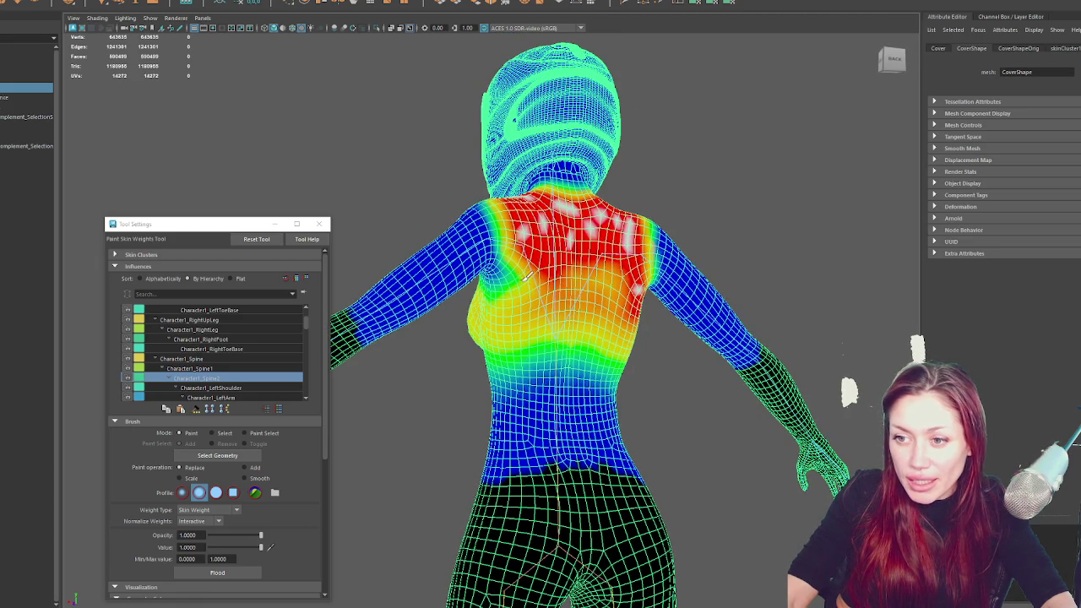
{"action": "left_click_drag", "start_coordinate": [504, 291], "coordinate": [497, 291], "text": "alt"}
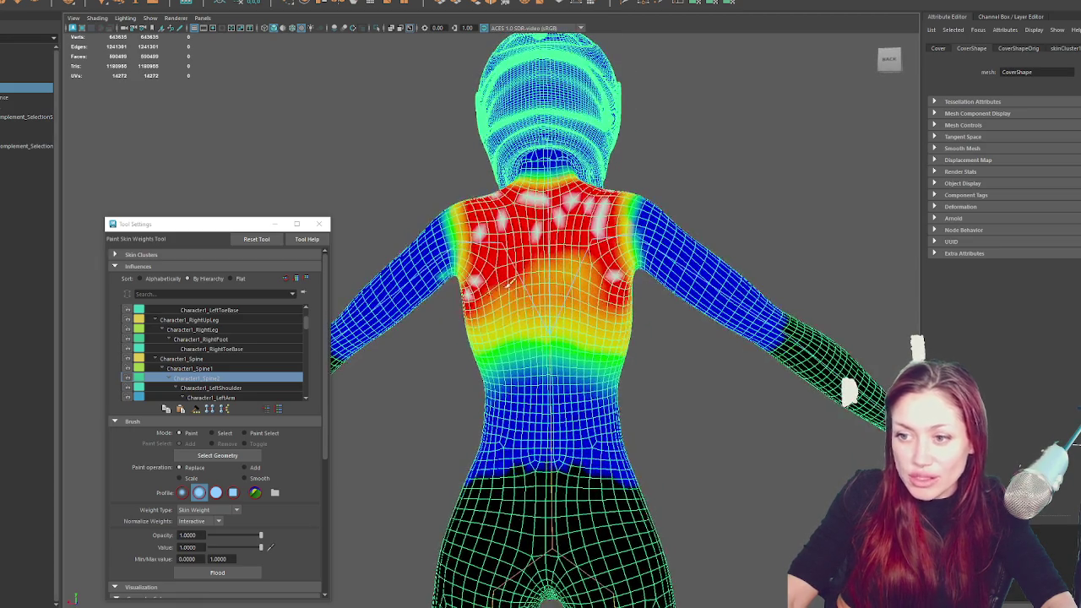
{"action": "mouse_move", "coordinate": [585, 281]}
{"action": "left_mouse_down"}
{"action": "mouse_move", "coordinate": [629, 308]}
{"action": "mouse_move", "coordinate": [602, 271]}
{"action": "mouse_move", "coordinate": [541, 269]}
{"action": "mouse_move", "coordinate": [581, 322]}
{"action": "mouse_move", "coordinate": [564, 322]}
{"action": "left_mouse_up"}
Paint full weight across the left shoulder, upper chest and collar from the front
{"action": "mouse_move", "coordinate": [675, 338]}
{"action": "left_mouse_down", "text": "alt"}
{"action": "mouse_move", "coordinate": [566, 317]}
{"action": "mouse_move", "coordinate": [589, 297]}
{"action": "mouse_move", "coordinate": [550, 310]}
{"action": "mouse_move", "coordinate": [564, 312]}
{"action": "left_mouse_up", "text": "alt"}
{"action": "left_click_drag", "start_coordinate": [636, 341], "coordinate": [607, 320]}
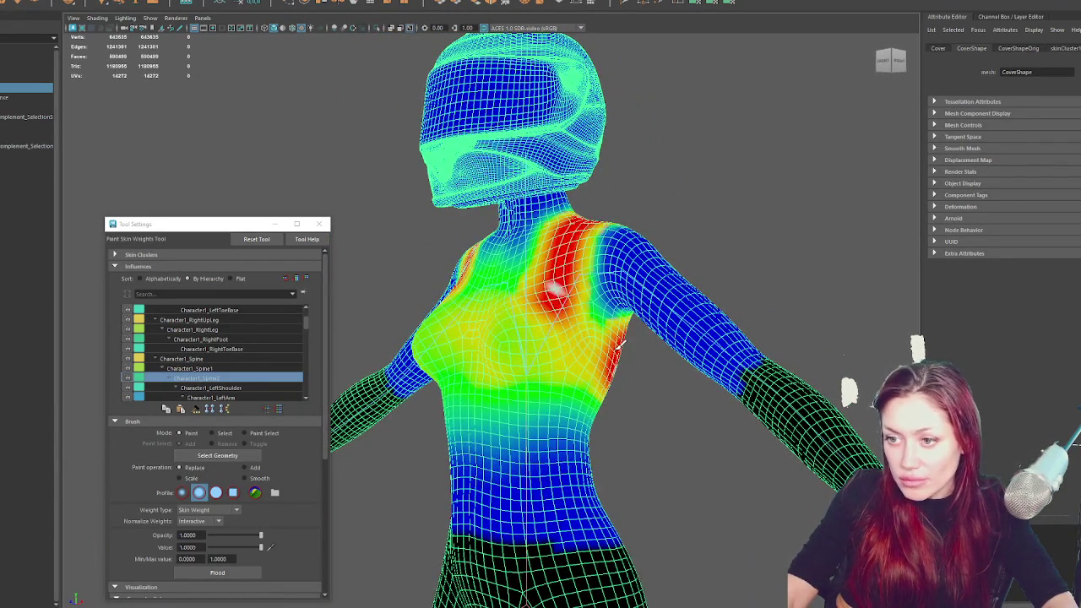
{"action": "left_click_drag", "start_coordinate": [550, 287], "coordinate": [611, 359]}
{"action": "mouse_move", "coordinate": [510, 353]}
{"action": "left_mouse_down"}
{"action": "mouse_move", "coordinate": [493, 351]}
{"action": "mouse_move", "coordinate": [616, 346]}
{"action": "left_mouse_up"}
{"action": "mouse_move", "coordinate": [530, 376]}
{"action": "left_mouse_down"}
{"action": "mouse_move", "coordinate": [541, 363]}
{"action": "mouse_move", "coordinate": [675, 365]}
{"action": "left_mouse_up"}
{"action": "mouse_move", "coordinate": [556, 317]}
{"action": "left_mouse_down"}
{"action": "mouse_move", "coordinate": [530, 338]}
{"action": "mouse_move", "coordinate": [582, 304]}
{"action": "mouse_move", "coordinate": [552, 346]}
{"action": "left_mouse_up"}
{"action": "left_click_drag", "start_coordinate": [661, 345], "coordinate": [650, 365], "text": "alt"}
{"action": "mouse_move", "coordinate": [581, 328]}
{"action": "left_mouse_down"}
{"action": "mouse_move", "coordinate": [540, 313]}
{"action": "mouse_move", "coordinate": [506, 334]}
{"action": "left_mouse_up"}
{"action": "mouse_move", "coordinate": [557, 294]}
{"action": "left_mouse_down"}
{"action": "mouse_move", "coordinate": [532, 278]}
{"action": "mouse_move", "coordinate": [623, 263]}
{"action": "left_mouse_up"}
{"action": "mouse_move", "coordinate": [617, 328]}
{"action": "left_mouse_down", "text": "alt"}
{"action": "mouse_move", "coordinate": [570, 333]}
{"action": "mouse_move", "coordinate": [537, 273]}
{"action": "mouse_move", "coordinate": [506, 287]}
{"action": "left_mouse_up", "text": "alt"}
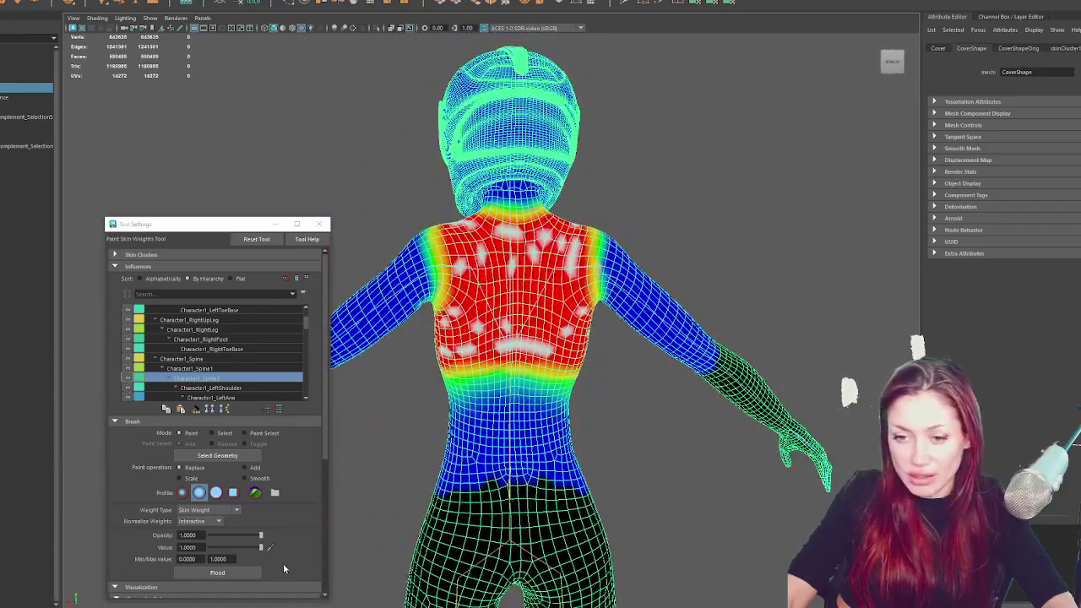
Lower brush opacity to about 0.62, inspect the torso, and close the brush settings
{"action": "left_click", "coordinate": [242, 536]}
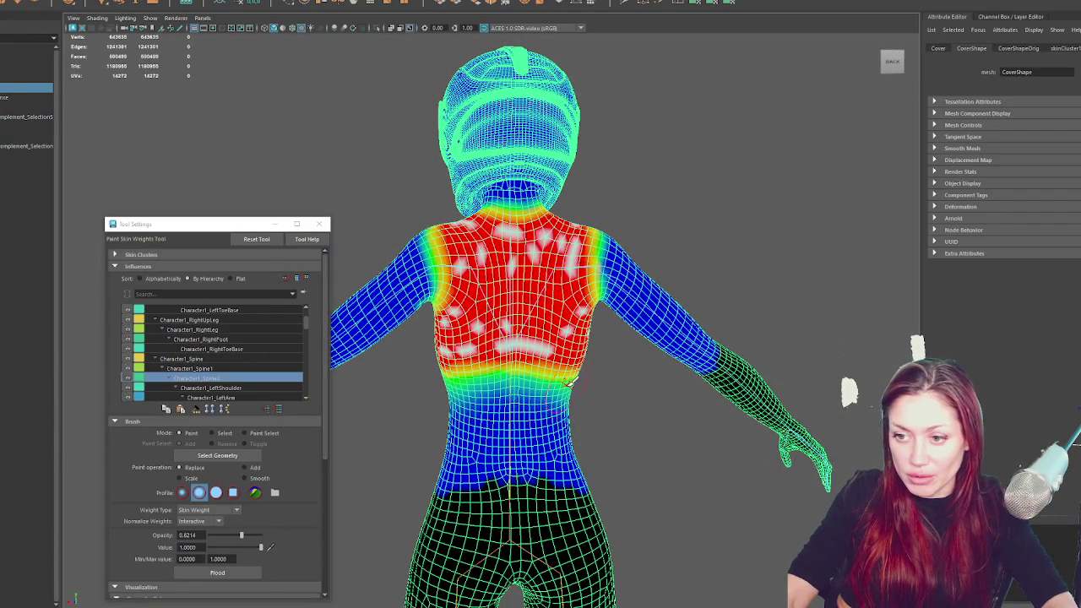
{"action": "left_click_drag", "start_coordinate": [561, 391], "coordinate": [595, 389], "text": "alt"}
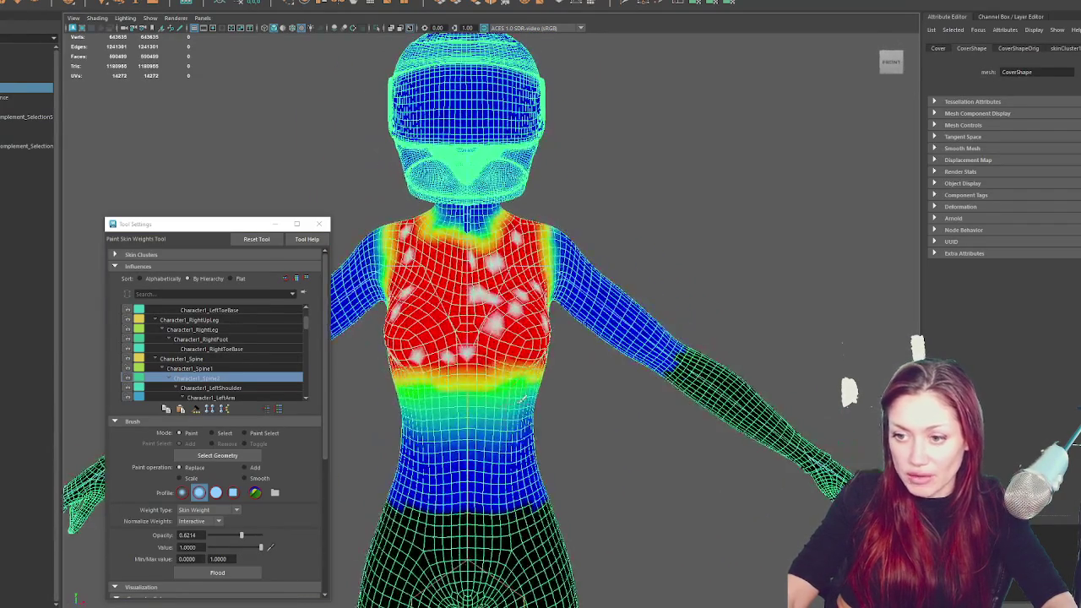
{"action": "left_click_drag", "start_coordinate": [397, 389], "coordinate": [463, 384], "text": "alt"}
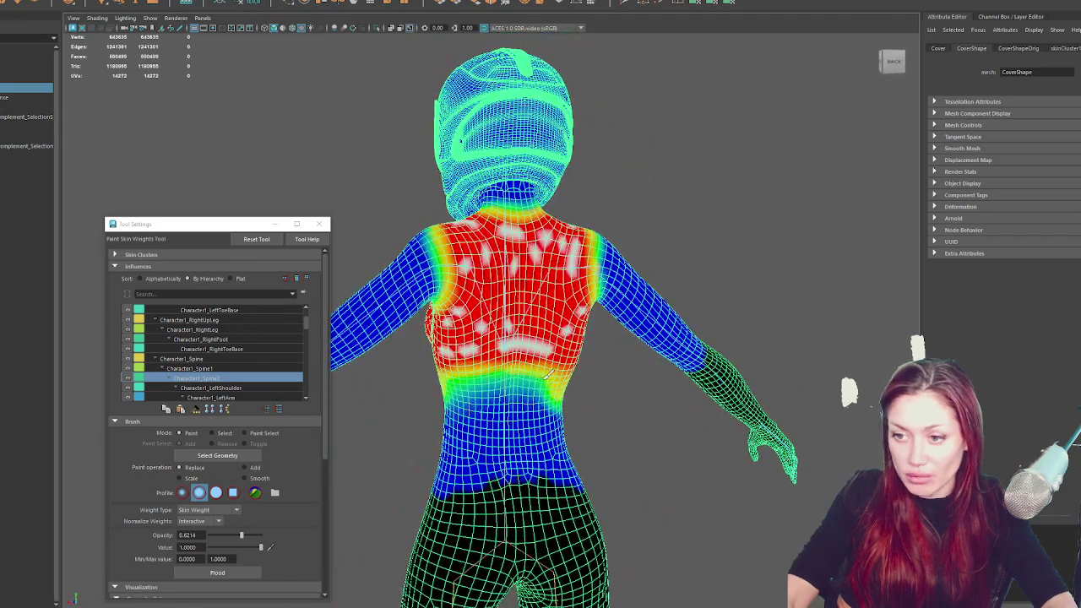
{"action": "mouse_move", "coordinate": [654, 357]}
{"action": "left_mouse_down", "text": "alt"}
{"action": "mouse_move", "coordinate": [755, 309]}
{"action": "mouse_move", "coordinate": [721, 299]}
{"action": "left_mouse_up", "text": "alt"}
{"action": "key", "text": "w"}
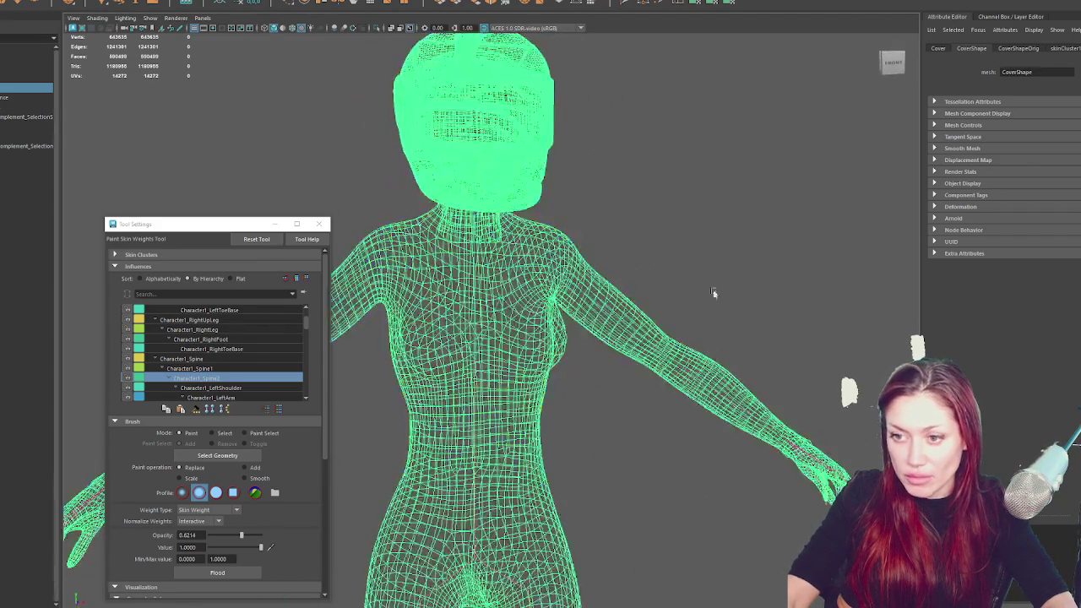
{"action": "left_click", "coordinate": [319, 223]}
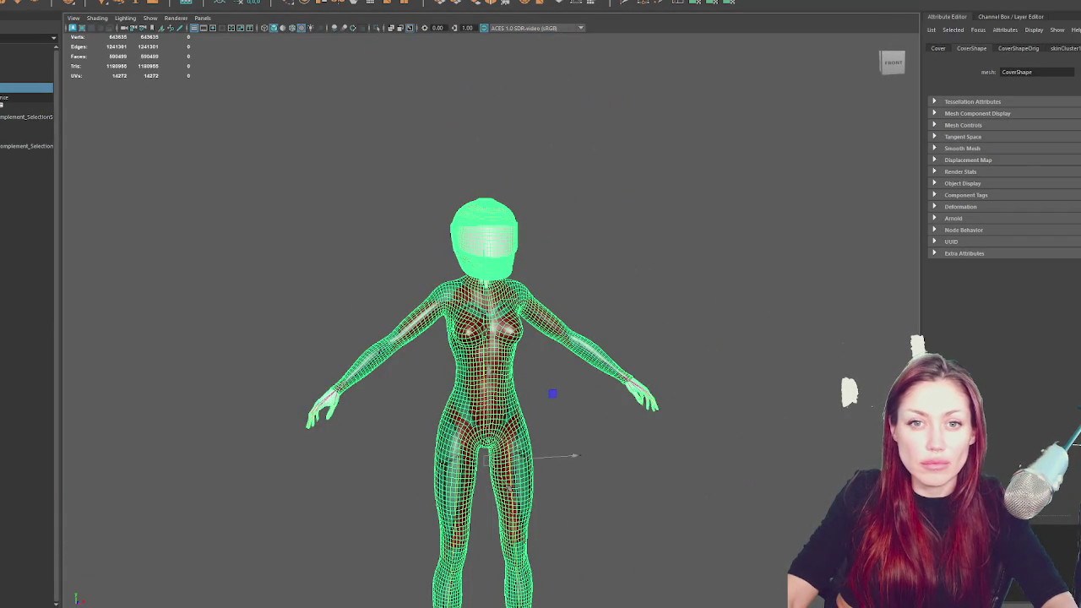
{"action": "left_click", "coordinate": [25, 97]}
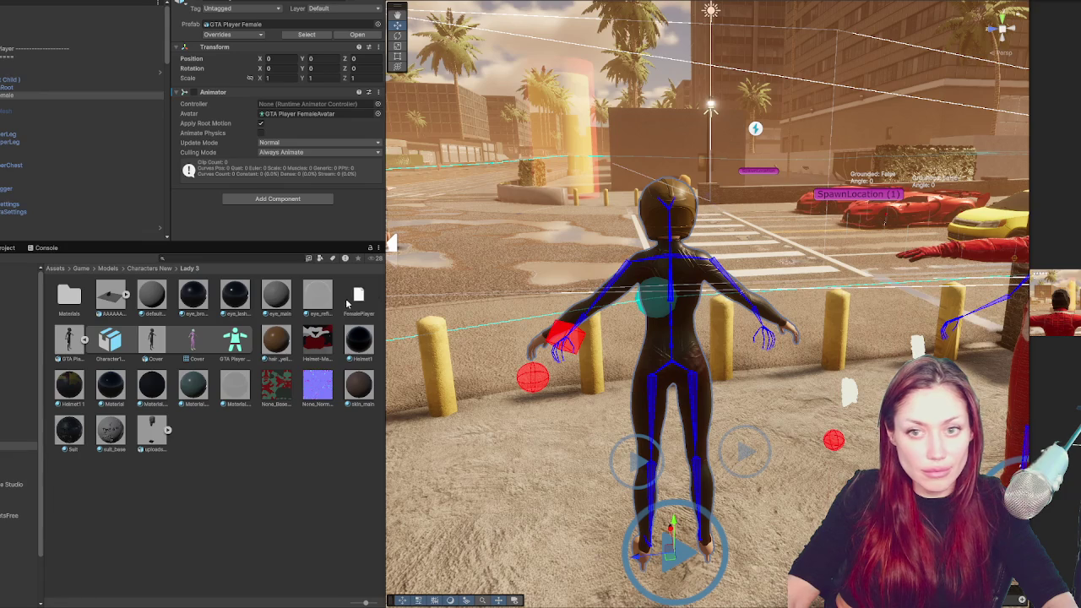
Delete GTA Player Female.fbx from the Project window and select the player's Animator object
{"action": "left_click", "coordinate": [390, 359]}
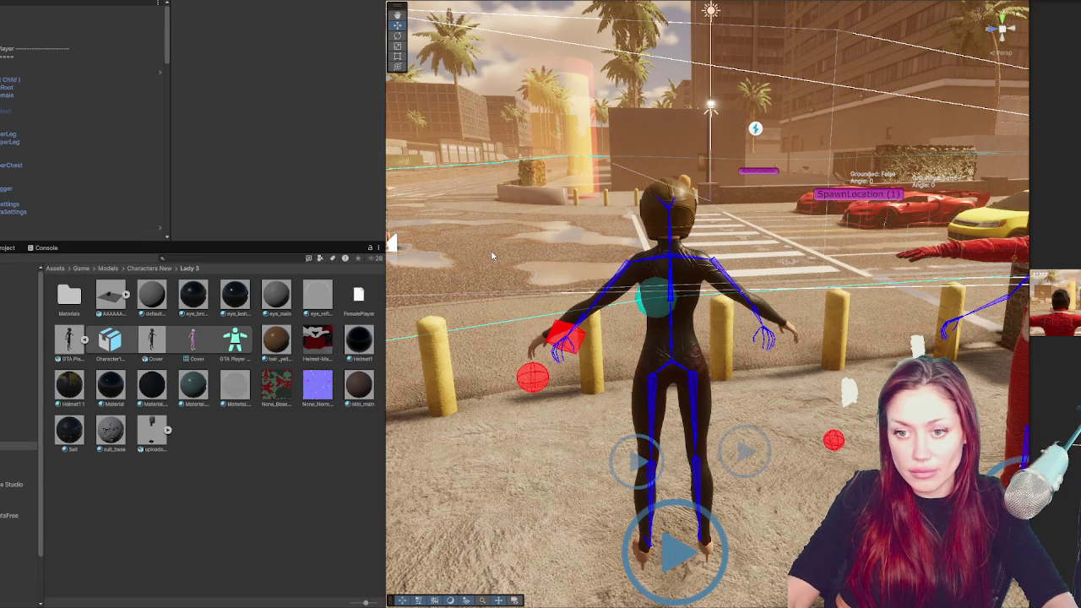
{"action": "left_click", "coordinate": [126, 301]}
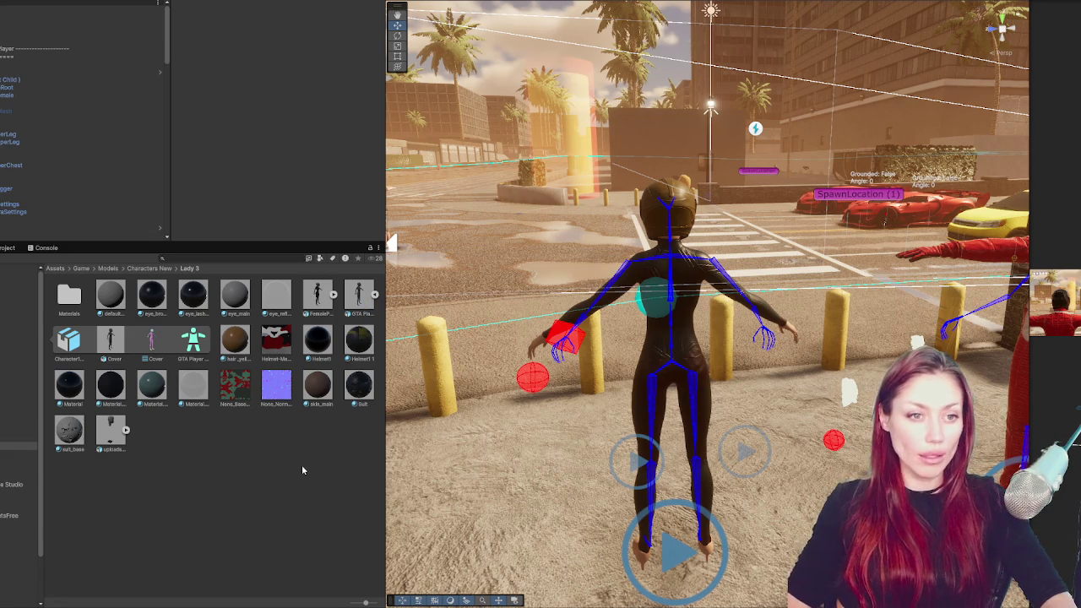
{"action": "key", "text": "Delete"}
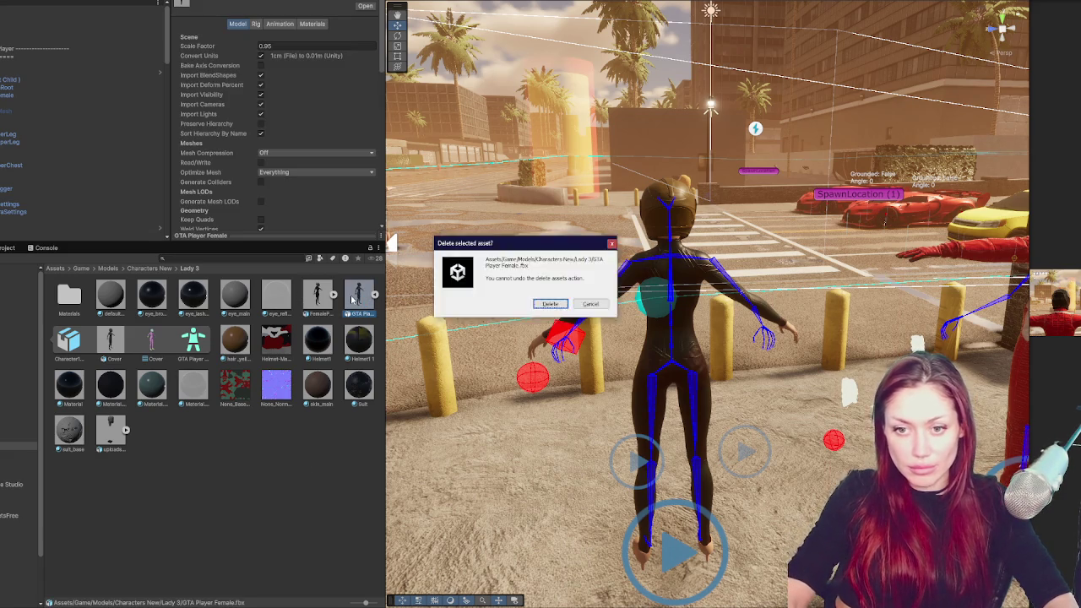
{"action": "key", "text": "Return"}
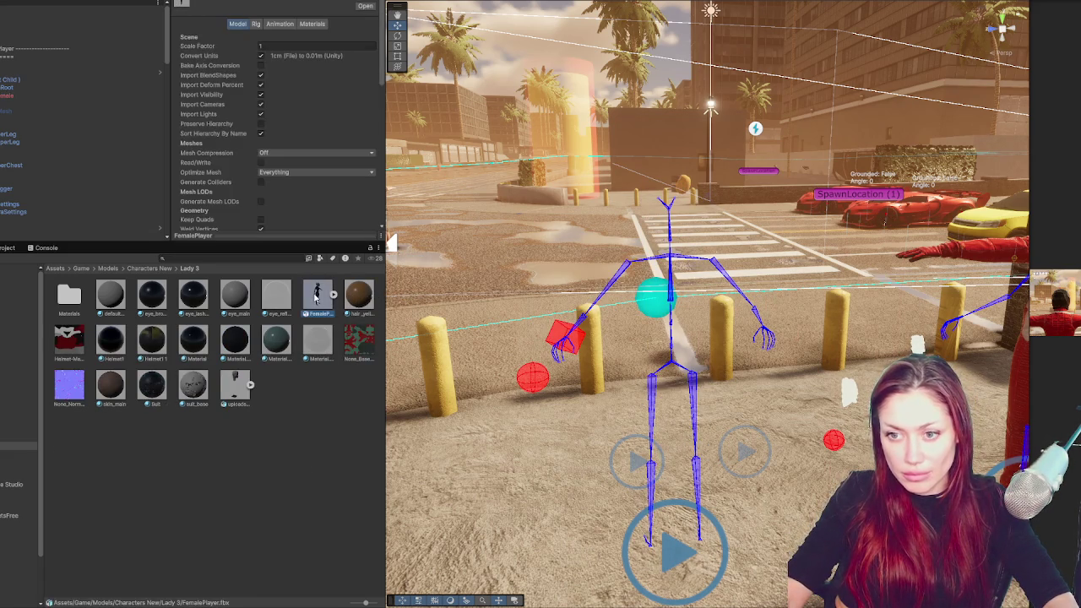
{"action": "left_click", "coordinate": [61, 89]}
{"action": "left_click", "coordinate": [60, 97]}
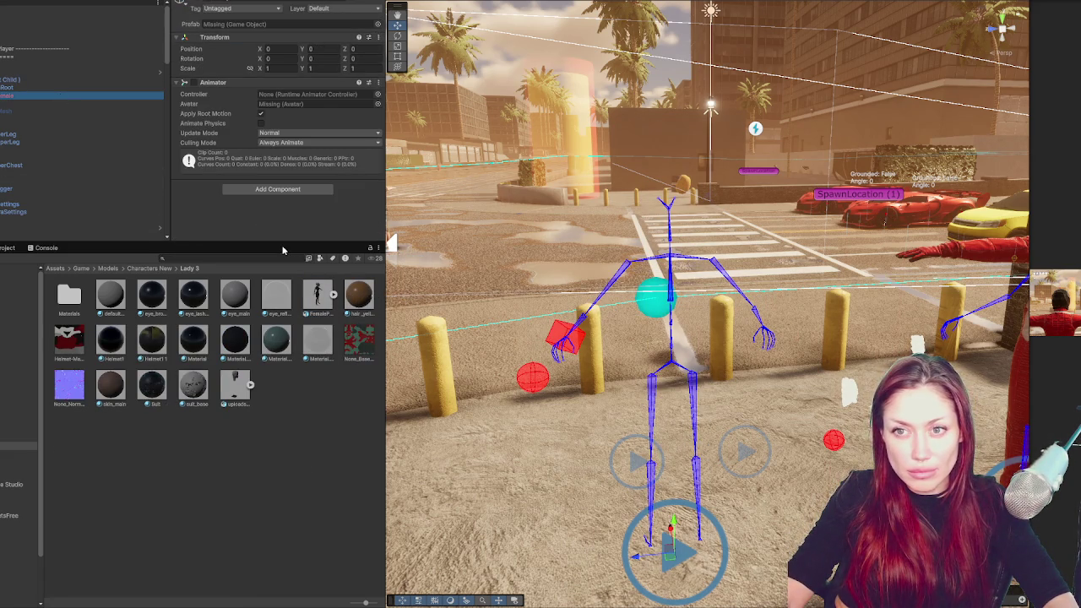
Set FemalePlayer.fbx's Rig Animation Type to Humanoid and apply it
{"action": "left_click", "coordinate": [318, 294]}
{"action": "left_click", "coordinate": [306, 25]}
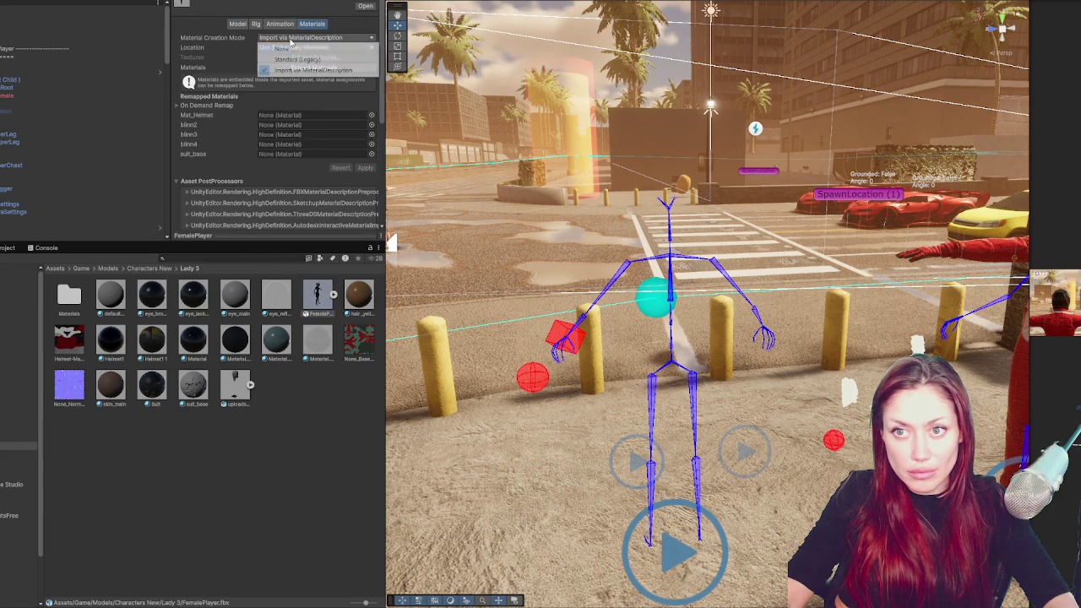
{"action": "left_click", "coordinate": [280, 24]}
{"action": "left_click", "coordinate": [255, 25]}
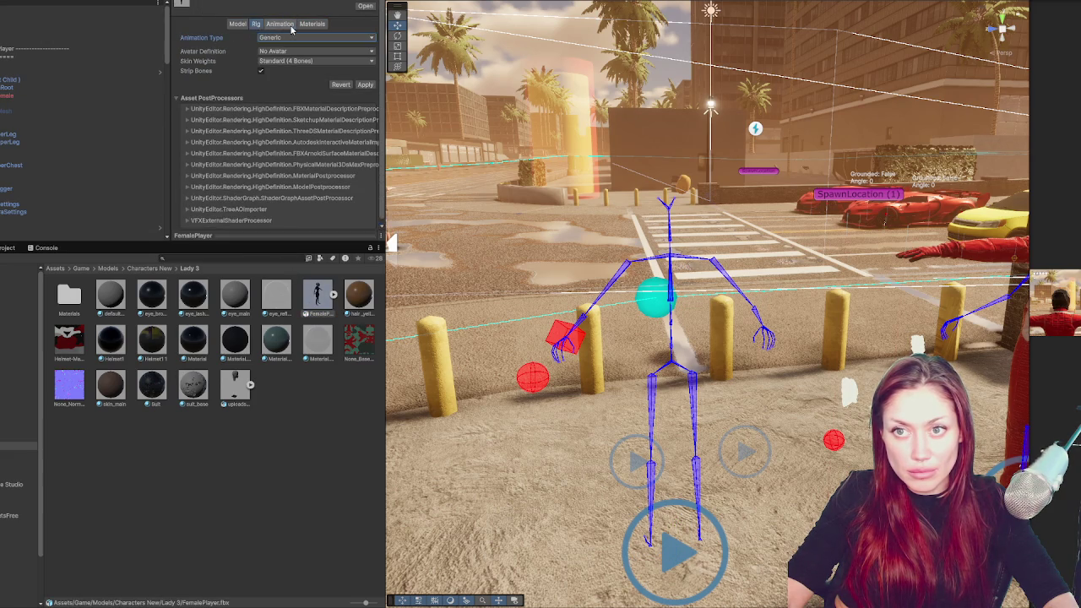
{"action": "left_click", "coordinate": [269, 38]}
{"action": "left_click", "coordinate": [288, 81]}
{"action": "left_click", "coordinate": [365, 118]}
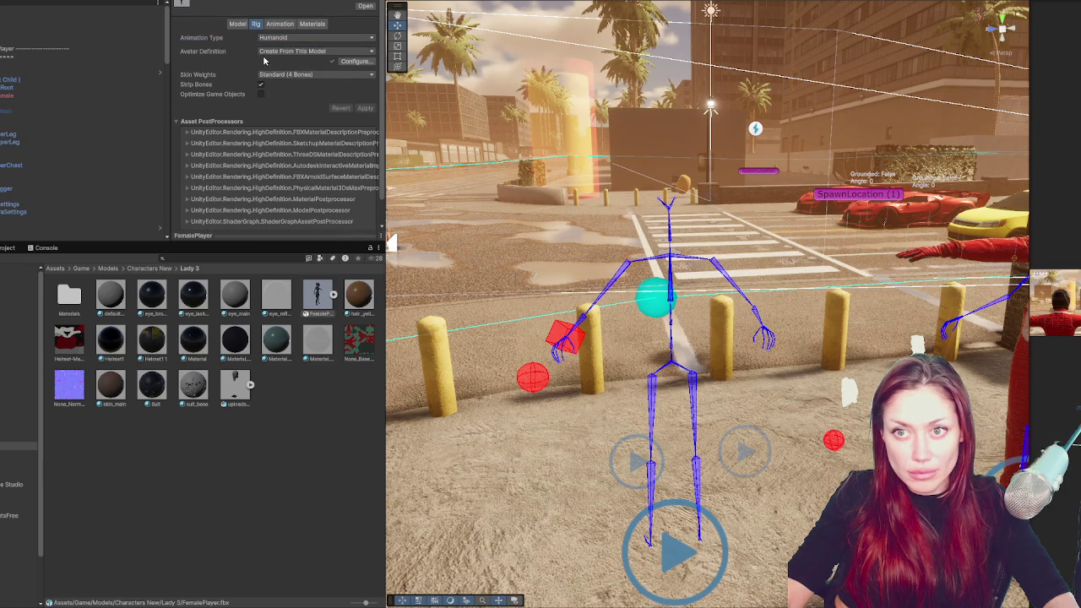
Check the Model tab's Scale Factor and select the new female model in the scene
{"action": "left_click", "coordinate": [238, 24]}
{"action": "left_click", "coordinate": [274, 45]}
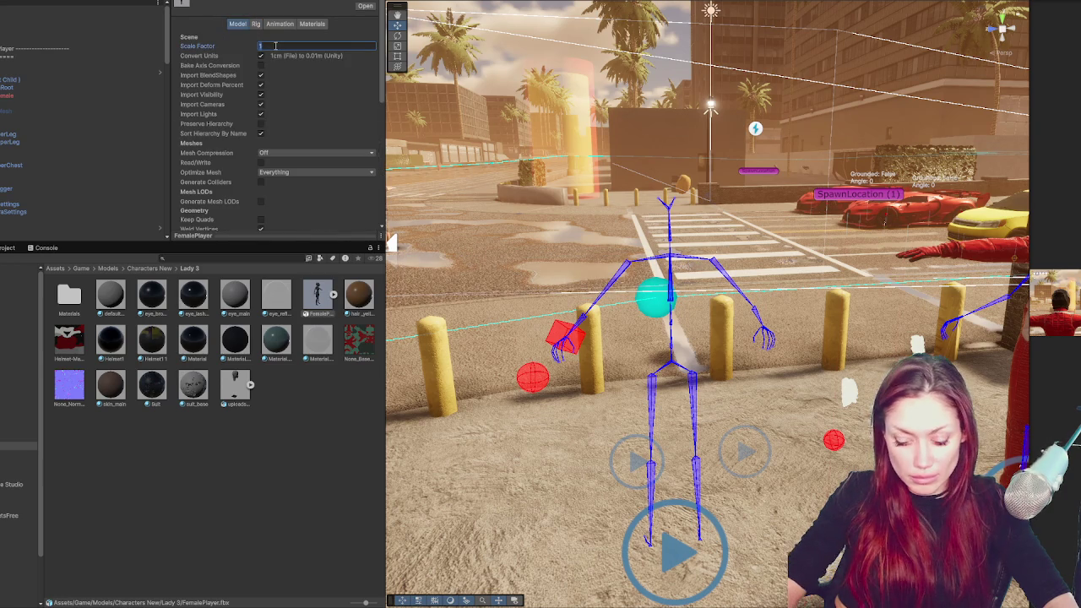
{"action": "scroll", "coordinate": [371, 169], "scroll_direction": "down", "scroll_amount": 5}
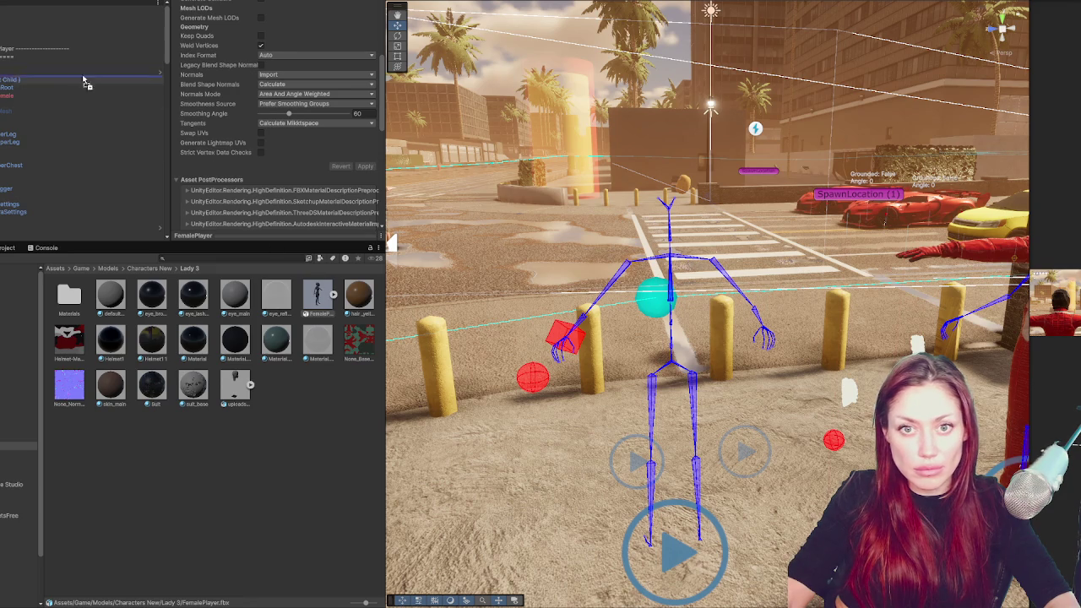
{"action": "left_click", "coordinate": [36, 104]}
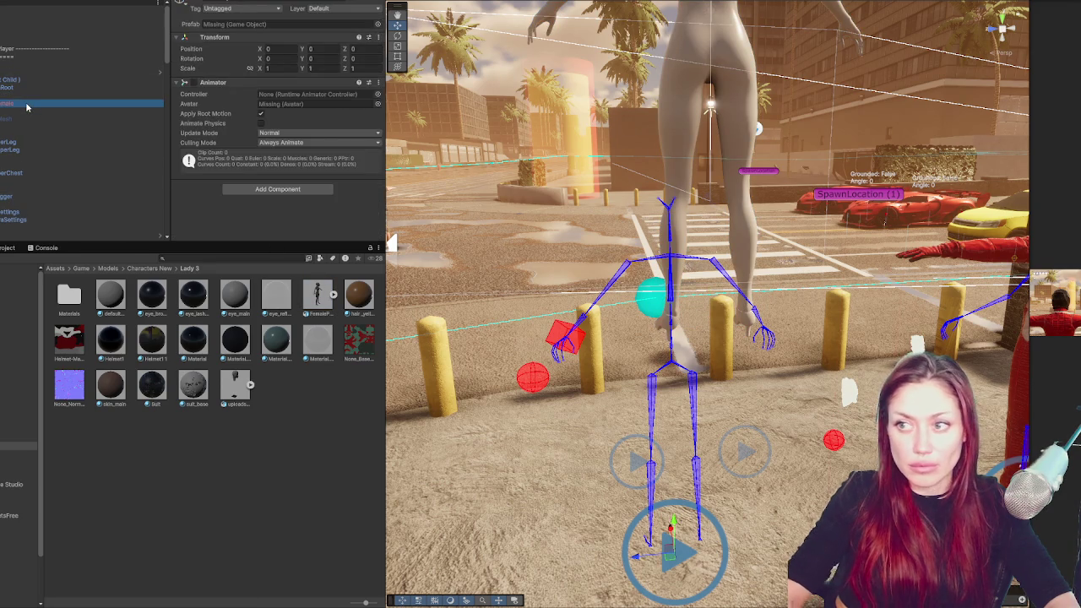
Reset the FemalePlayer object's position to 0 and locate the FemalePlayerAvatar asset
{"action": "left_click", "coordinate": [26, 104]}
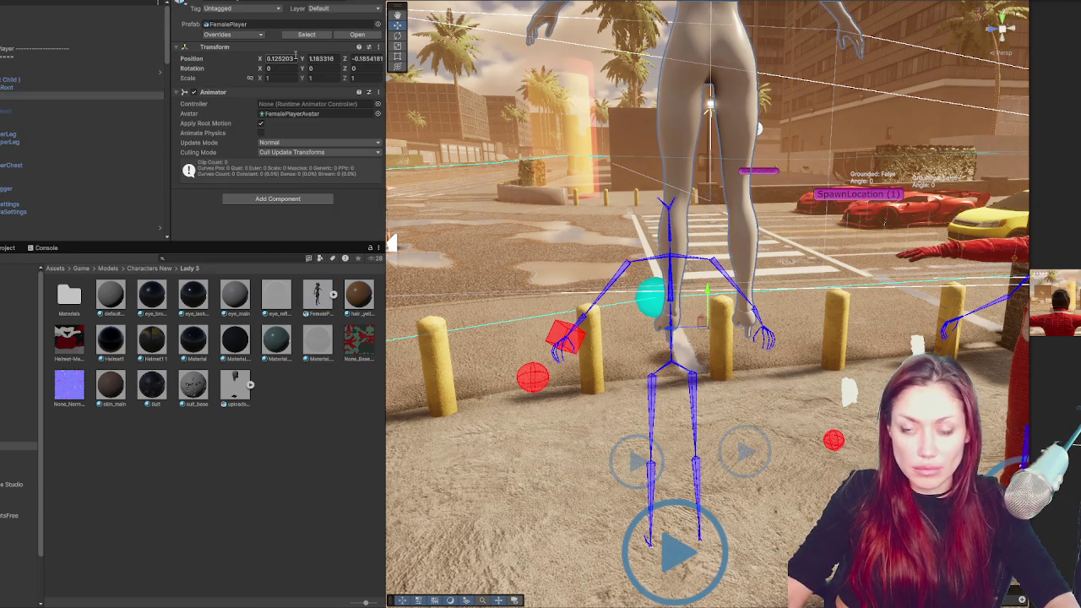
{"action": "type", "text": "0"}
{"action": "key", "text": "Tab"}
{"action": "type", "text": "0"}
{"action": "key", "text": "Tab"}
{"action": "type", "text": "0"}
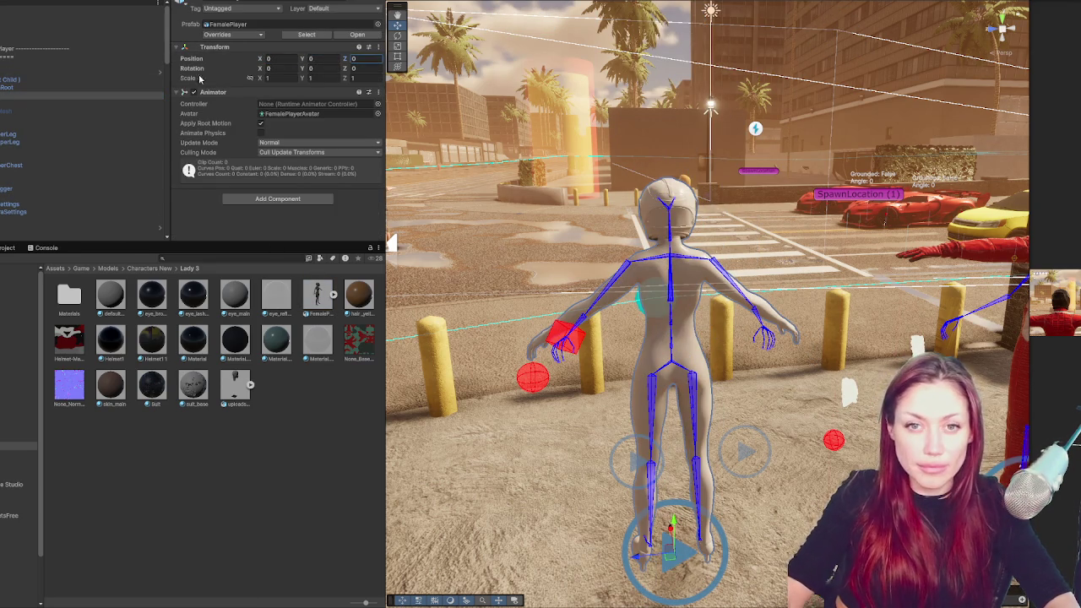
{"action": "left_click", "coordinate": [284, 114]}
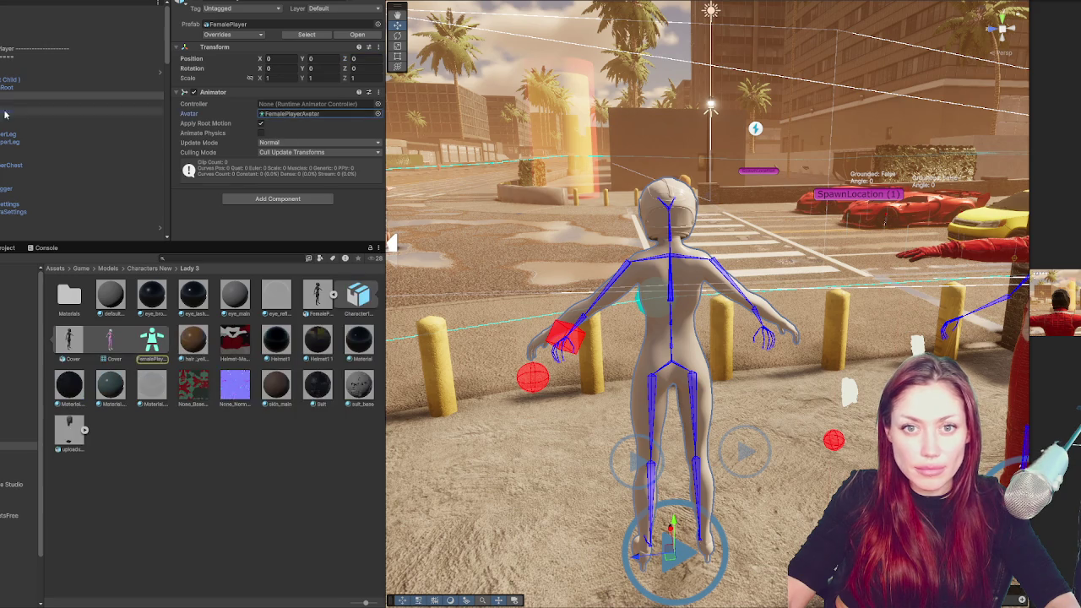
{"action": "left_click", "coordinate": [51, 80]}
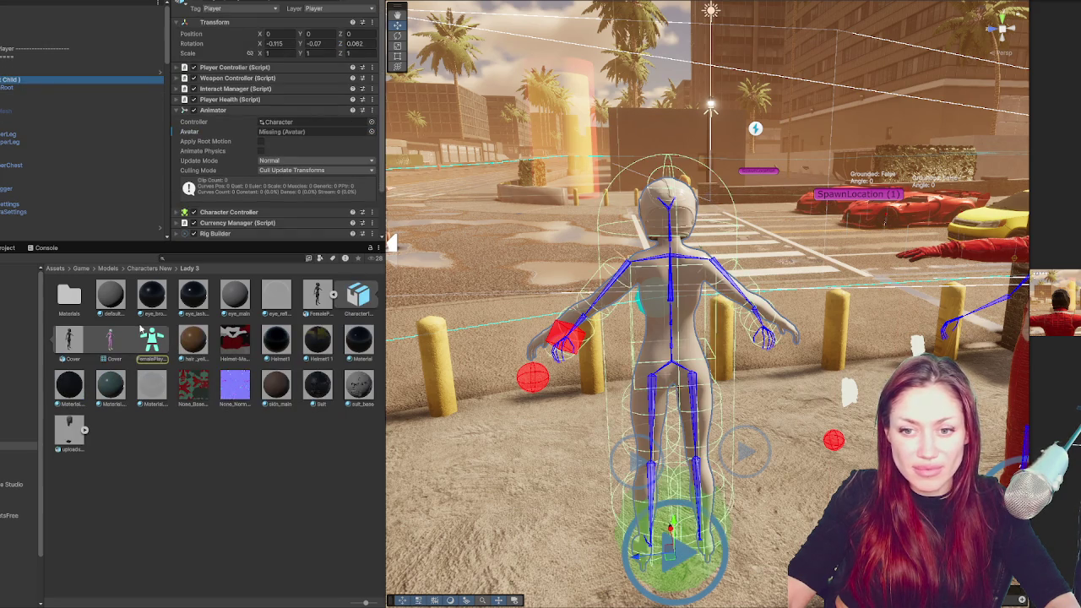
{"action": "left_click", "coordinate": [50, 96]}
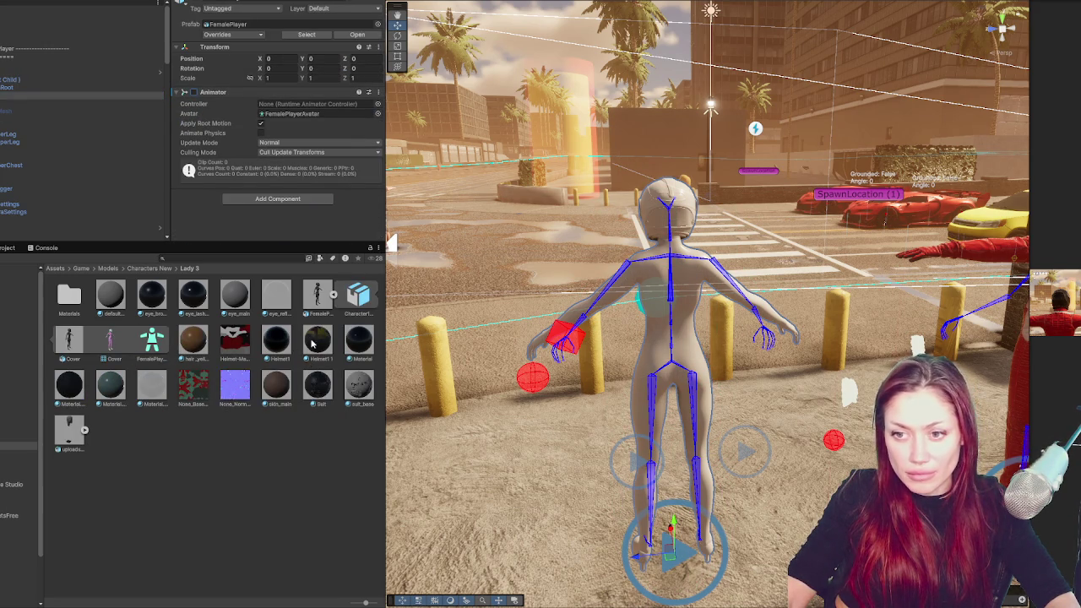
Apply the Helmet1, suit and suit_base materials to the character's helmet and body
{"action": "left_click_drag", "start_coordinate": [313, 340], "coordinate": [673, 218]}
{"action": "left_click_drag", "start_coordinate": [278, 348], "coordinate": [627, 263]}
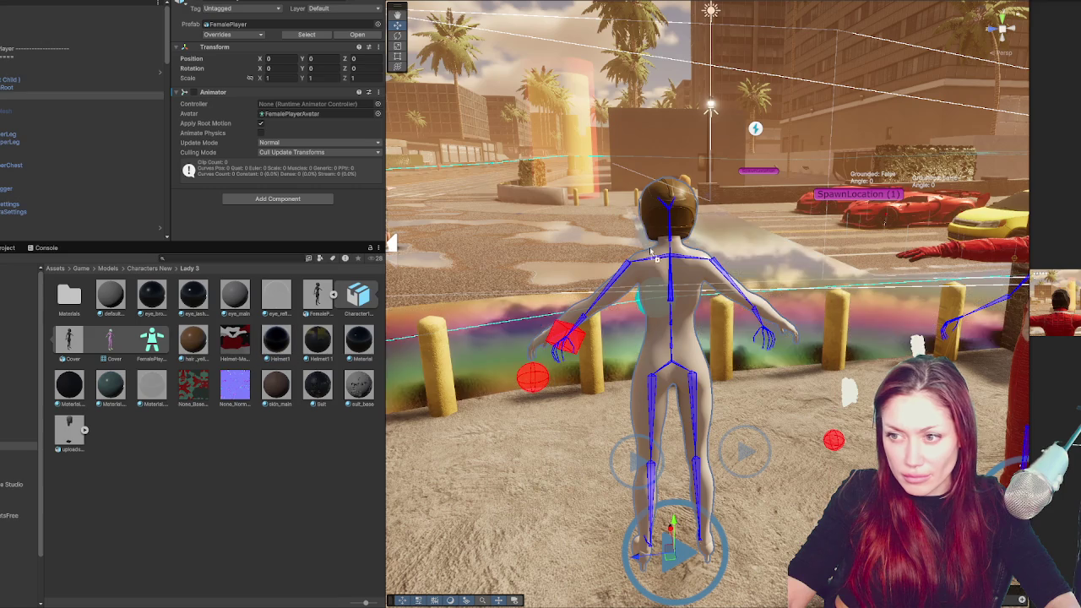
{"action": "left_click_drag", "start_coordinate": [643, 220], "coordinate": [644, 218]}
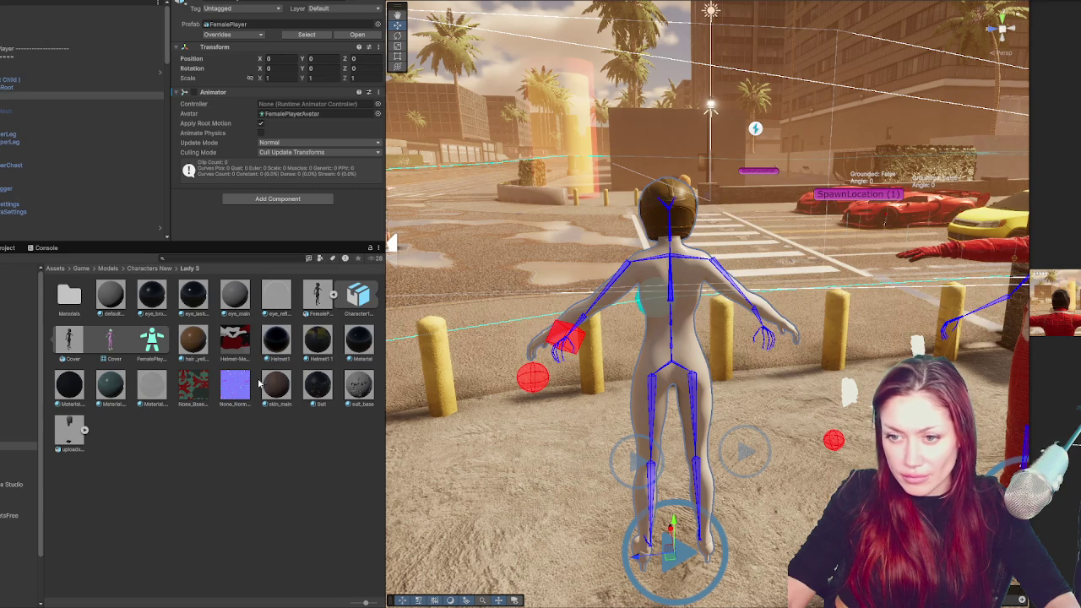
{"action": "left_click_drag", "start_coordinate": [328, 388], "coordinate": [665, 312]}
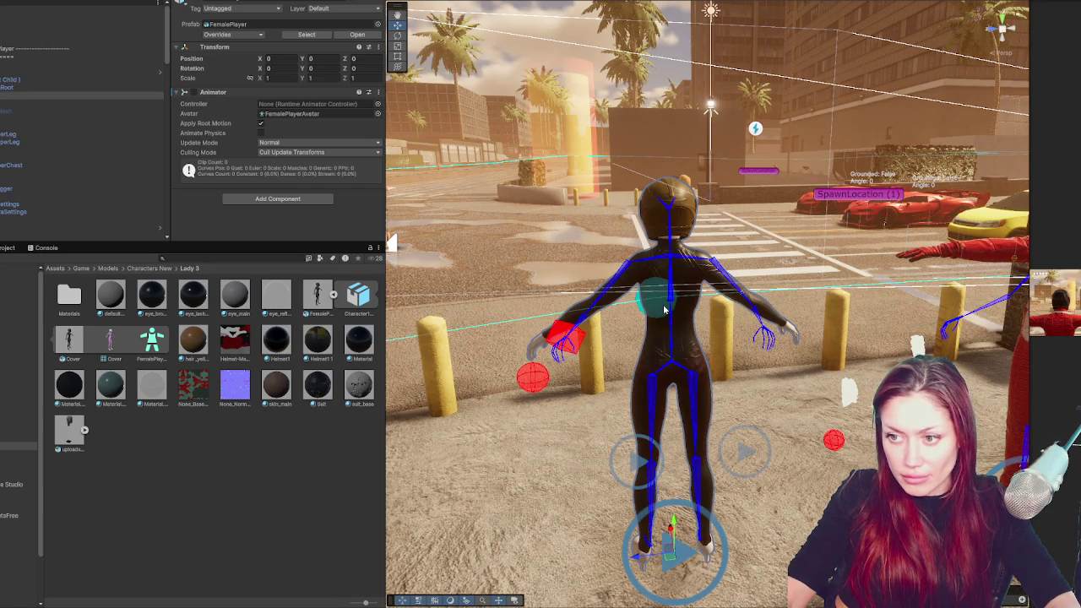
{"action": "left_click_drag", "start_coordinate": [347, 377], "coordinate": [541, 346]}
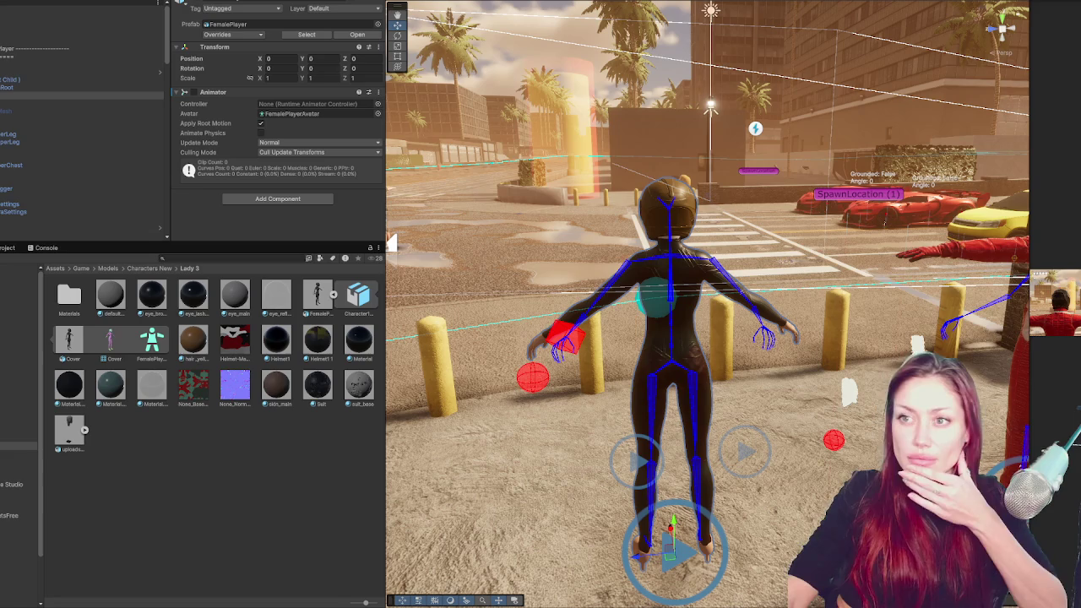
{"action": "mouse_move", "coordinate": [315, 394]}
{"action": "left_mouse_down"}
{"action": "mouse_move", "coordinate": [667, 211]}
{"action": "mouse_move", "coordinate": [664, 243]}
{"action": "left_mouse_up"}
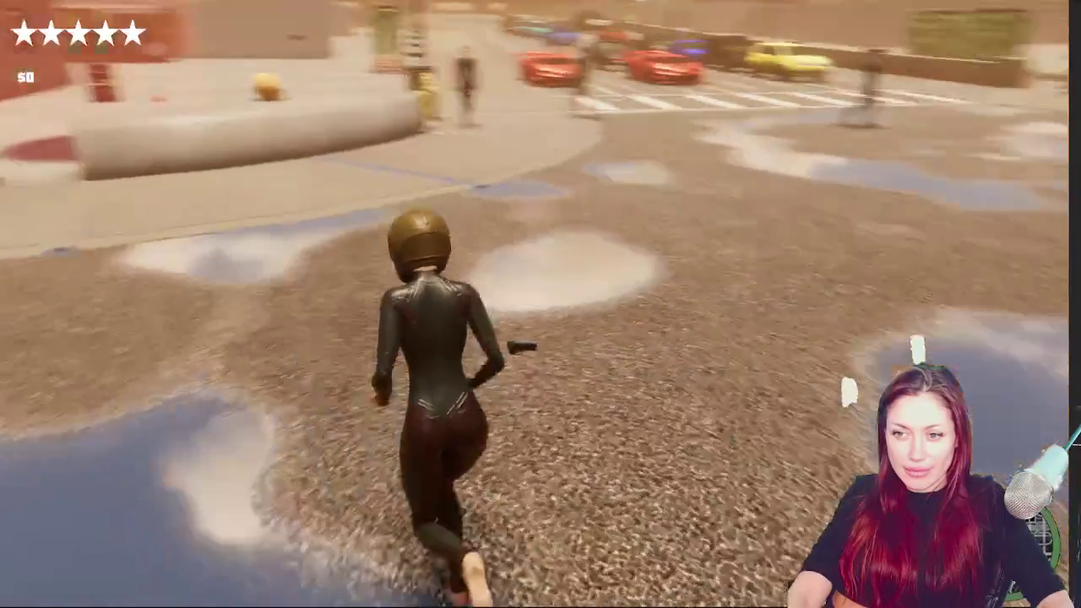
Pause the game and drag a black material onto the character's shoes
{"action": "key", "text": "Escape"}
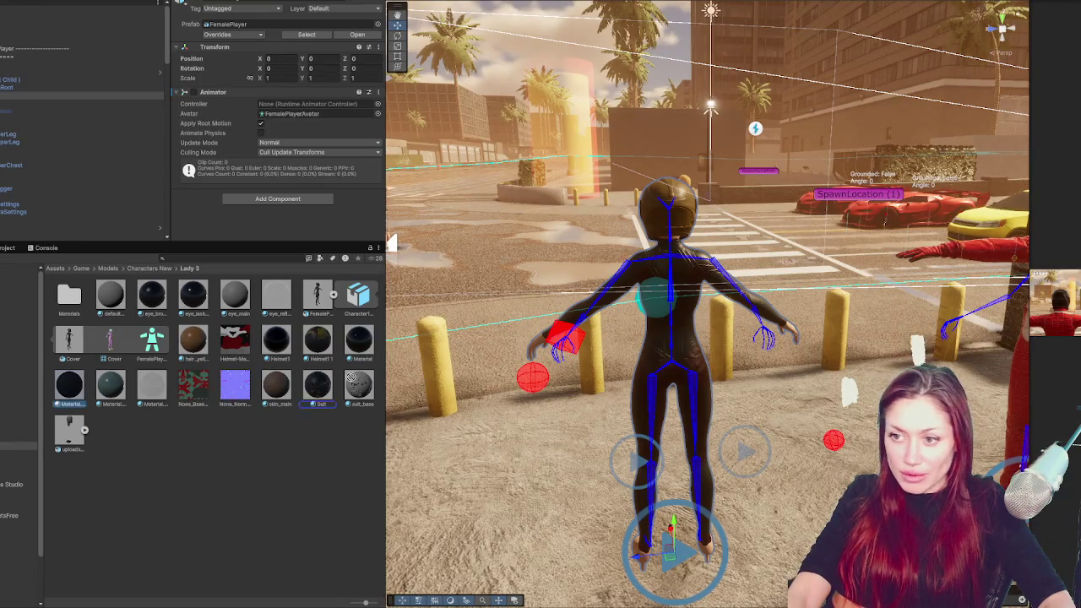
{"action": "left_click_drag", "start_coordinate": [351, 377], "coordinate": [649, 570]}
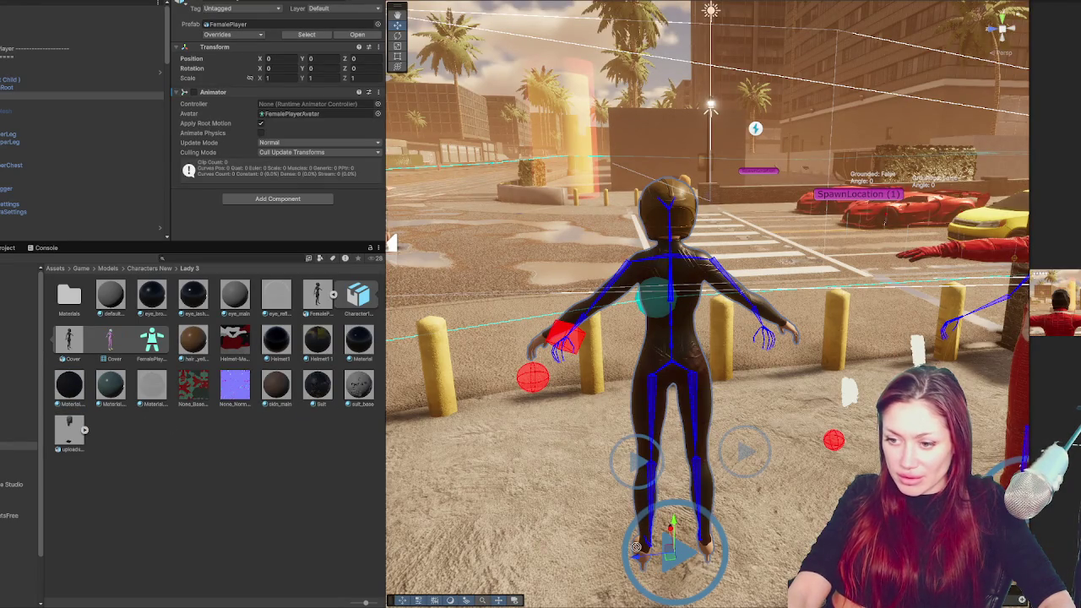
{"action": "mouse_move", "coordinate": [594, 457]}
{"action": "left_mouse_down"}
{"action": "mouse_move", "coordinate": [642, 460]}
{"action": "mouse_move", "coordinate": [701, 486]}
{"action": "left_mouse_up"}
{"action": "left_click_drag", "start_coordinate": [69, 387], "coordinate": [605, 277]}
{"action": "scroll", "coordinate": [605, 277], "scroll_direction": "down", "scroll_amount": 5}
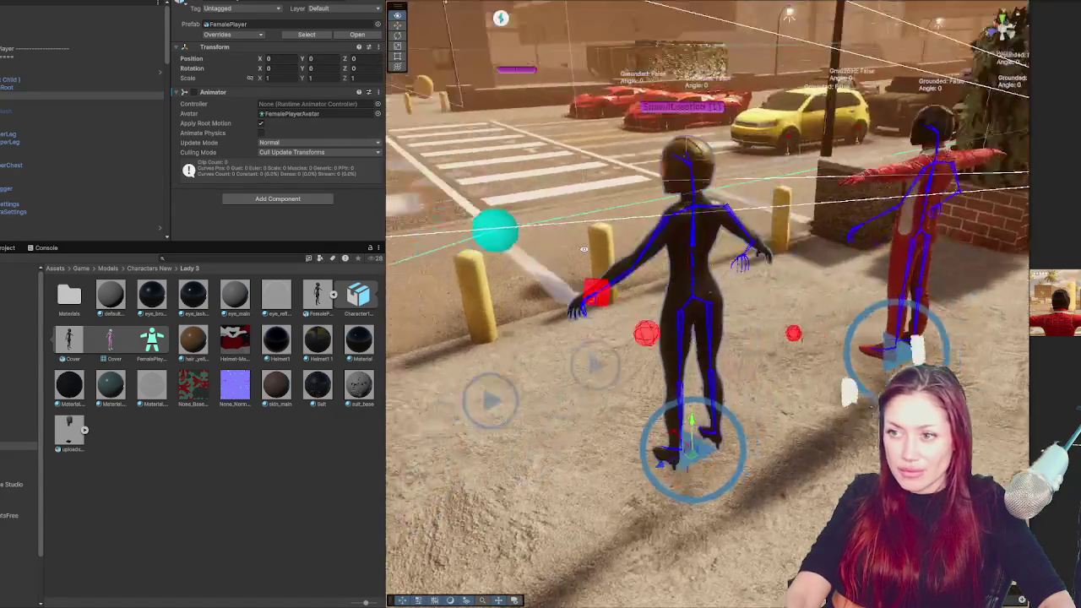
{"action": "left_click_drag", "start_coordinate": [583, 249], "coordinate": [519, 243]}
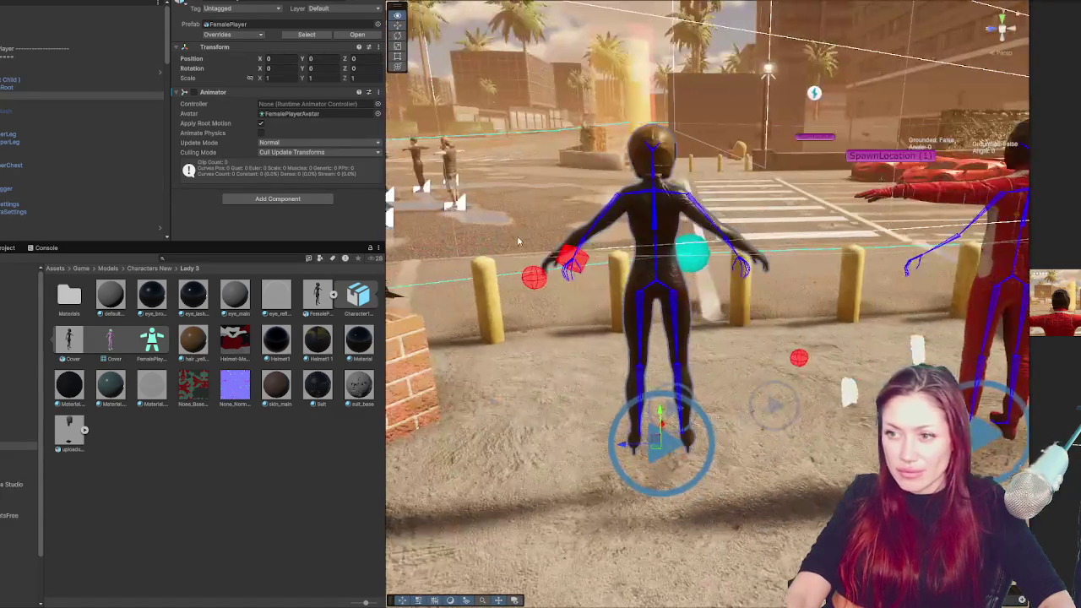
Enlarge the Hierarchy panel and widen the Game view beside the Scene view
{"action": "left_click", "coordinate": [30, 120]}
{"action": "mouse_move", "coordinate": [181, 242]}
{"action": "left_mouse_down"}
{"action": "mouse_move", "coordinate": [181, 502]}
{"action": "mouse_move", "coordinate": [180, 475]}
{"action": "left_mouse_up"}
{"action": "left_click_drag", "start_coordinate": [1028, 239], "coordinate": [733, 239]}
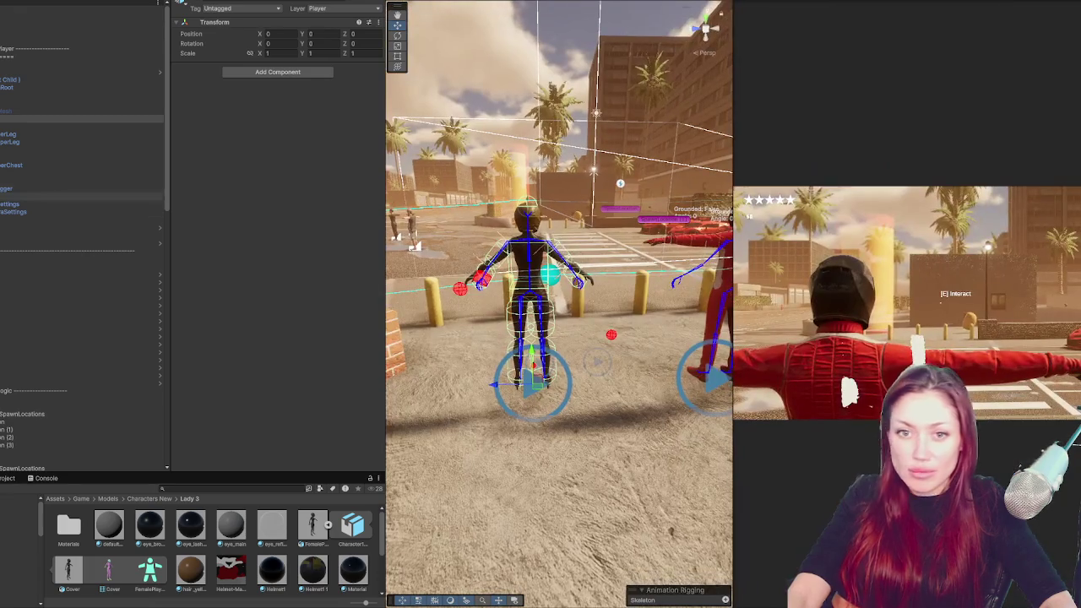
{"action": "left_click", "coordinate": [3, 105]}
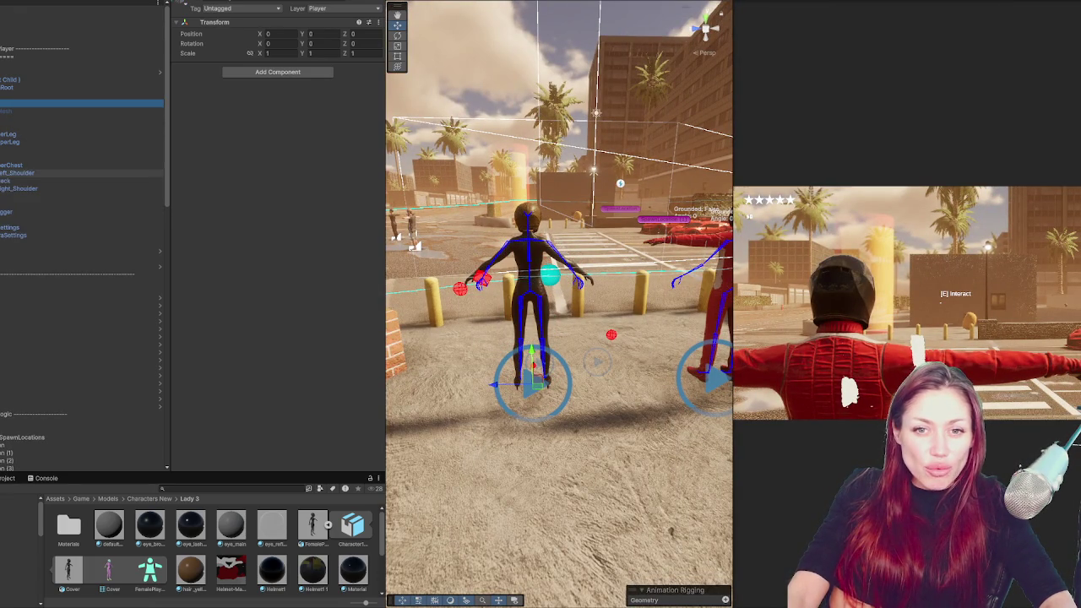
Apply a Prefab action to Player 2 and undo an accidental duplicate
{"action": "right_click", "coordinate": [17, 72]}
{"action": "mouse_move", "coordinate": [91, 231]}
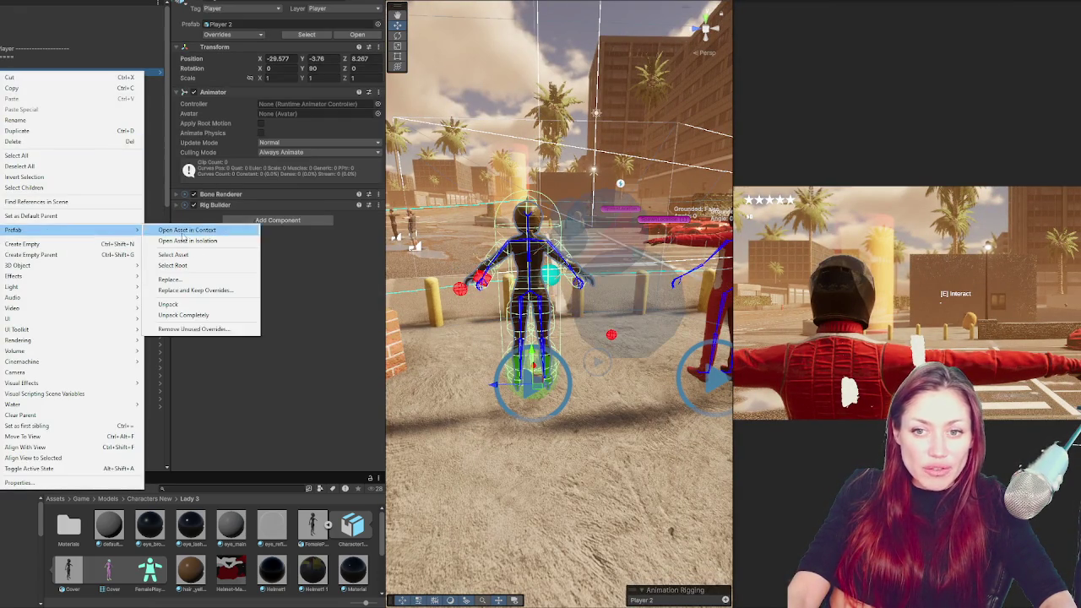
{"action": "left_click", "coordinate": [203, 330]}
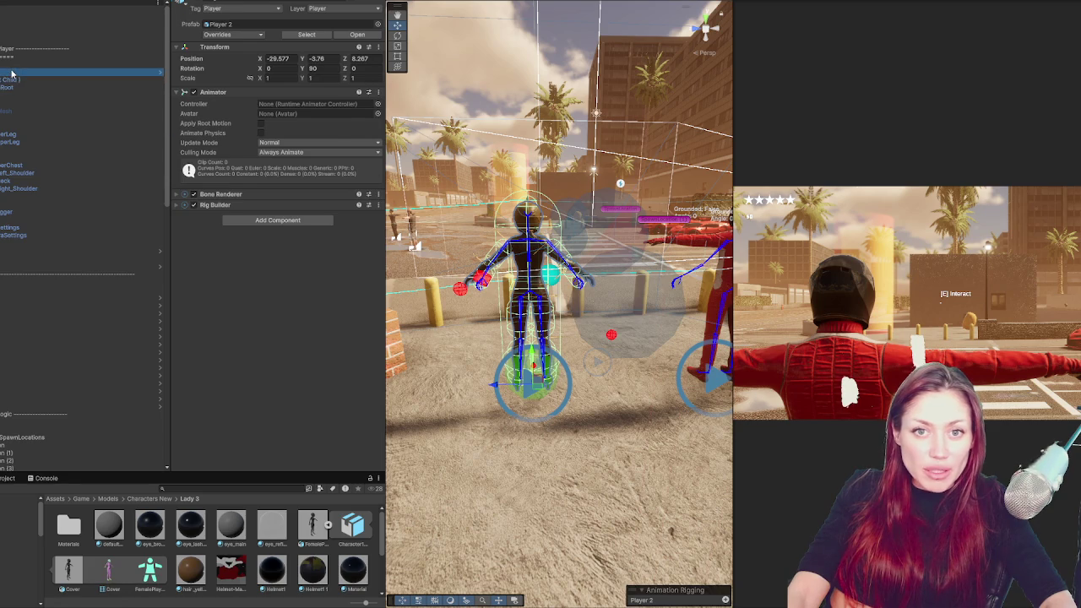
{"action": "key", "text": "ctrl+d"}
{"action": "key", "text": "ctrl+z"}
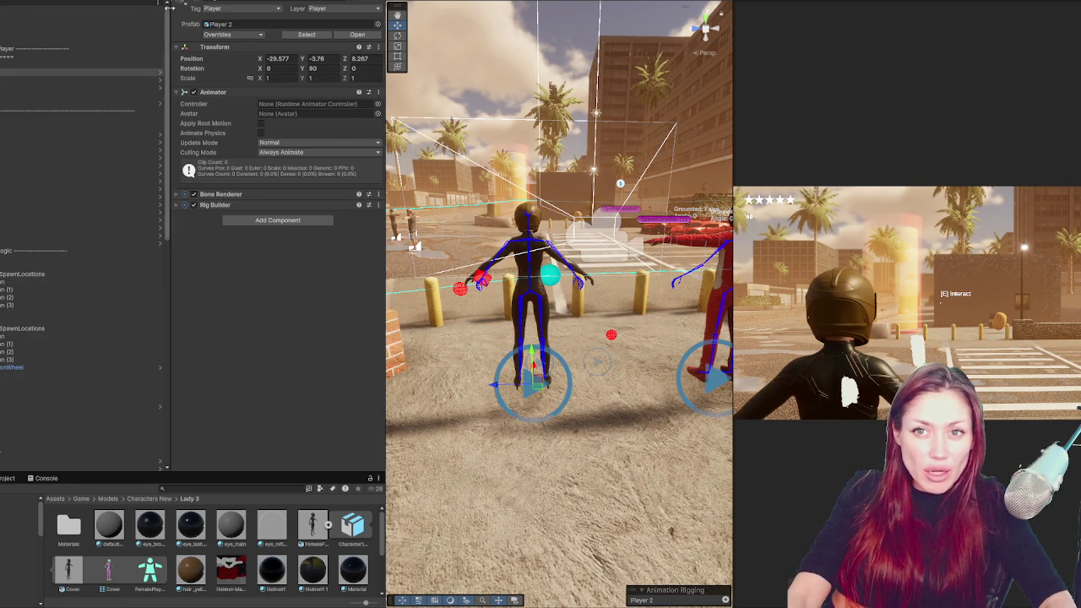
Choose Prefab > Unpack Completely on Player 2 and expand the Neck and Left_Shoulder rows
{"action": "left_click", "coordinate": [81, 70]}
{"action": "right_click", "coordinate": [81, 72]}
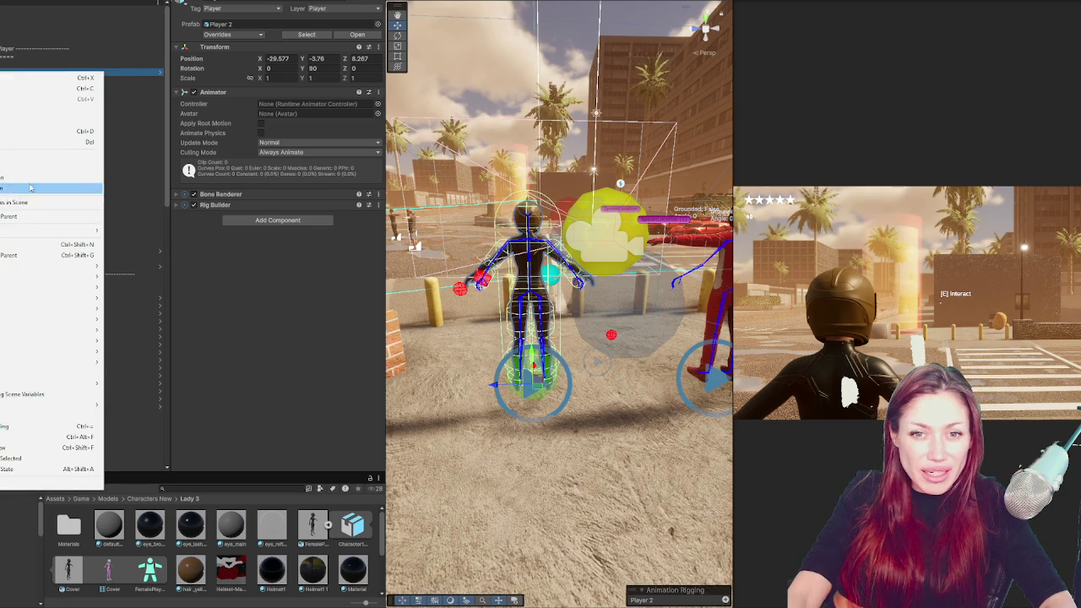
{"action": "mouse_move", "coordinate": [84, 230]}
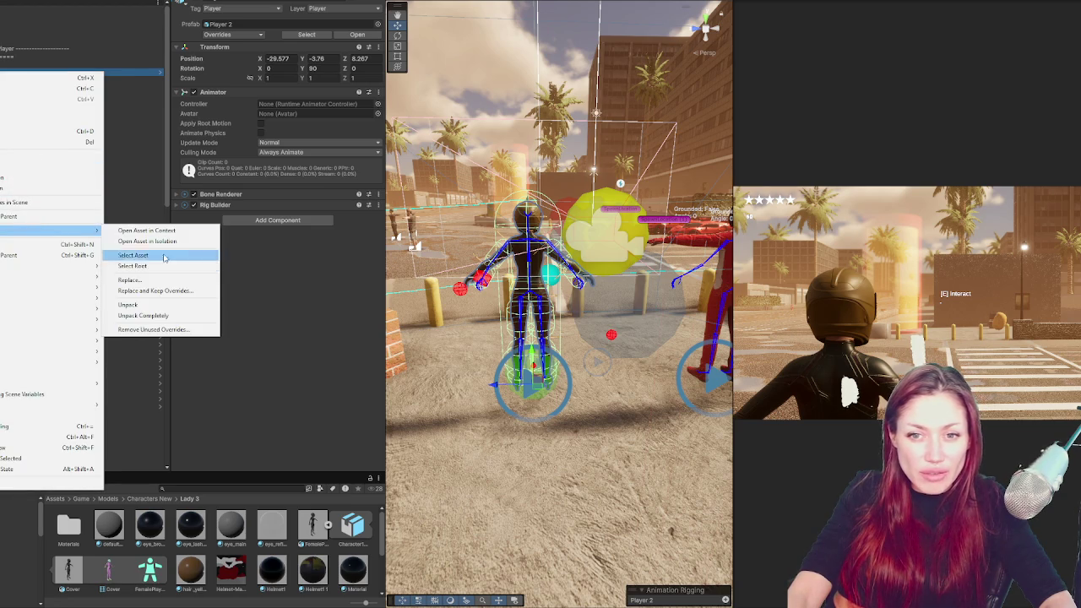
{"action": "left_click", "coordinate": [168, 316]}
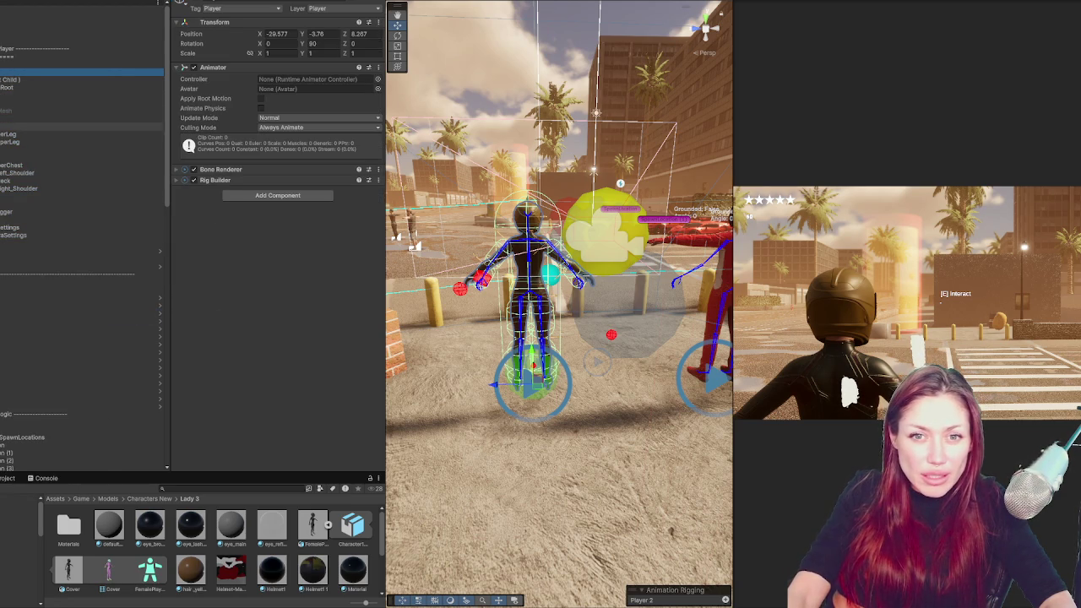
{"action": "left_click", "coordinate": [2, 181]}
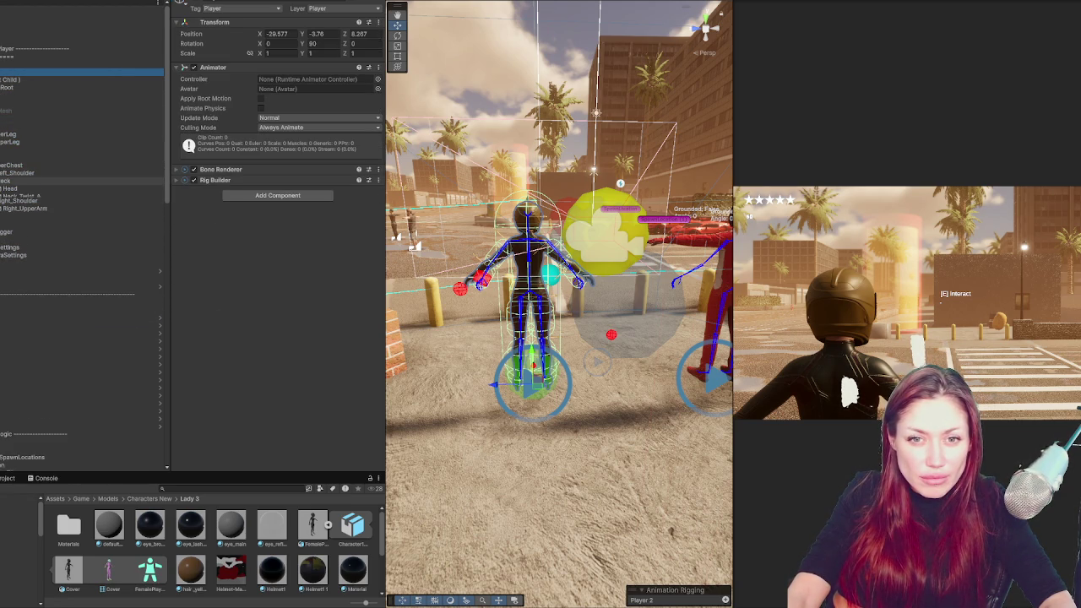
{"action": "left_click", "coordinate": [2, 172]}
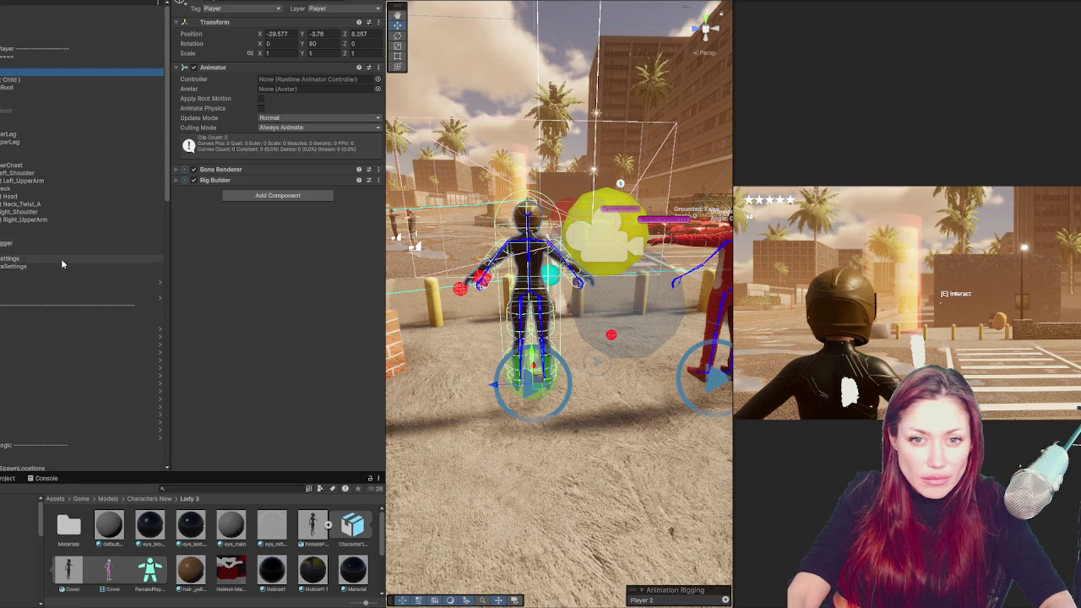
{"action": "left_click", "coordinate": [50, 94]}
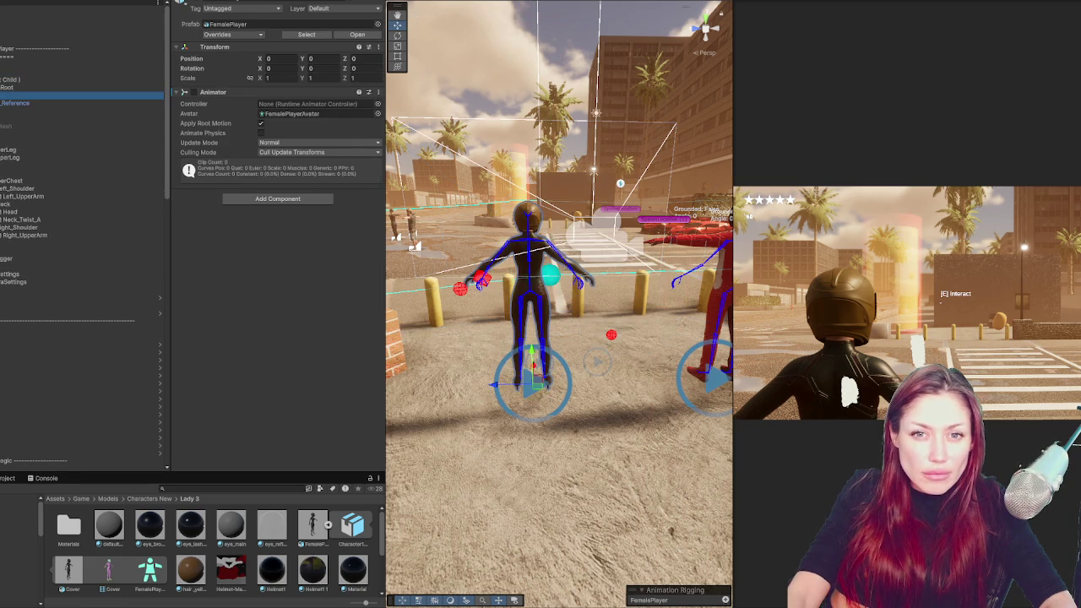
Select Player ( Keep 1st Child ) and expand _Reference down to Character1_Neck
{"action": "left_click", "coordinate": [21, 80]}
{"action": "left_click", "coordinate": [18, 87]}
{"action": "left_click", "coordinate": [22, 80]}
{"action": "left_click", "coordinate": [211, 110]}
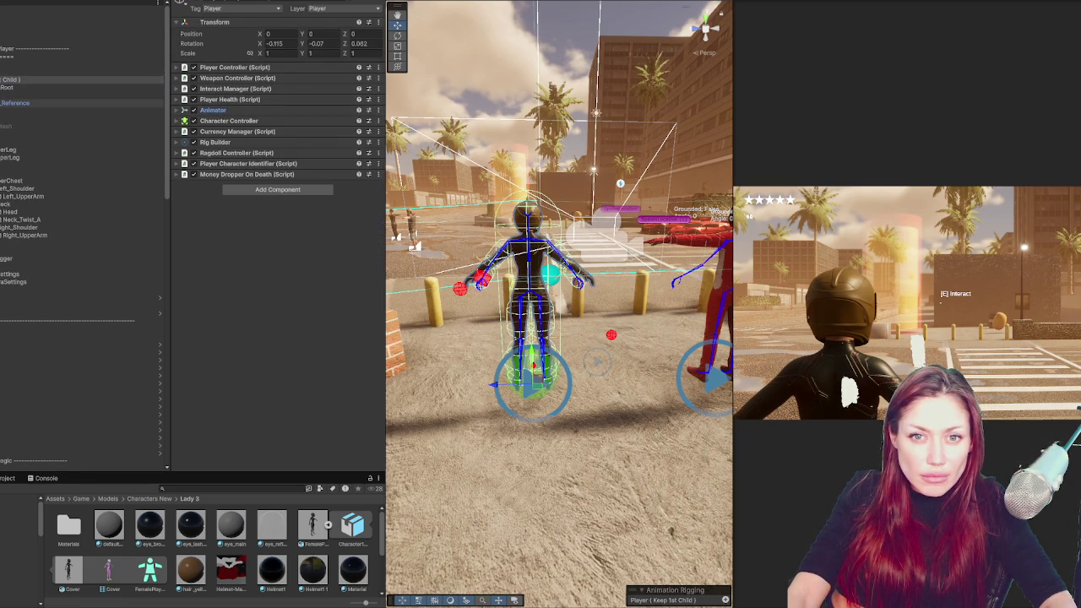
{"action": "left_click", "coordinate": [8, 79]}
{"action": "left_click", "coordinate": [2, 103]}
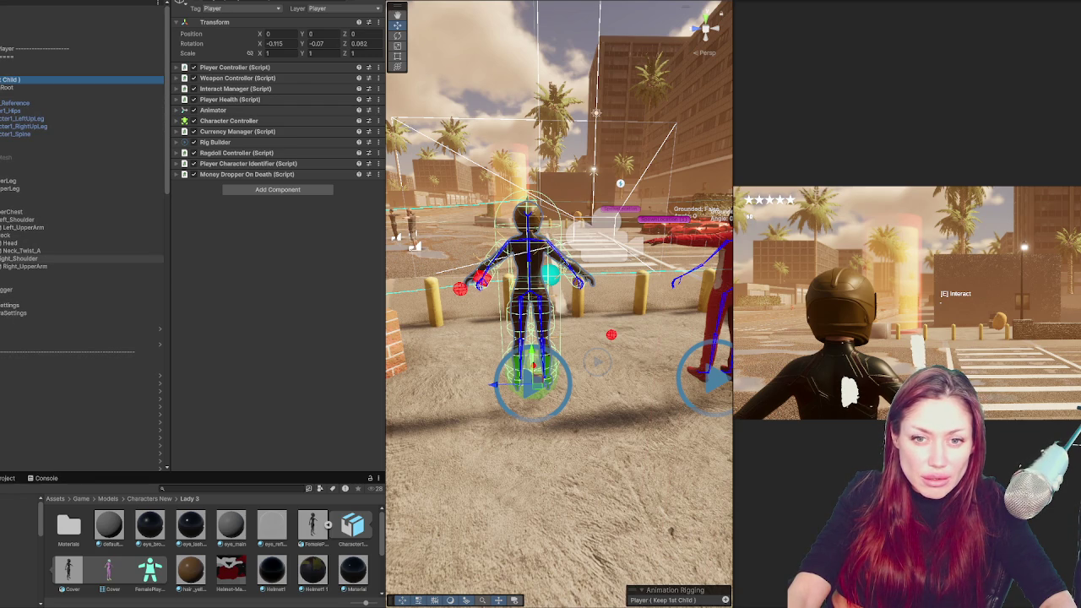
{"action": "left_click", "coordinate": [1, 266]}
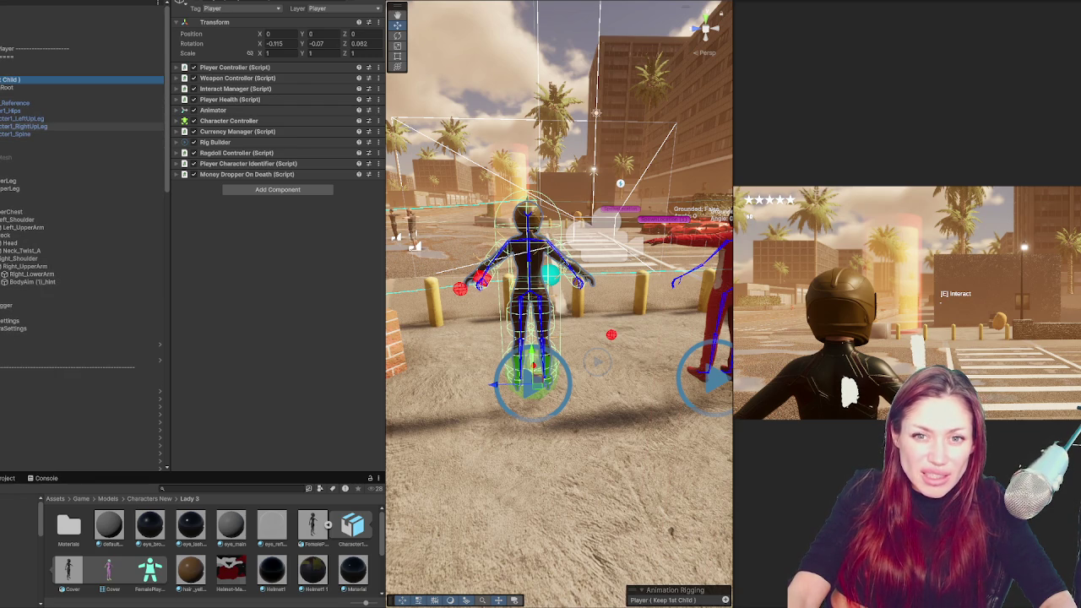
{"action": "left_click", "coordinate": [1, 133]}
{"action": "left_click", "coordinate": [1, 141]}
{"action": "left_click", "coordinate": [1, 150]}
{"action": "left_click", "coordinate": [26, 164]}
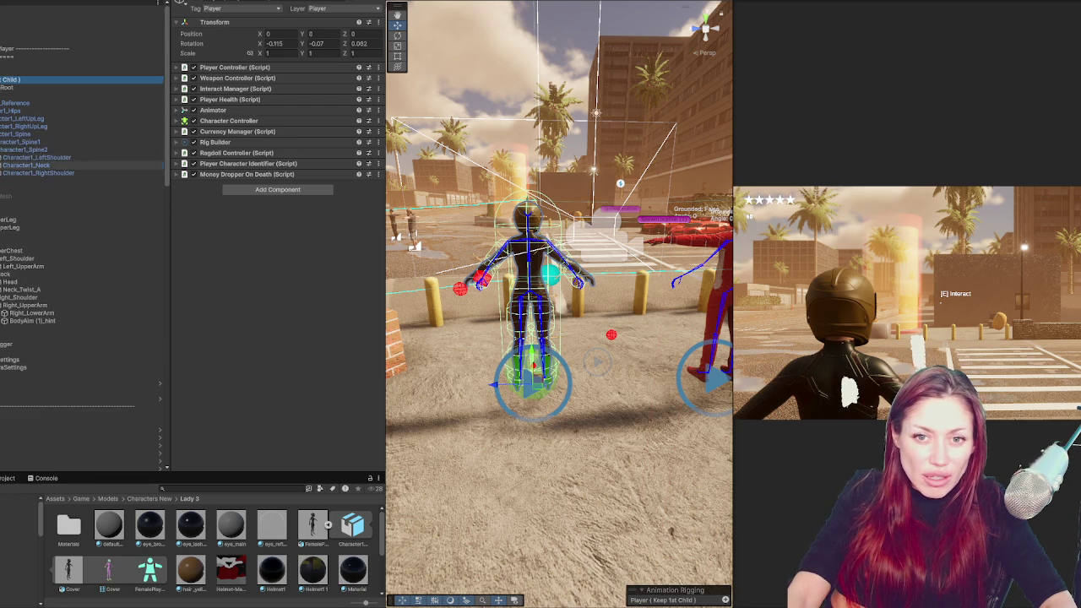
{"action": "left_click", "coordinate": [1, 164]}
Drag Neck_Twist_A onto Character1_Neck, then inspect Head, Right_Shoulder and BodyAim (1)_hint
{"action": "left_click_drag", "start_coordinate": [25, 297], "coordinate": [31, 168]}
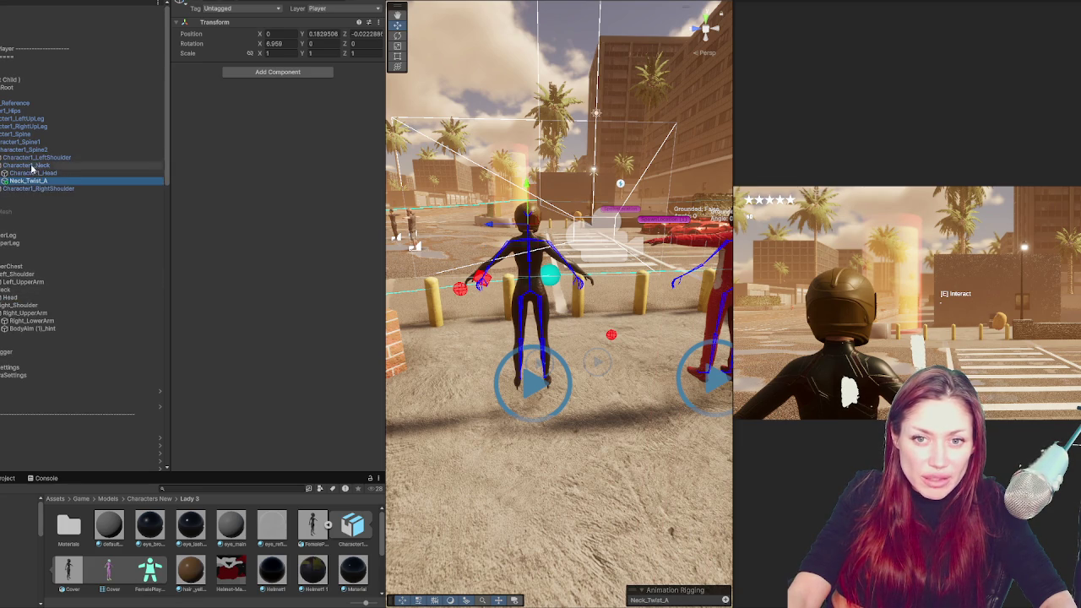
{"action": "left_click", "coordinate": [1, 298]}
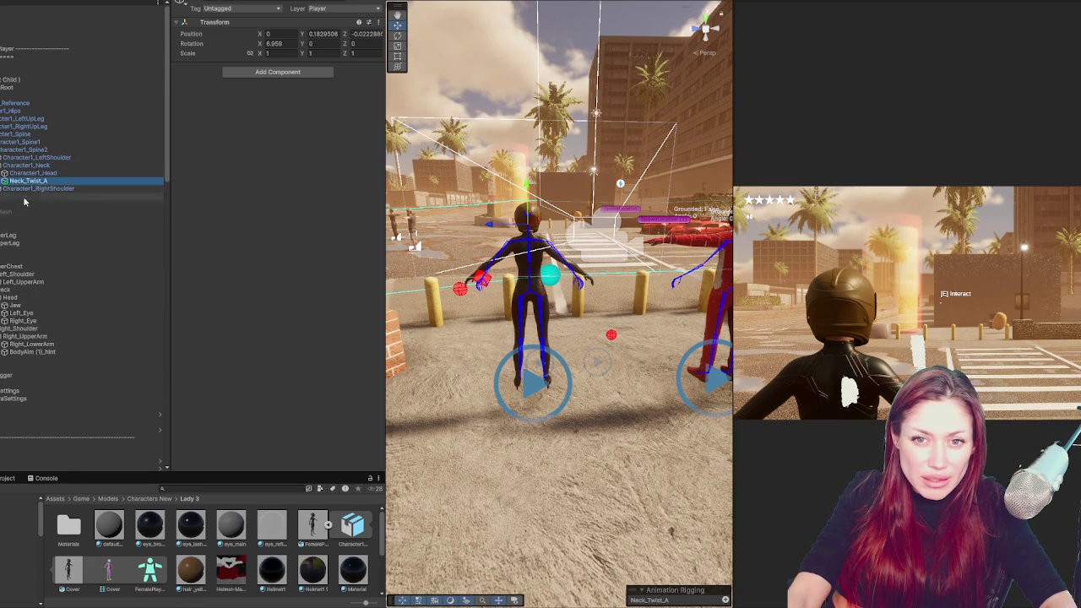
{"action": "left_click", "coordinate": [34, 329]}
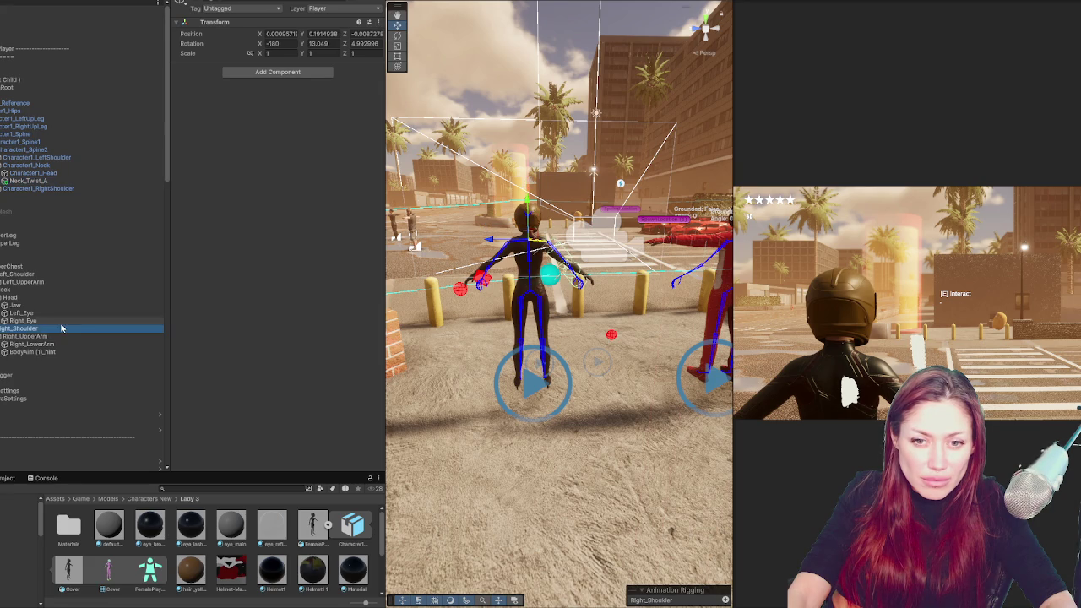
{"action": "left_click", "coordinate": [61, 353]}
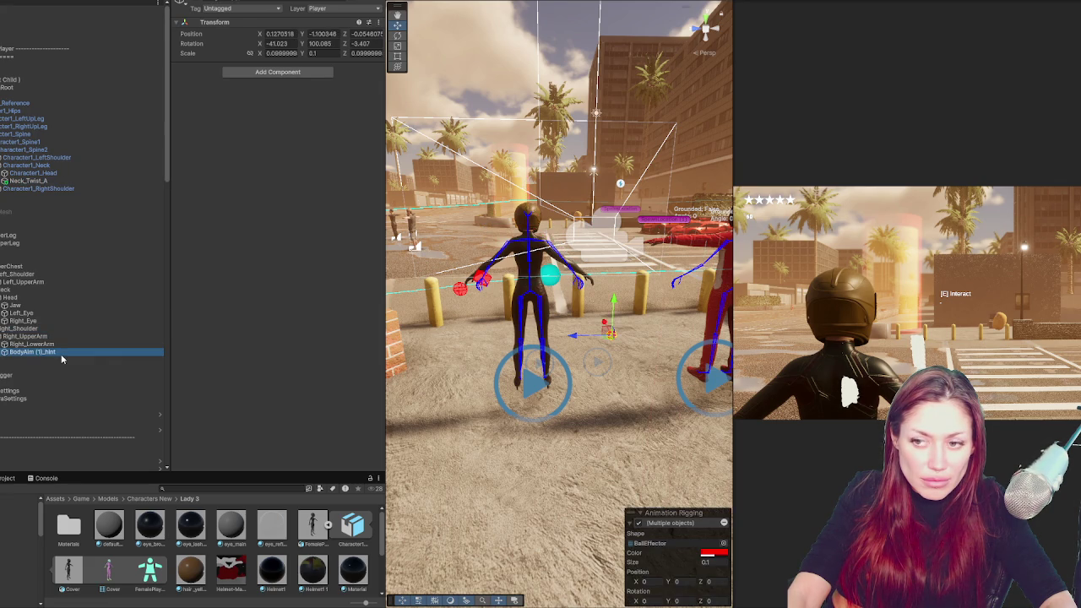
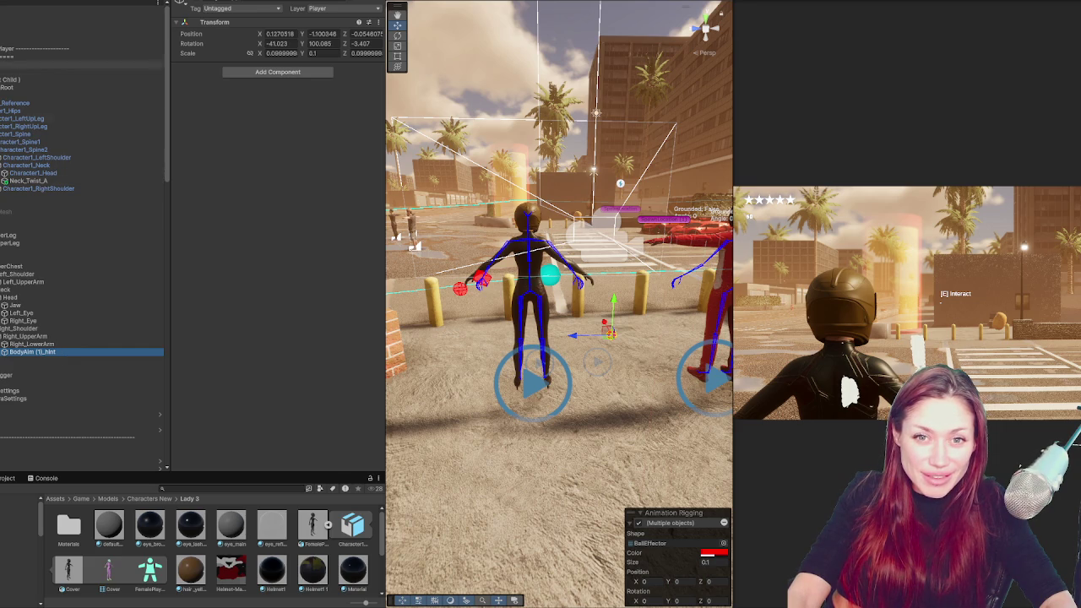
Build a ragdoll on FemalePlayer with total mass 50, auto-filling all bone assignments
{"action": "left_click", "coordinate": [51, 95]}
{"action": "left_click", "coordinate": [51, 49]}
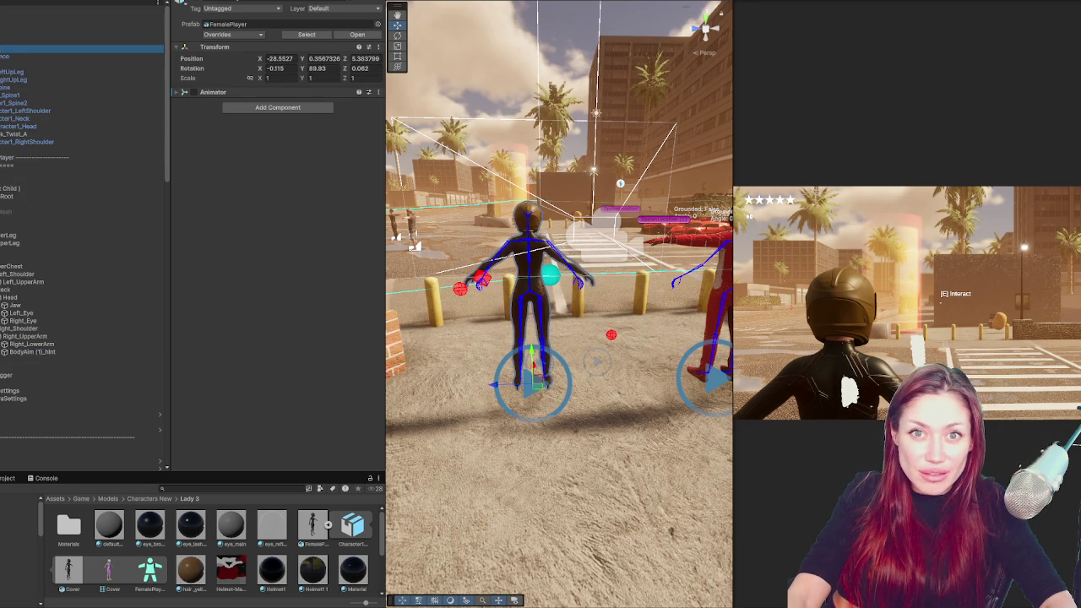
{"action": "left_click", "coordinate": [50, 4]}
{"action": "left_click", "coordinate": [169, 100]}
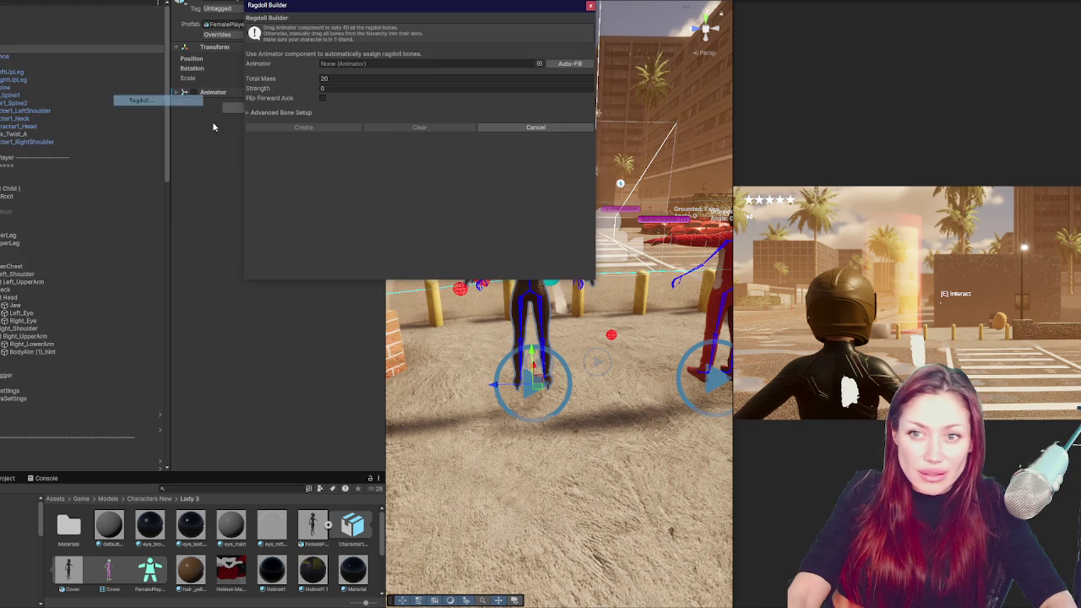
{"action": "left_click", "coordinate": [375, 78]}
{"action": "type", "text": "50"}
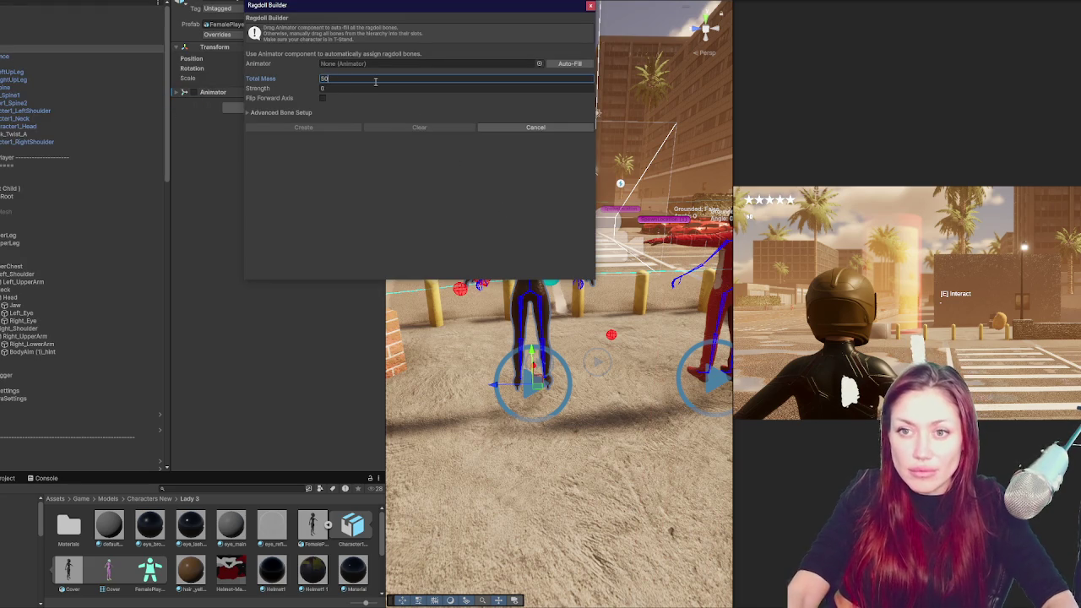
{"action": "left_click", "coordinate": [307, 114]}
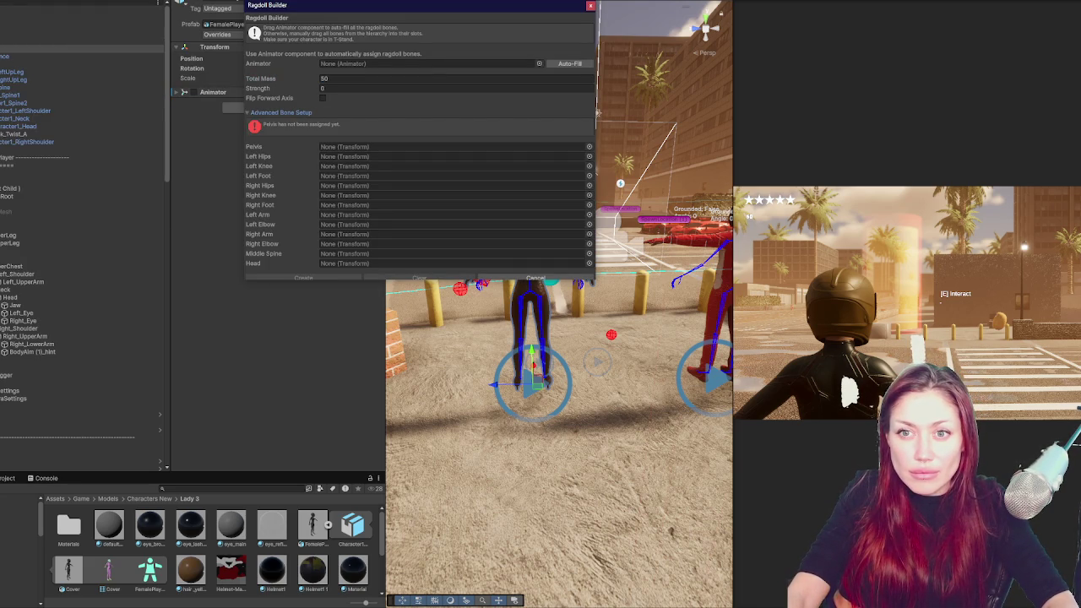
{"action": "left_click", "coordinate": [193, 92]}
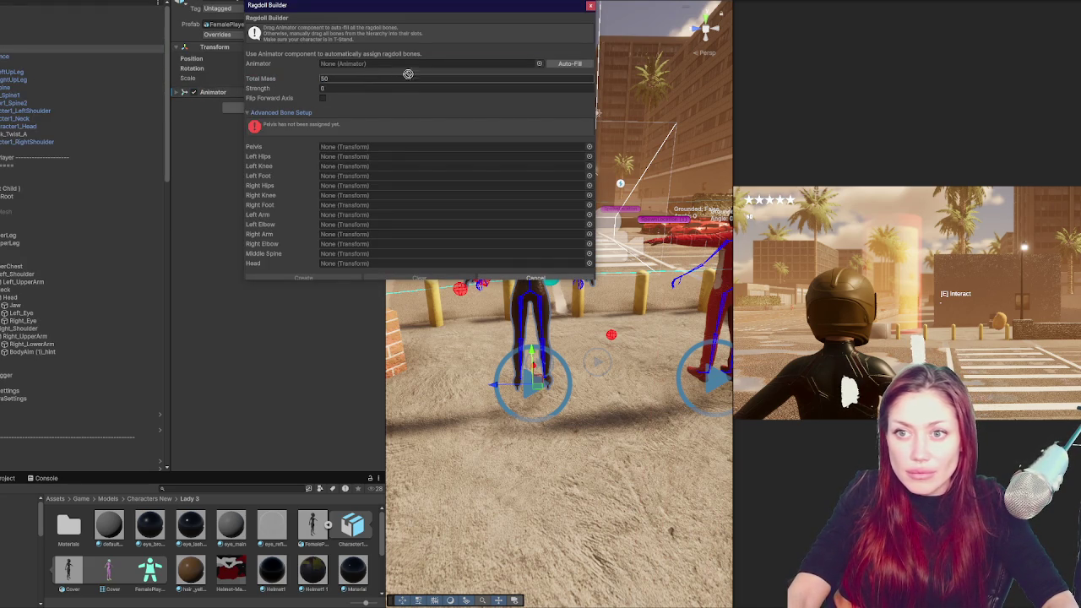
{"action": "left_click", "coordinate": [570, 63]}
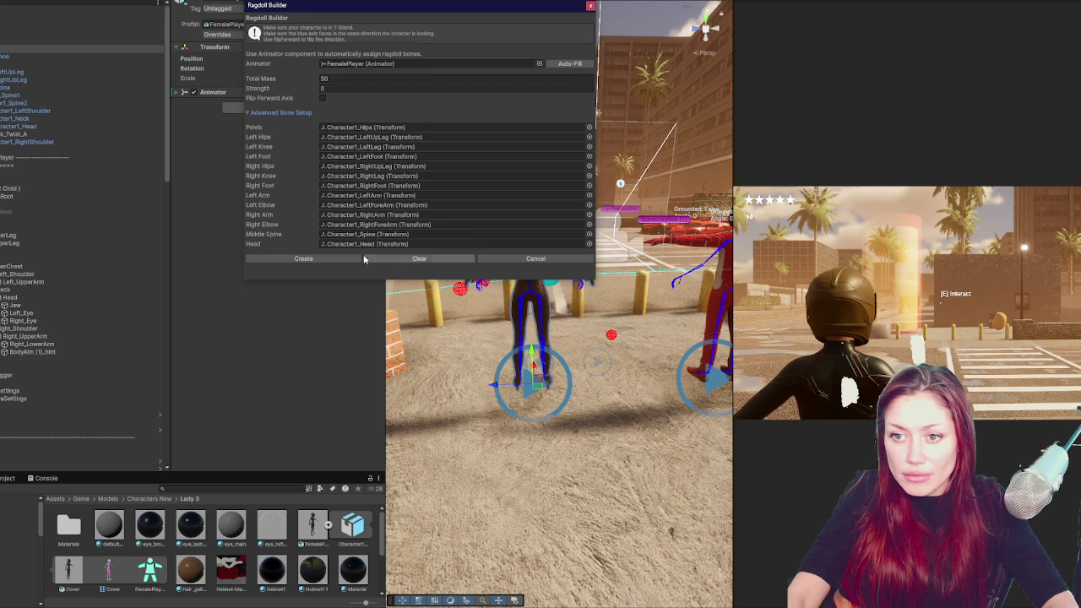
{"action": "key", "text": "Return"}
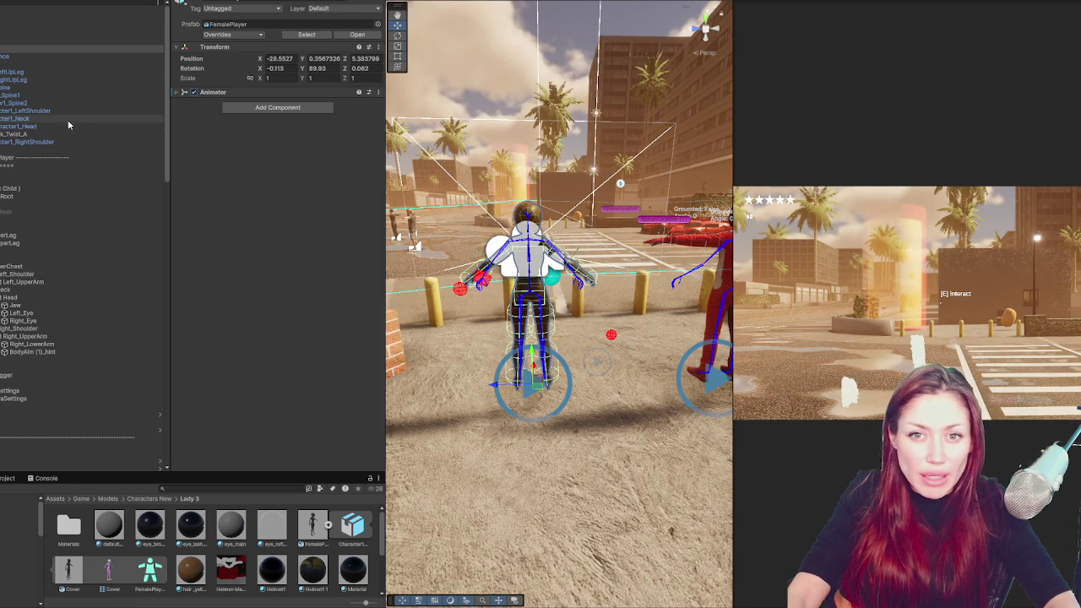
Put FemalePlayer and all its children on the Player layer
{"action": "left_click", "coordinate": [55, 127]}
{"action": "left_click", "coordinate": [31, 55]}
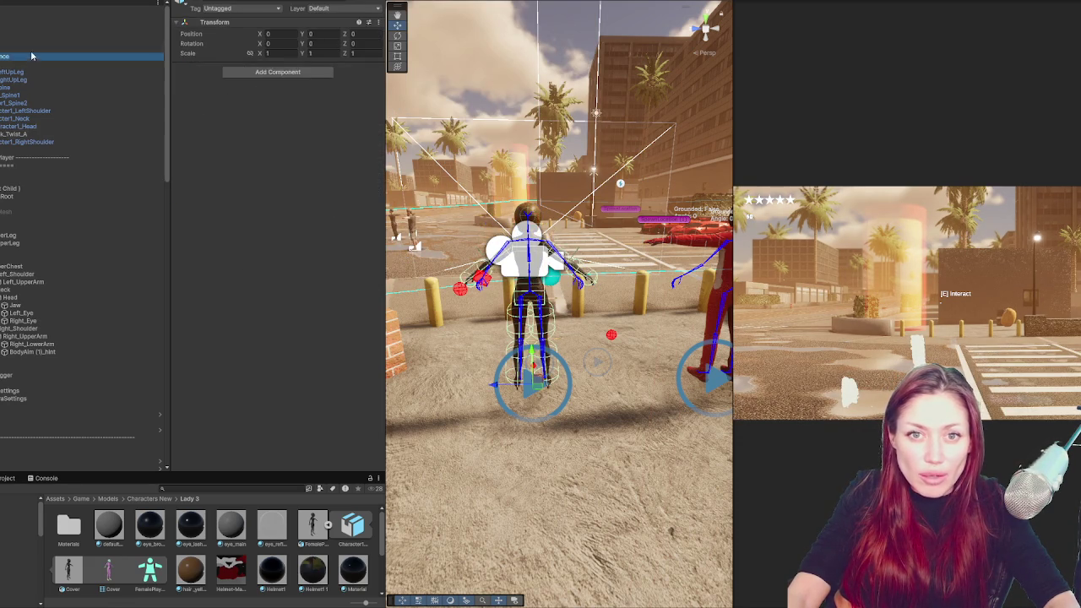
{"action": "left_click", "coordinate": [28, 49]}
{"action": "left_click", "coordinate": [353, 17]}
{"action": "left_click", "coordinate": [349, 84]}
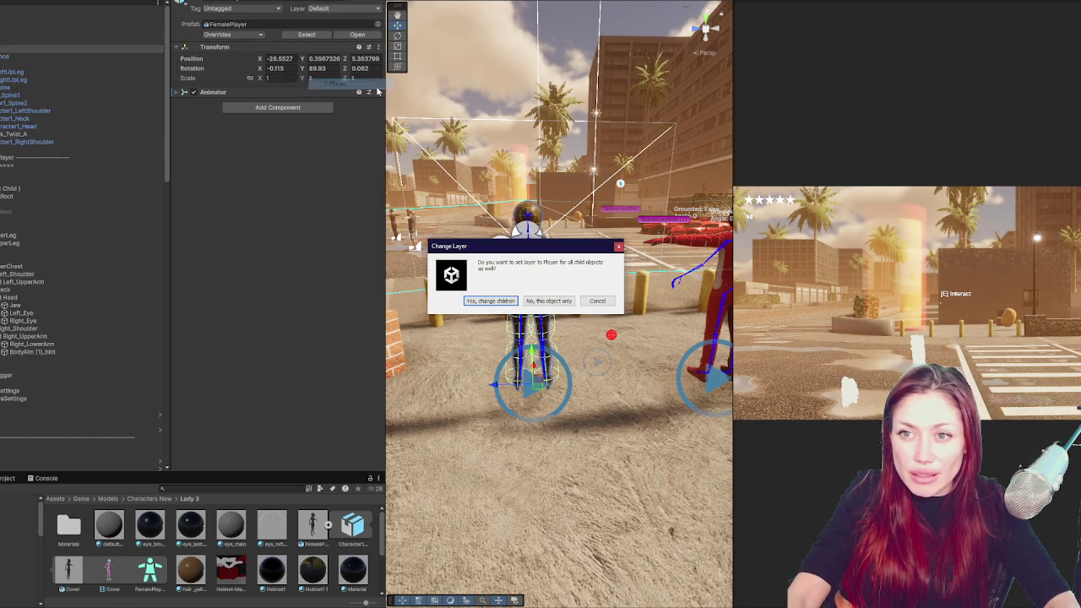
{"action": "left_click", "coordinate": [490, 300]}
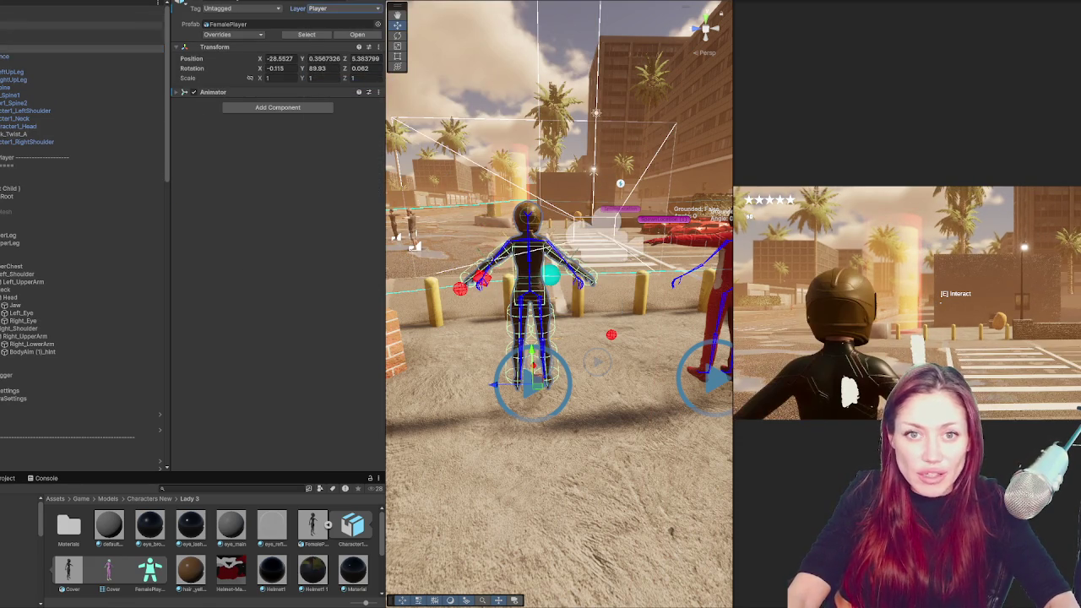
{"action": "mouse_move", "coordinate": [50, 48]}
{"action": "left_mouse_down"}
{"action": "mouse_move", "coordinate": [48, 205]}
{"action": "mouse_move", "coordinate": [36, 207]}
{"action": "left_mouse_up"}
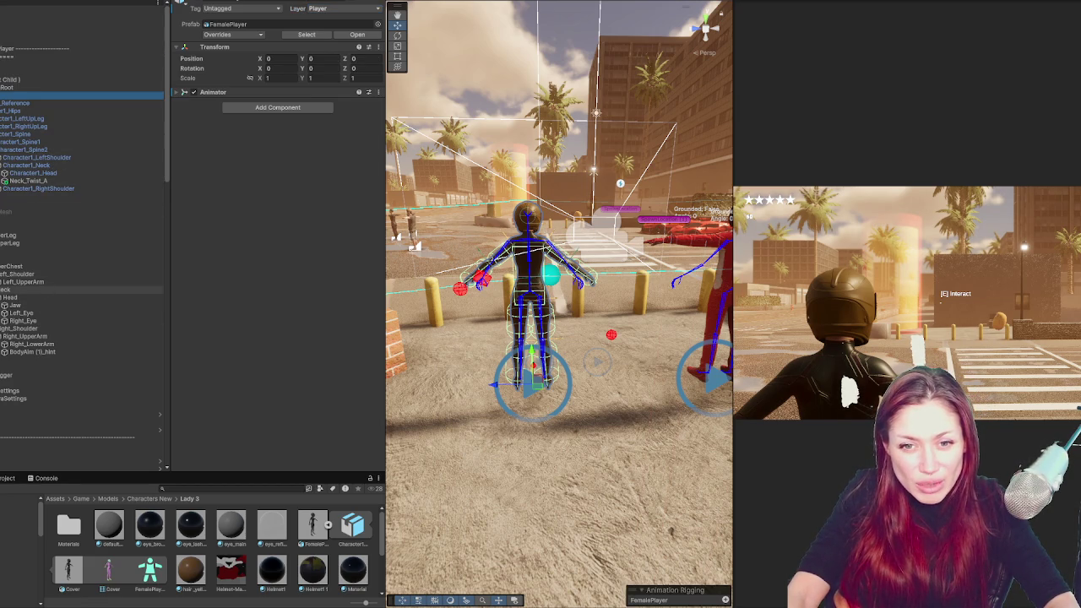
Move BodyAim (1)_hint under Character1_RightForeArm
{"action": "left_click", "coordinate": [44, 353]}
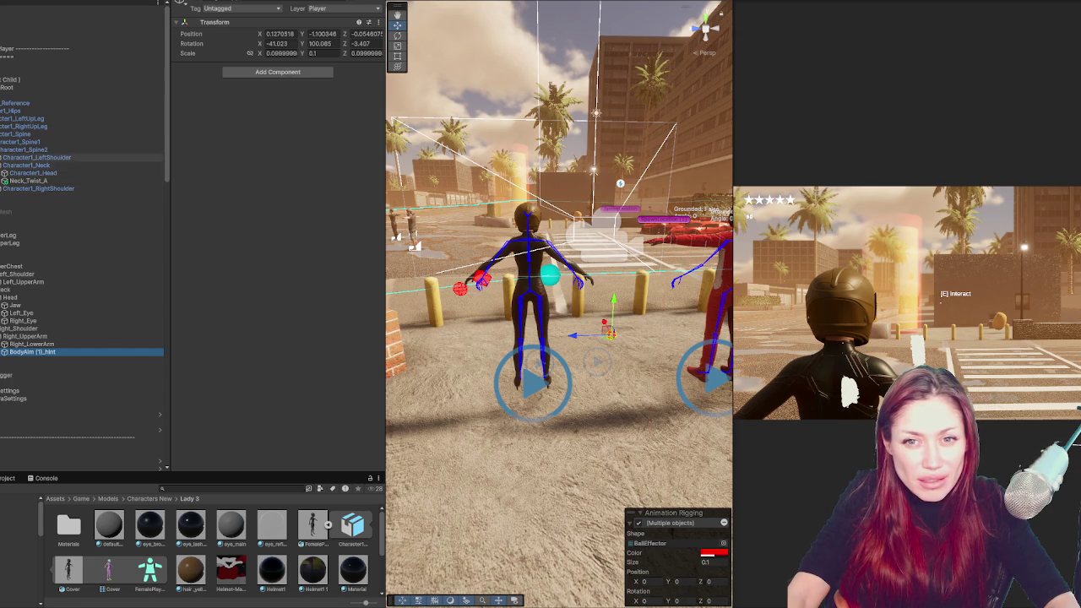
{"action": "left_click", "coordinate": [1, 188]}
{"action": "left_click", "coordinate": [1, 196]}
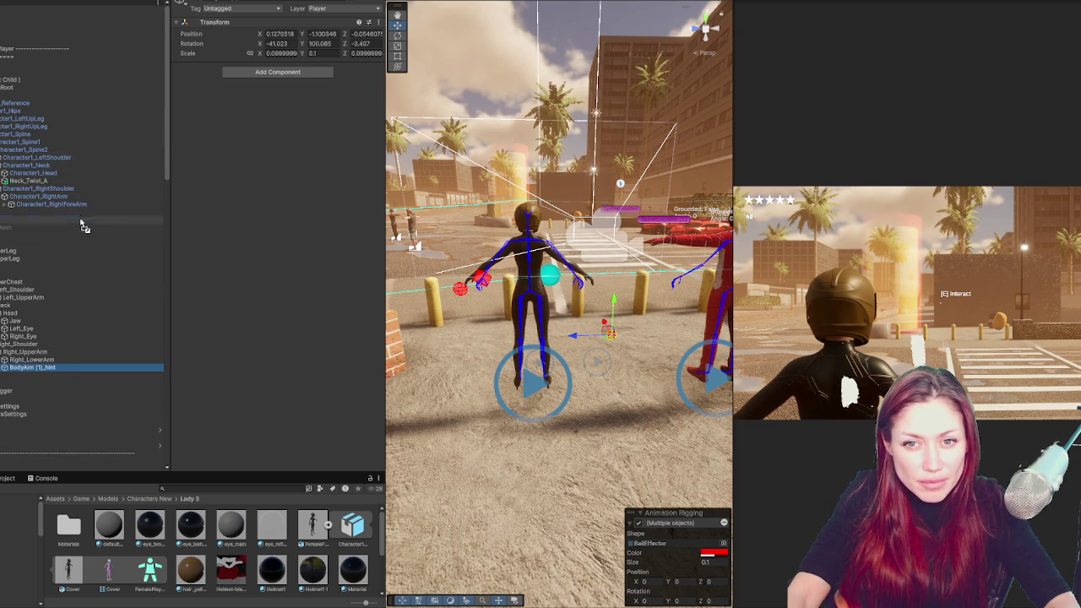
{"action": "left_click_drag", "start_coordinate": [87, 204], "coordinate": [88, 205]}
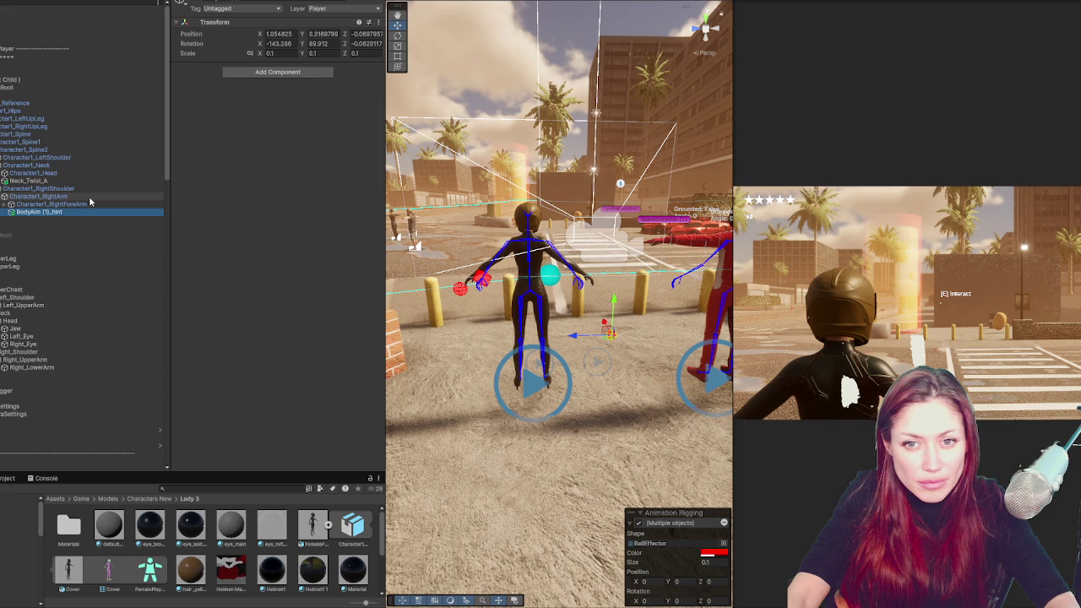
Move WeaponSocket from the old rig's right hand under Character1_RightHand
{"action": "left_click", "coordinate": [1, 157]}
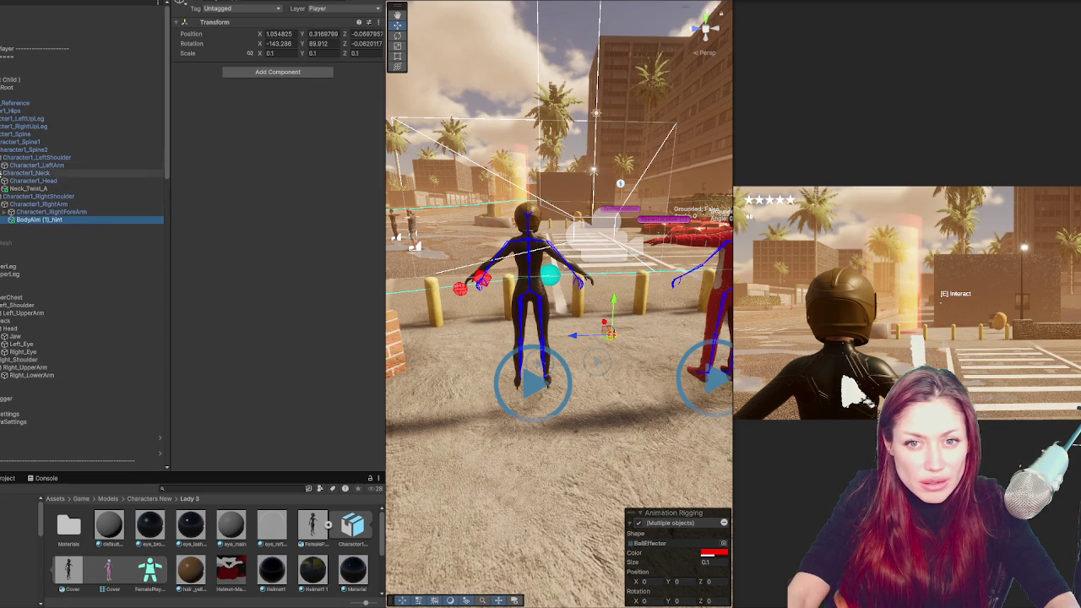
{"action": "left_click", "coordinate": [0, 164]}
{"action": "left_click", "coordinate": [4, 172]}
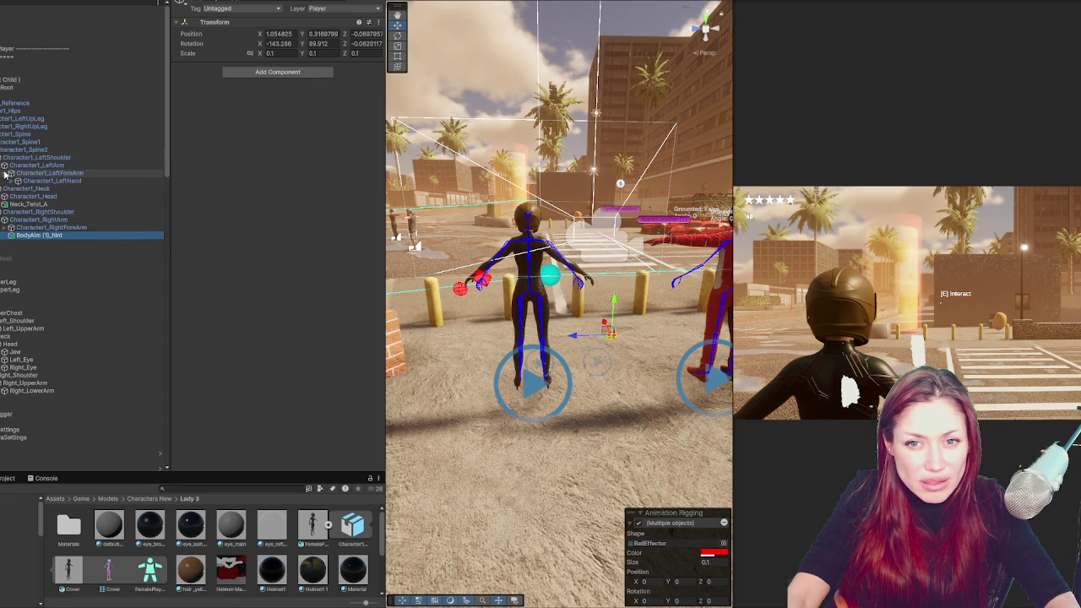
{"action": "left_click", "coordinate": [6, 227]}
{"action": "left_click", "coordinate": [11, 235]}
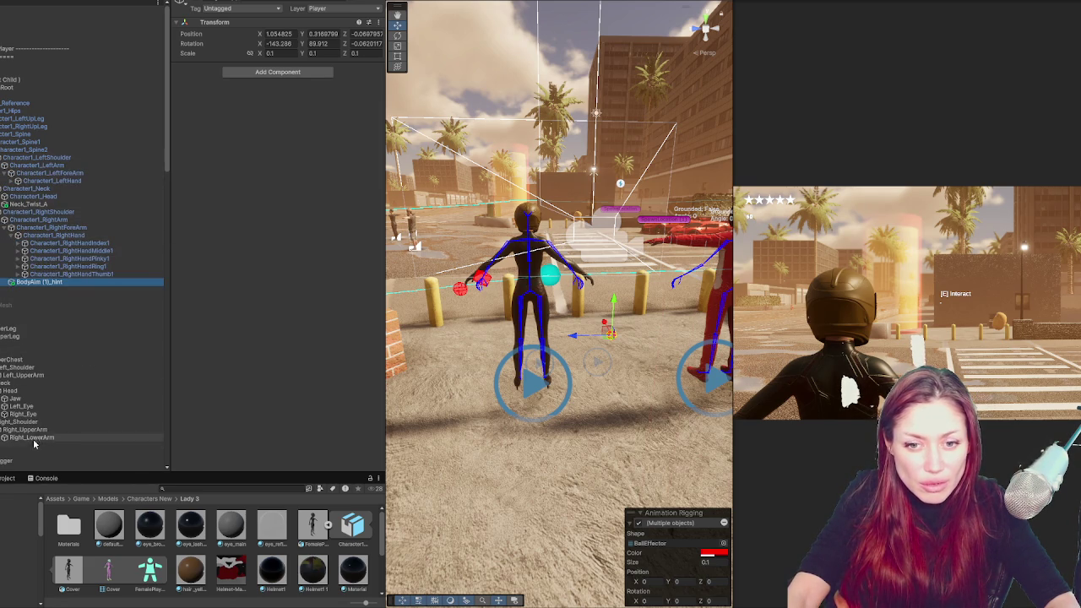
{"action": "left_click", "coordinate": [3, 439]}
{"action": "left_click", "coordinate": [6, 445]}
{"action": "scroll", "coordinate": [51, 422], "scroll_direction": "down", "scroll_amount": 1}
{"action": "mouse_move", "coordinate": [42, 462]}
{"action": "left_mouse_down"}
{"action": "mouse_move", "coordinate": [87, 342]}
{"action": "mouse_move", "coordinate": [76, 209]}
{"action": "left_mouse_up"}
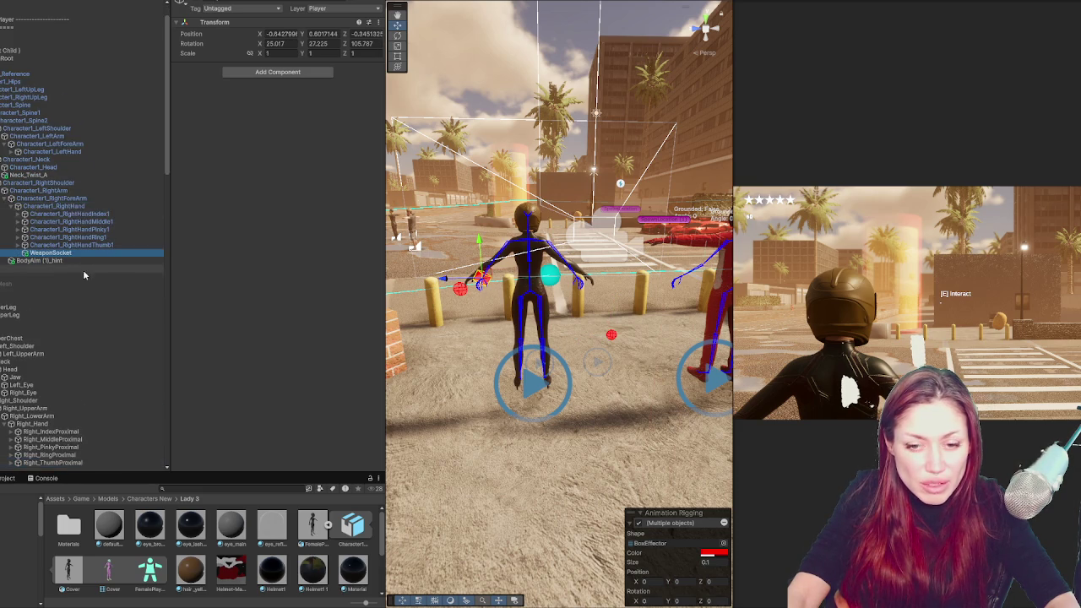
{"action": "scroll", "coordinate": [83, 270], "scroll_direction": "down", "scroll_amount": 2}
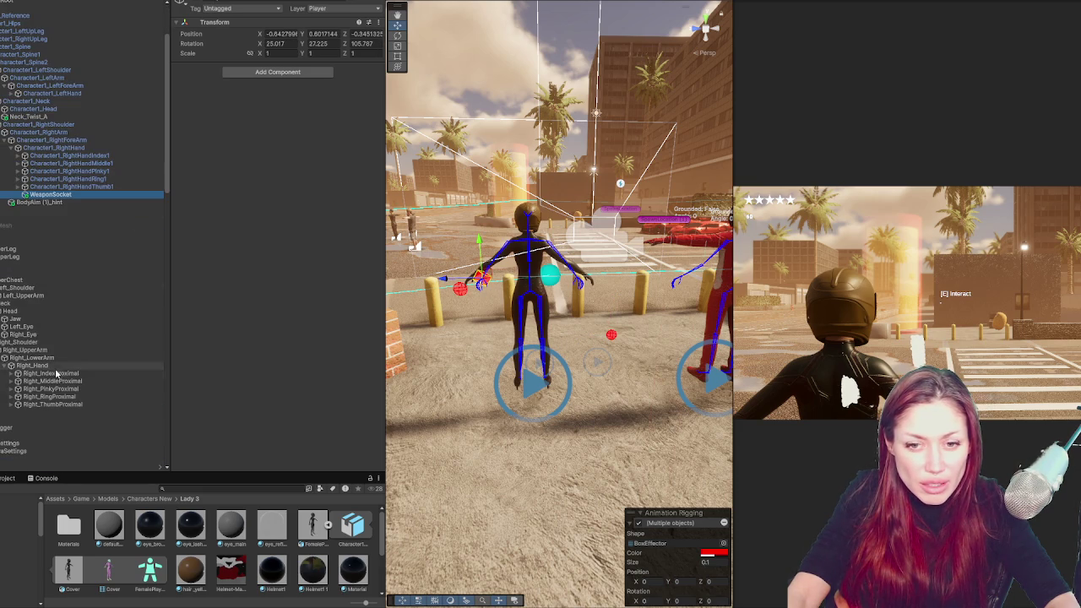
Move LeftHandTarget_hint from the old left lower arm under Character1_LeftHand
{"action": "left_click", "coordinate": [3, 295]}
{"action": "left_click", "coordinate": [4, 303]}
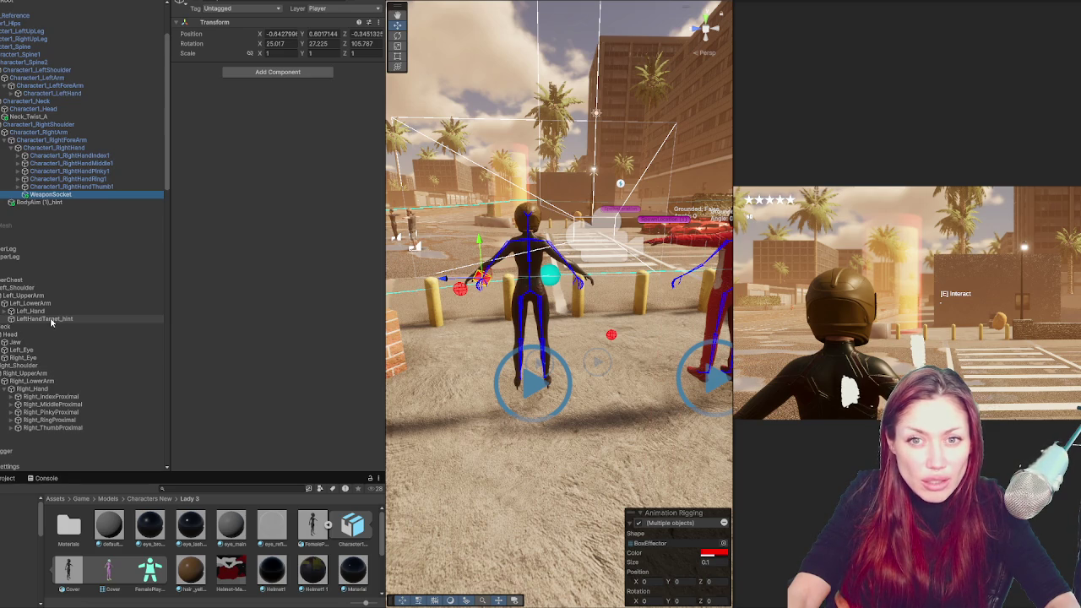
{"action": "left_click_drag", "start_coordinate": [51, 321], "coordinate": [53, 92]}
{"action": "left_click", "coordinate": [11, 243]}
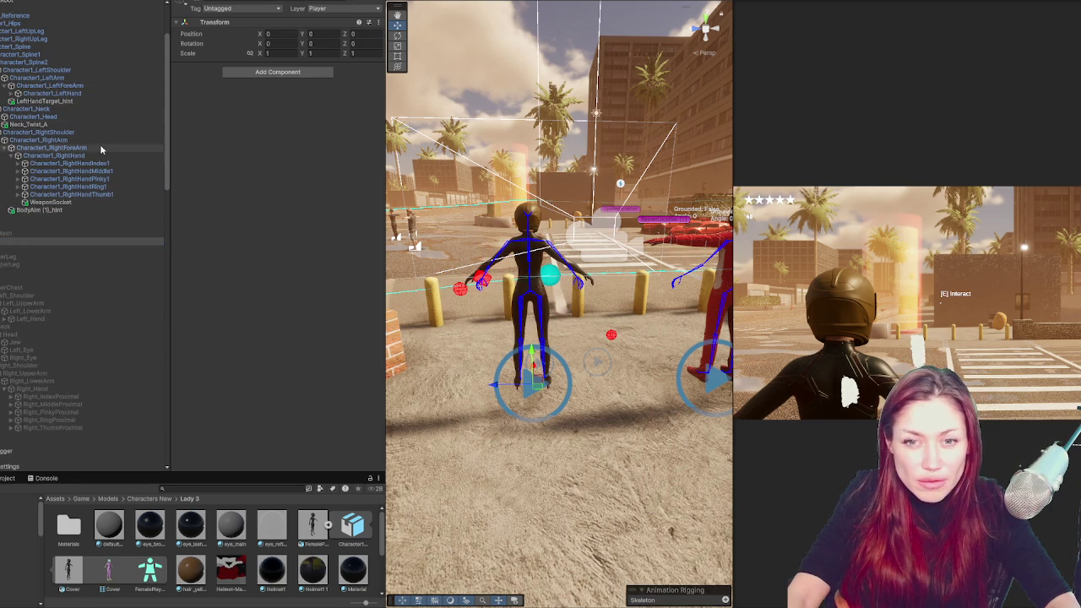
{"action": "scroll", "coordinate": [96, 140], "scroll_direction": "up", "scroll_amount": 3}
{"action": "left_click", "coordinate": [67, 95]}
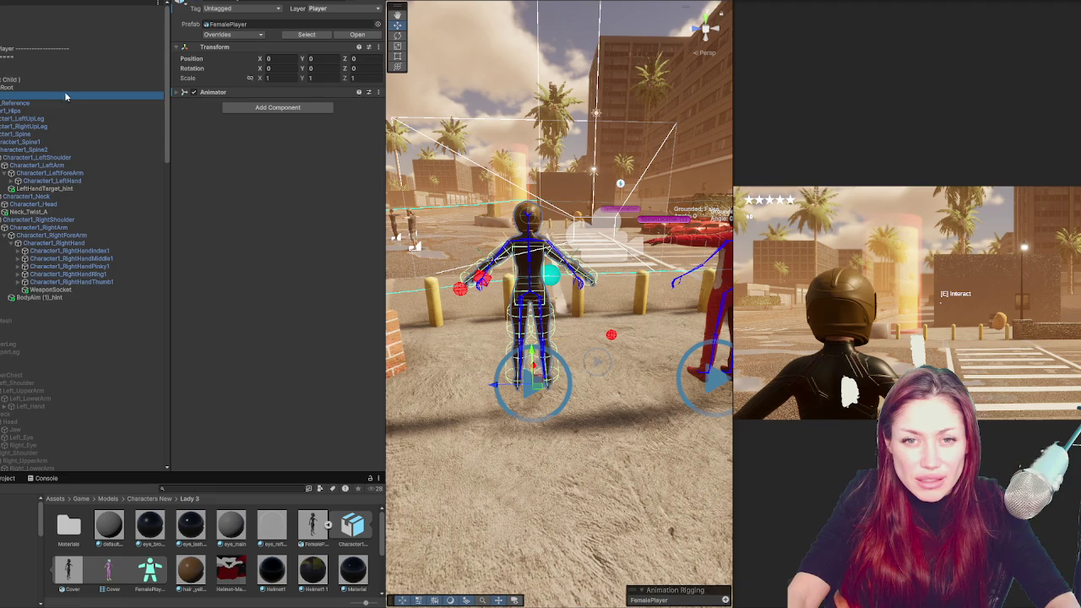
Delete the Missing (Rig) entry from Player (Keep 1st Child)'s Rig Builder layers
{"action": "key", "text": "Up"}
{"action": "key", "text": "Up"}
{"action": "key", "text": "Up"}
{"action": "key", "text": "Up"}
{"action": "key", "text": "Left"}
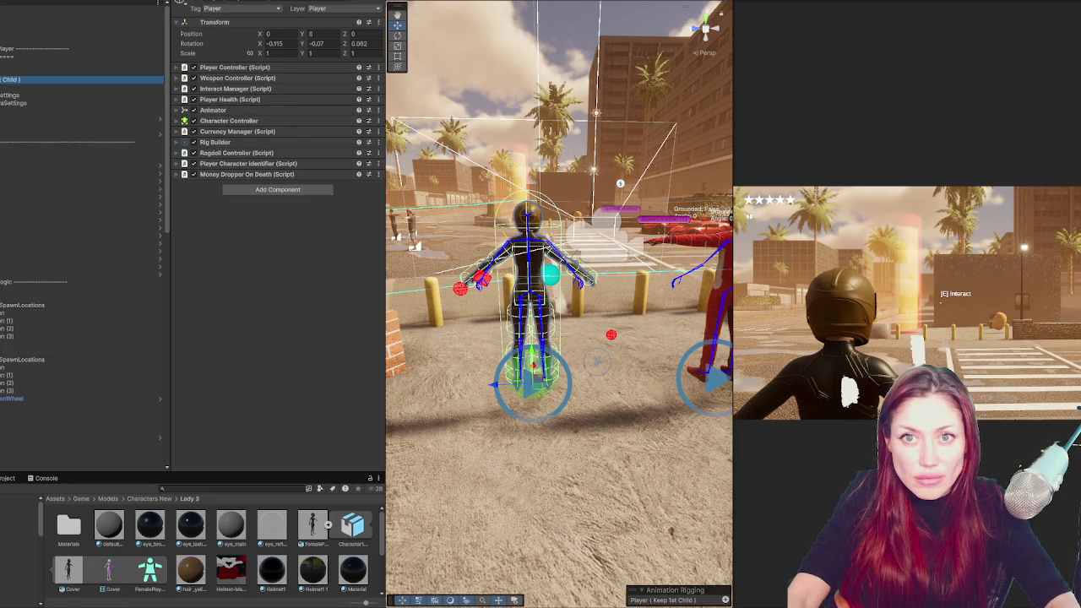
{"action": "left_click", "coordinate": [103, 14]}
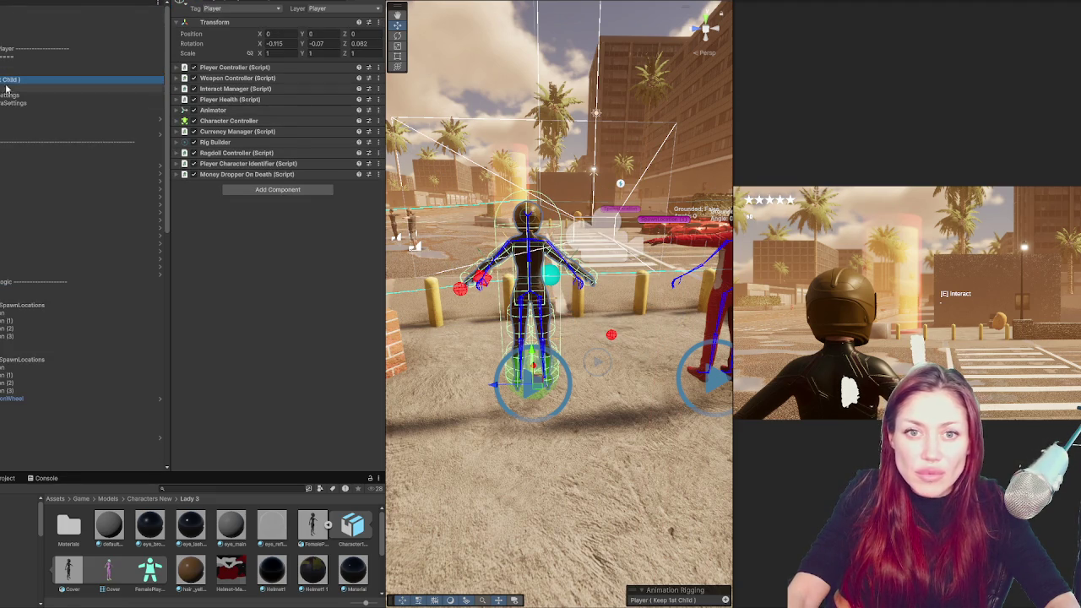
{"action": "left_click", "coordinate": [274, 142]}
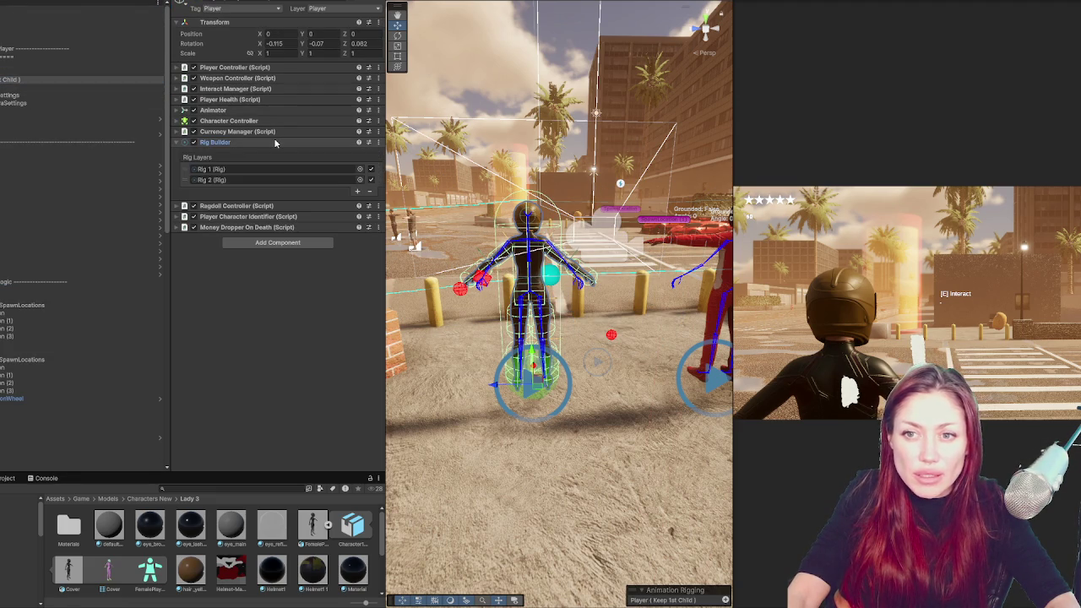
{"action": "left_click", "coordinate": [231, 179]}
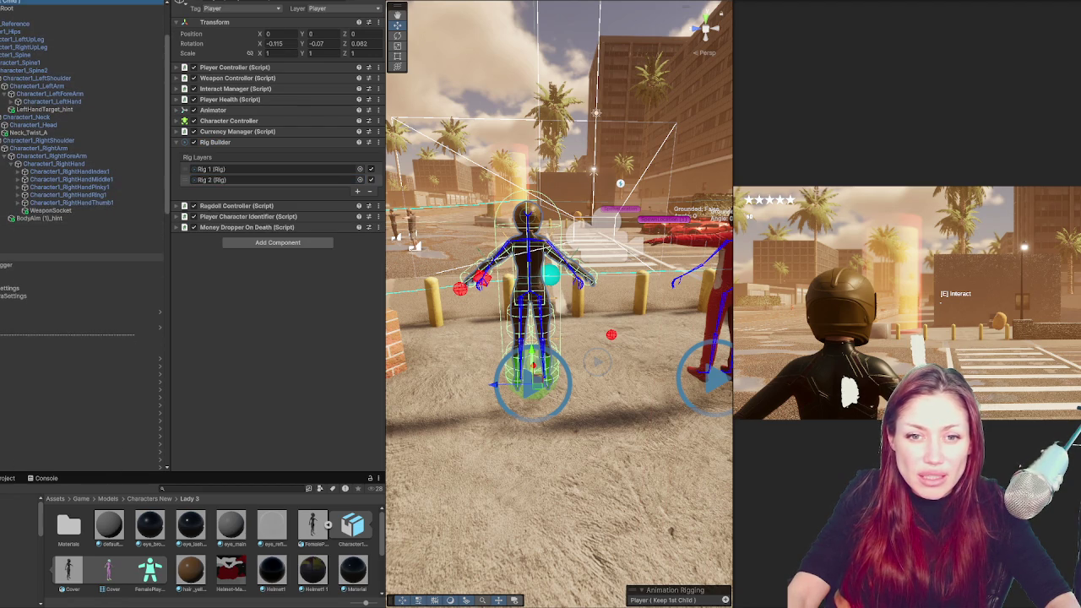
{"action": "left_click", "coordinate": [82, 273], "text": "ctrl"}
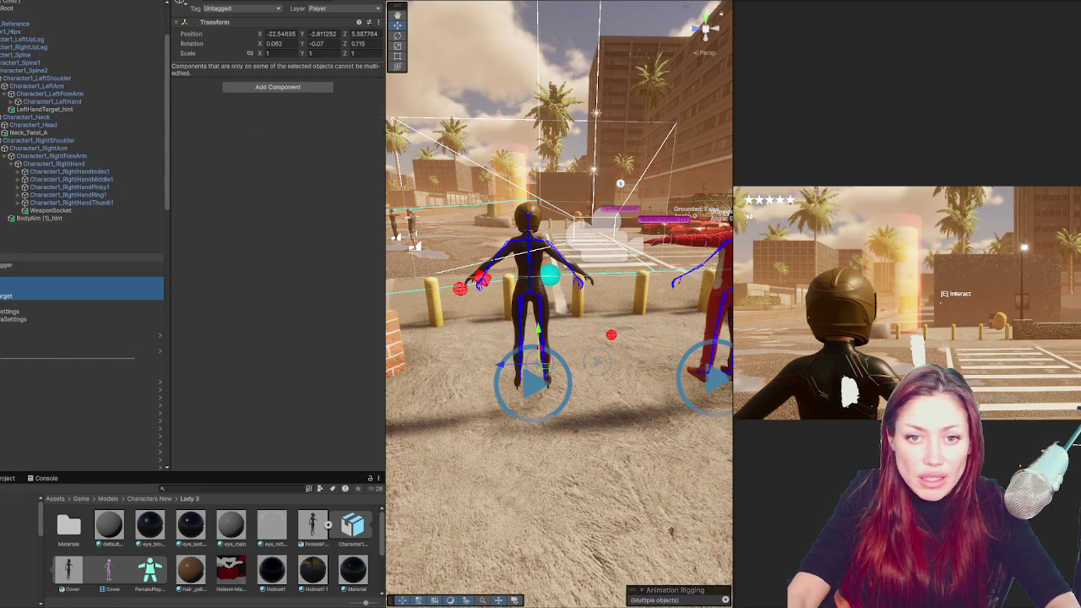
{"action": "left_click", "coordinate": [84, 241]}
{"action": "scroll", "coordinate": [85, 168], "scroll_direction": "up", "scroll_amount": 3}
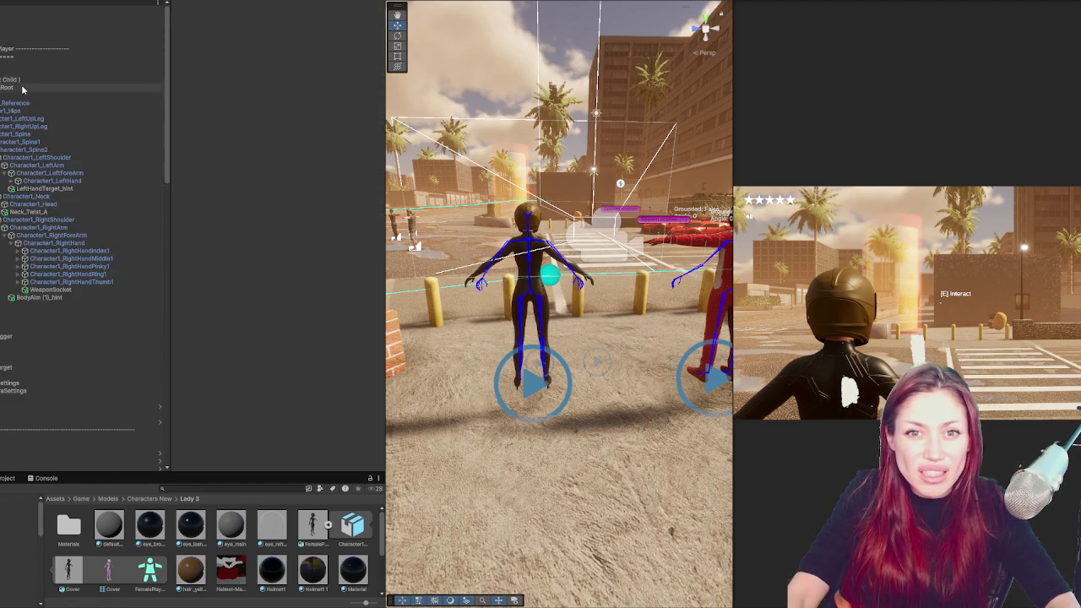
{"action": "left_click", "coordinate": [34, 79]}
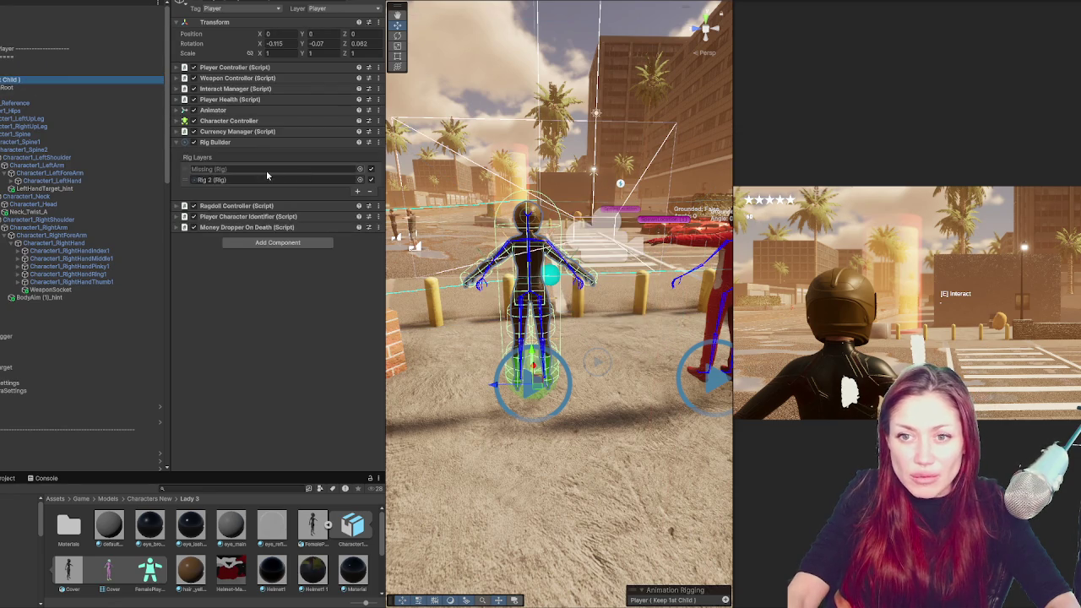
{"action": "left_click", "coordinate": [189, 171]}
{"action": "left_click", "coordinate": [369, 191]}
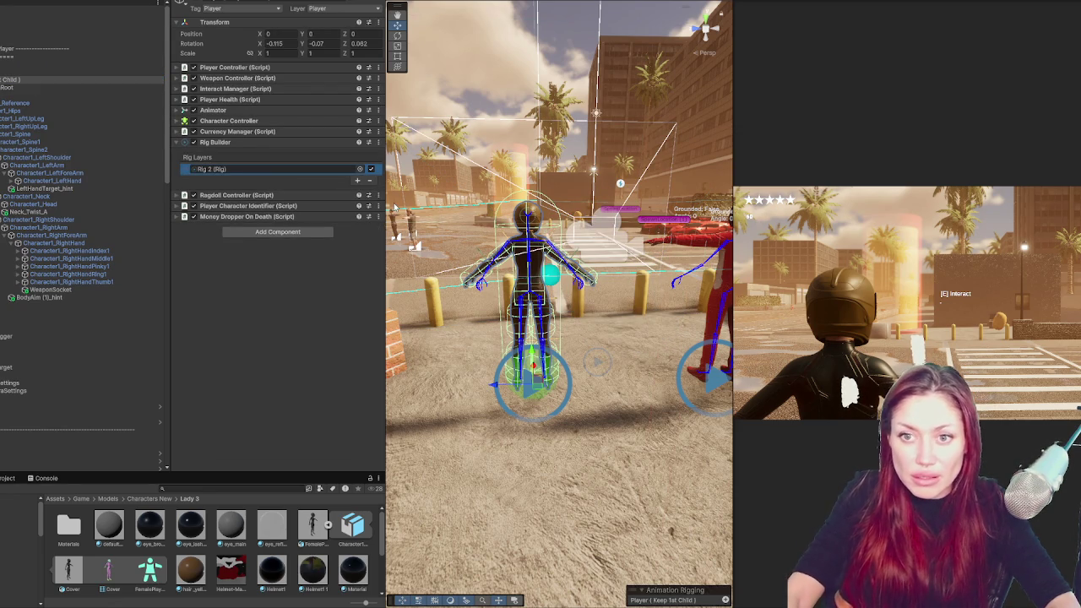
Check Money Dropper On Death and Player Character Identifier, then inspect Ragdoll Controller's hips reference
{"action": "left_click", "coordinate": [215, 144]}
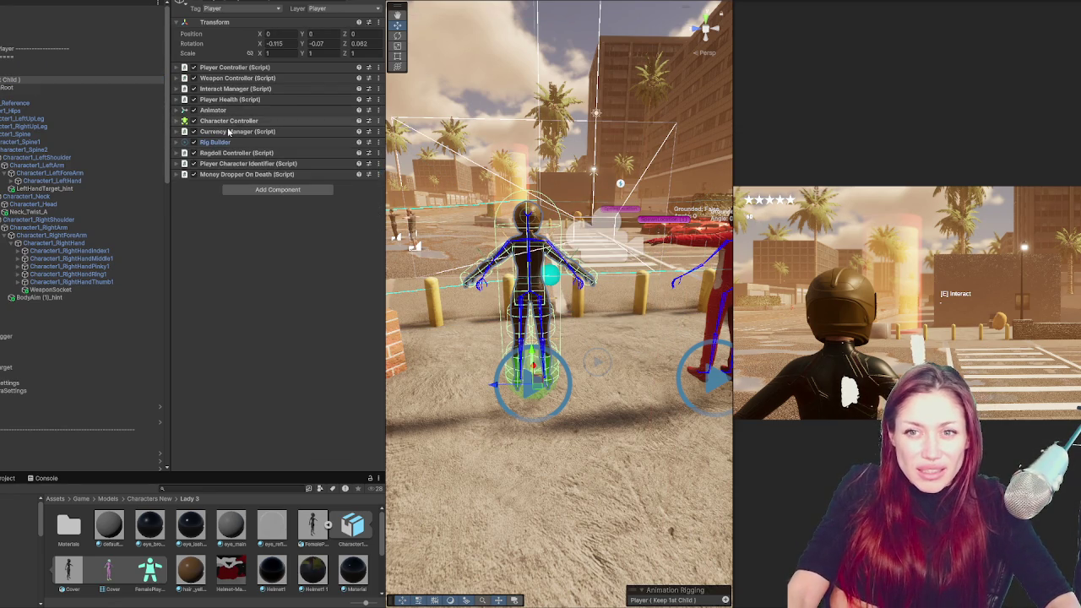
{"action": "left_click", "coordinate": [218, 174]}
{"action": "left_click", "coordinate": [222, 175]}
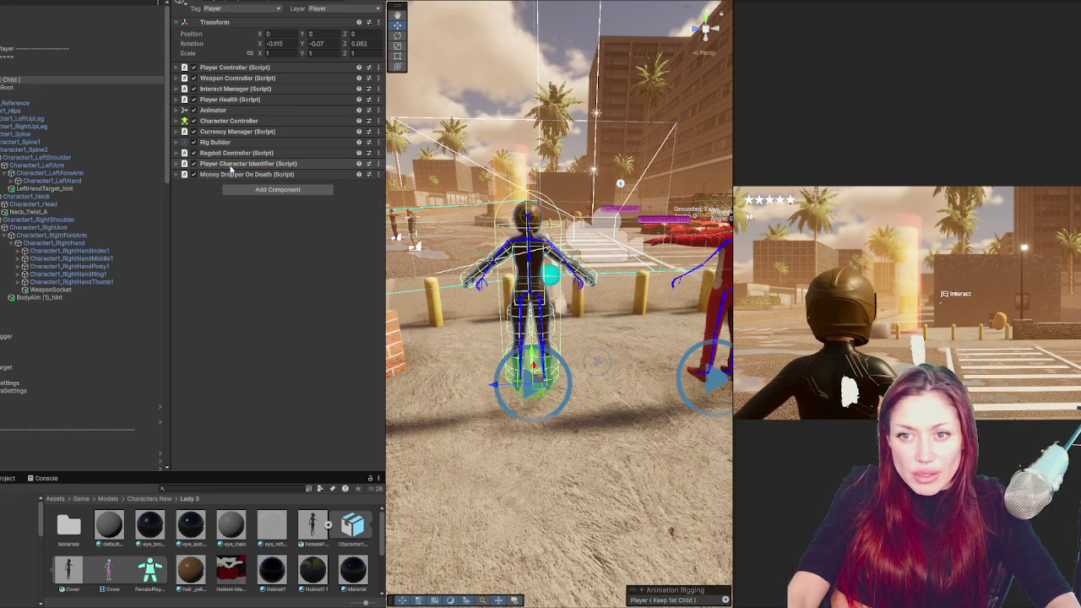
{"action": "left_click", "coordinate": [232, 163]}
{"action": "left_click", "coordinate": [232, 164]}
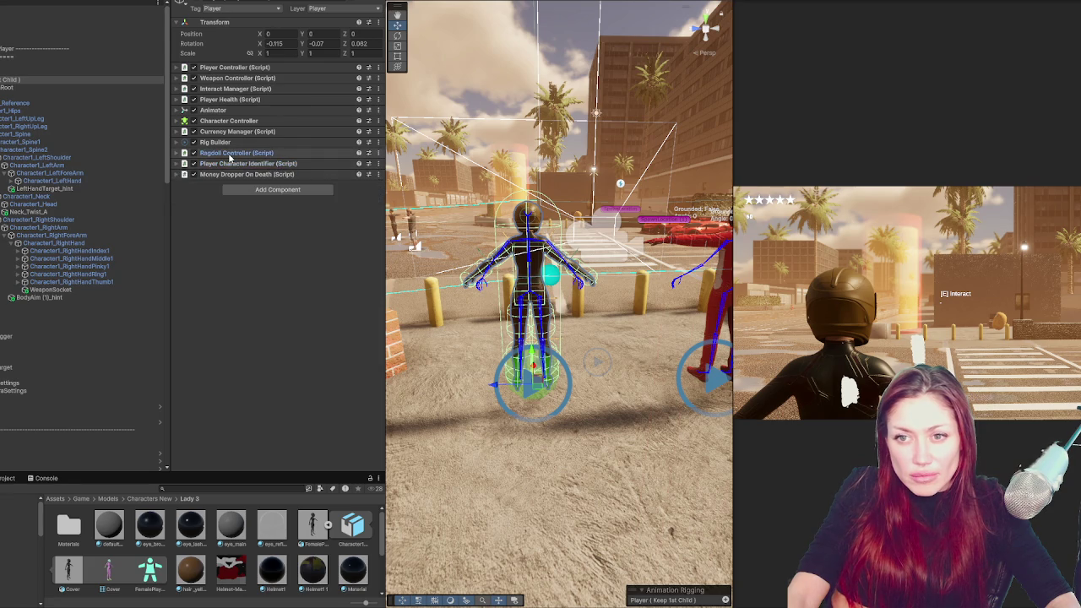
{"action": "left_click", "coordinate": [228, 154]}
{"action": "left_click", "coordinate": [309, 209]}
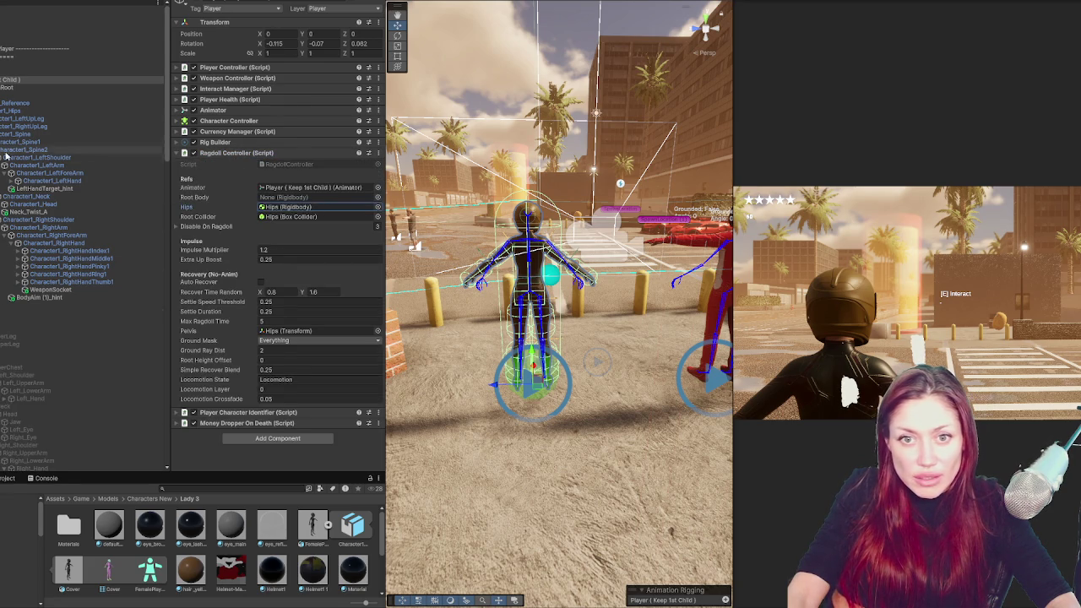
Assign Character1_Hips as the Ragdoll Controller's Pelvis
{"action": "left_click", "coordinate": [304, 217]}
{"action": "left_click_drag", "start_coordinate": [282, 333], "coordinate": [332, 335]}
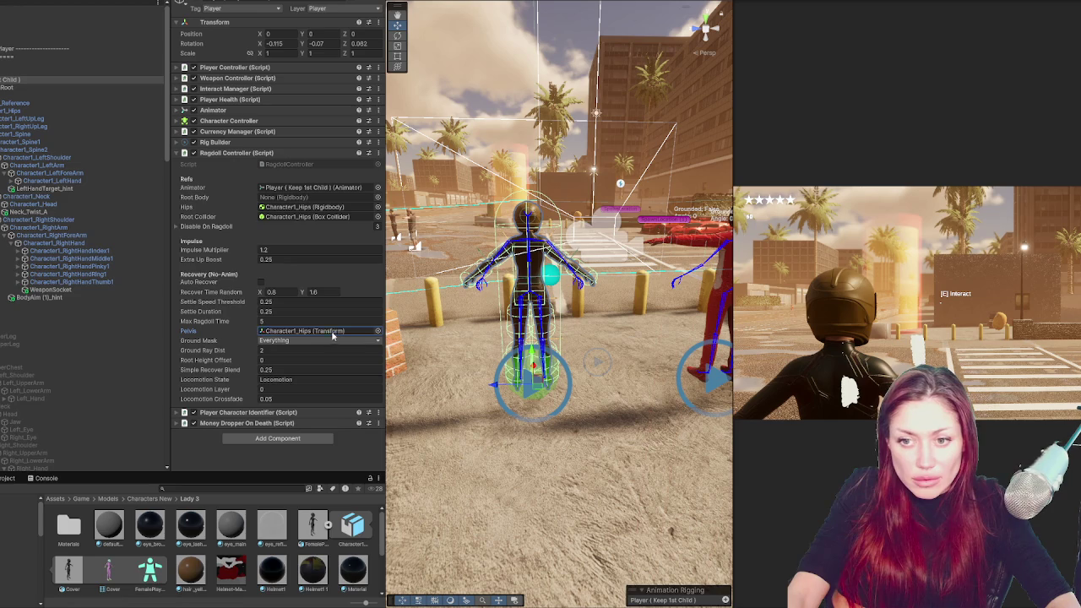
{"action": "left_click", "coordinate": [245, 154]}
Review Currency Manager, Character Controller, Animator, Player Health, Interact Manager, Weapon Controller and Player Controller settings
{"action": "left_click", "coordinate": [238, 132]}
{"action": "left_click", "coordinate": [238, 132]}
{"action": "left_click", "coordinate": [239, 121]}
{"action": "left_click", "coordinate": [238, 120]}
{"action": "left_click", "coordinate": [239, 110]}
{"action": "left_click", "coordinate": [239, 109]}
{"action": "left_click", "coordinate": [239, 100]}
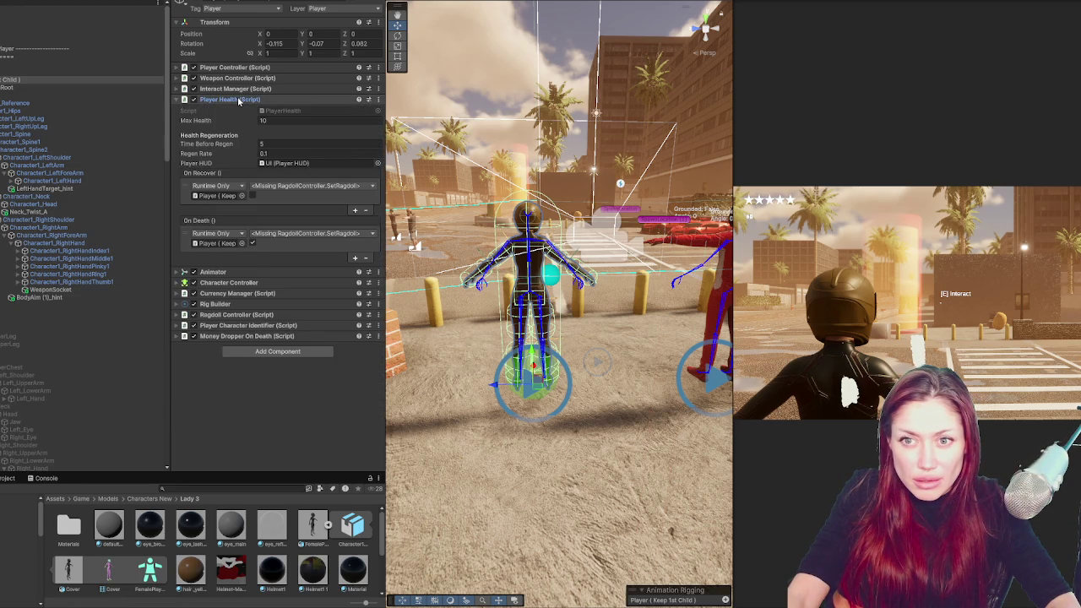
{"action": "left_click", "coordinate": [239, 99]}
{"action": "left_click", "coordinate": [241, 89]}
{"action": "left_click", "coordinate": [241, 89]}
{"action": "left_click", "coordinate": [245, 77]}
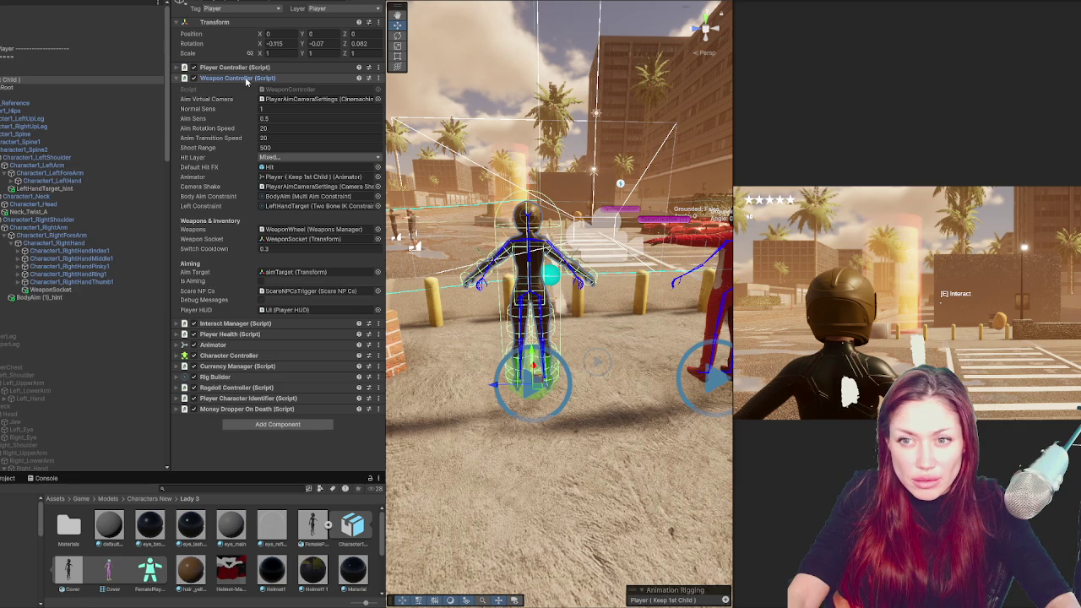
{"action": "left_click", "coordinate": [246, 78]}
{"action": "left_click", "coordinate": [248, 67]}
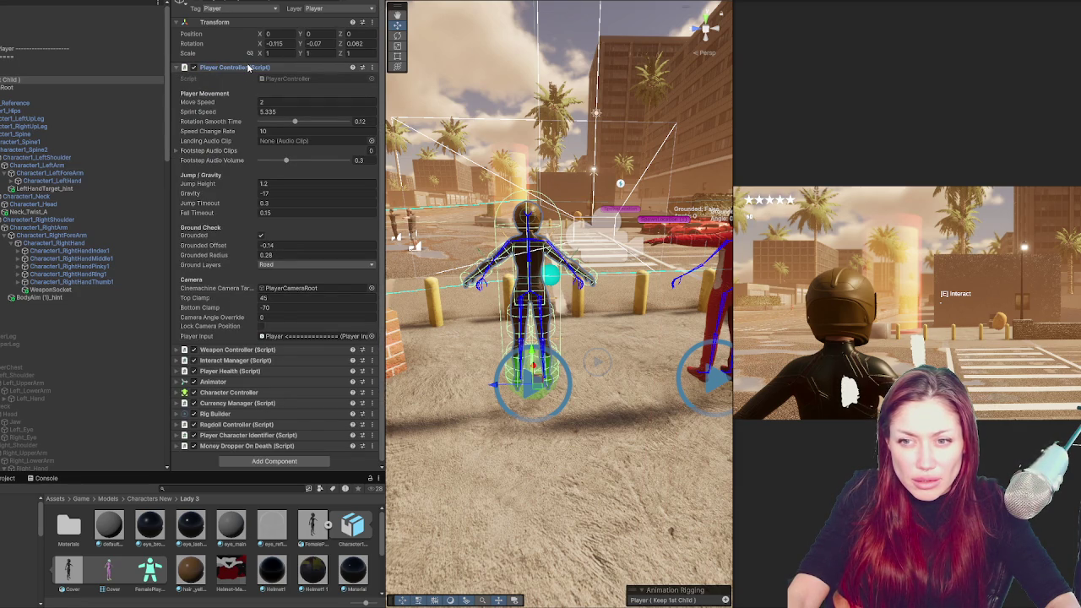
{"action": "left_click", "coordinate": [248, 66]}
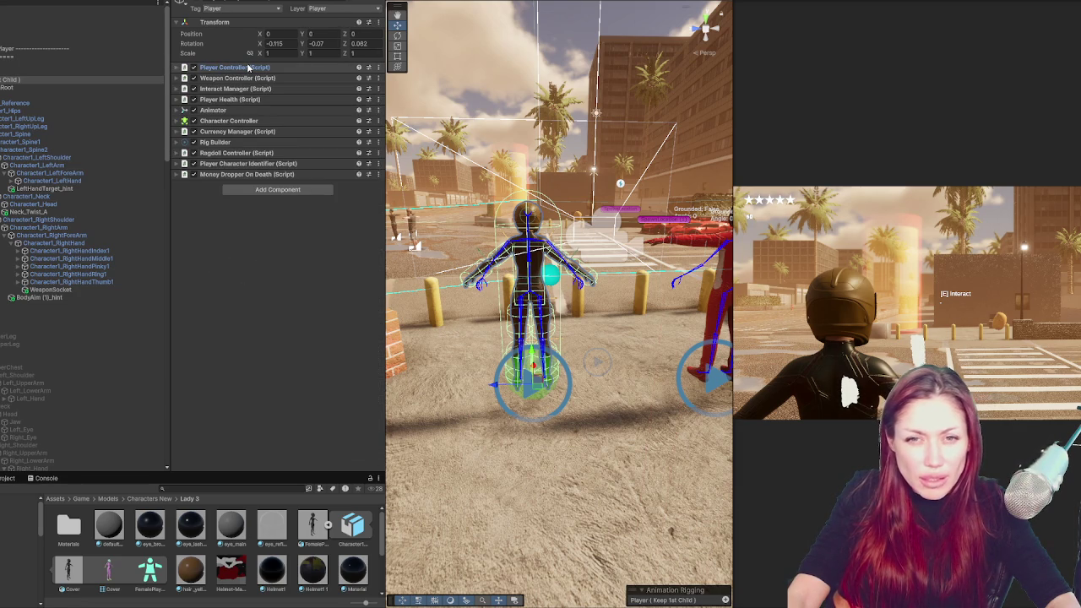
Empty Player 2's Bone Renderer Transforms list by setting its size to 0
{"action": "left_click", "coordinate": [137, 71]}
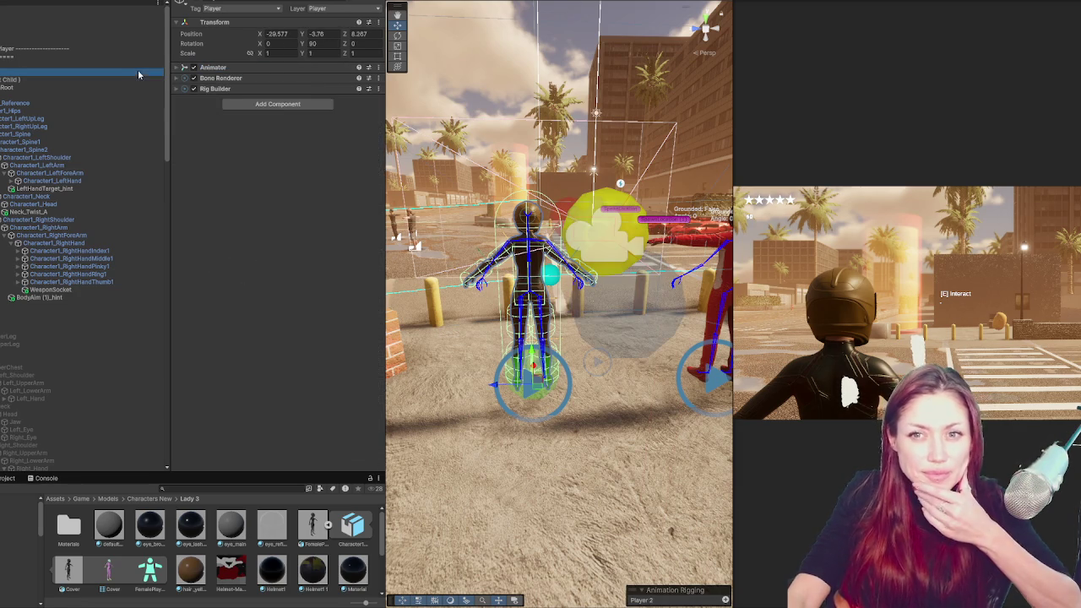
{"action": "left_click", "coordinate": [250, 88]}
{"action": "left_click", "coordinate": [250, 78]}
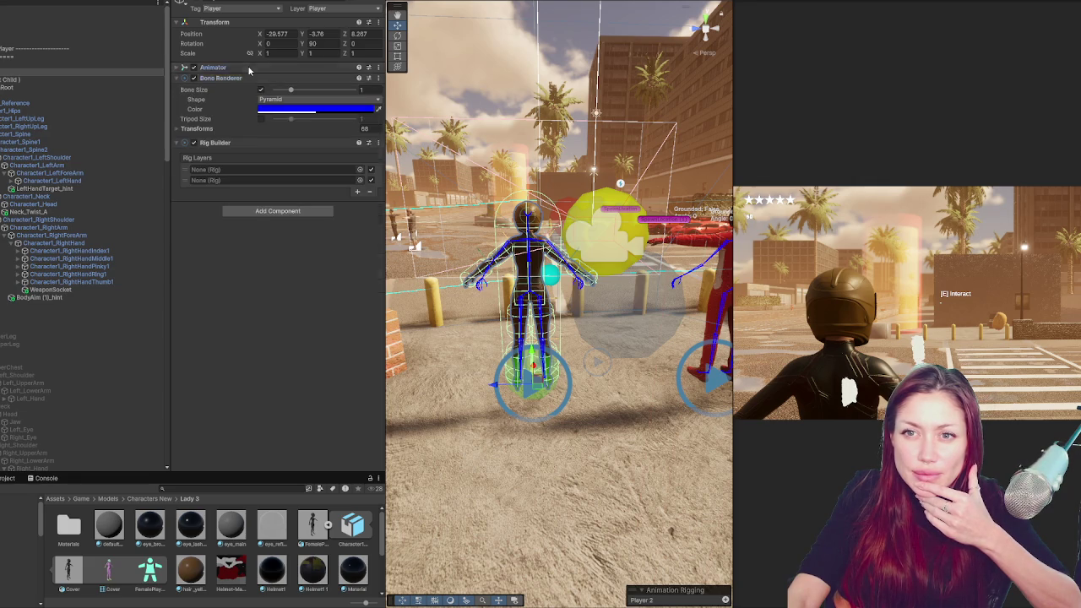
{"action": "left_click", "coordinate": [246, 78]}
{"action": "left_click", "coordinate": [245, 79]}
{"action": "left_click", "coordinate": [209, 126]}
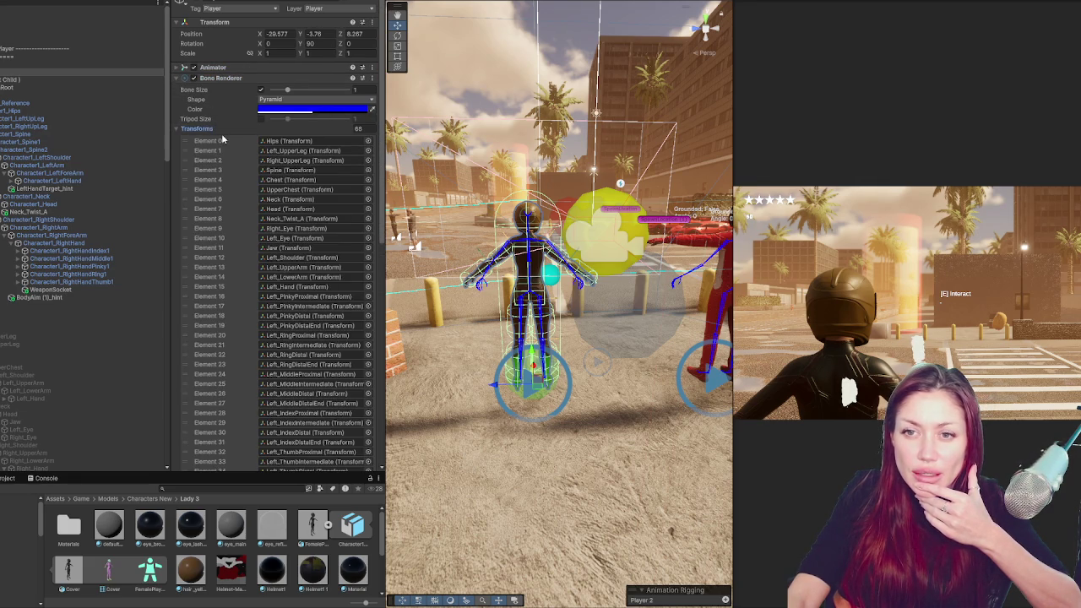
{"action": "left_click", "coordinate": [363, 129]}
{"action": "type", "text": "0"}
{"action": "key", "text": "Return"}
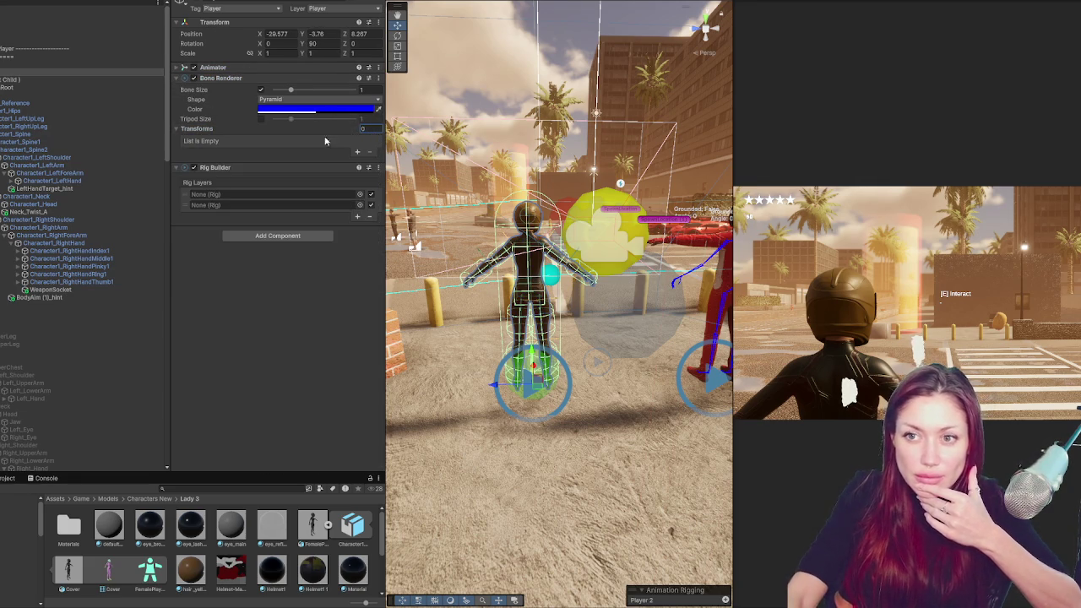
Refill the Bone Renderer with the 63 Character1 bones using Animation Rigging's Bone Renderer Setup
{"action": "left_click", "coordinate": [93, 2]}
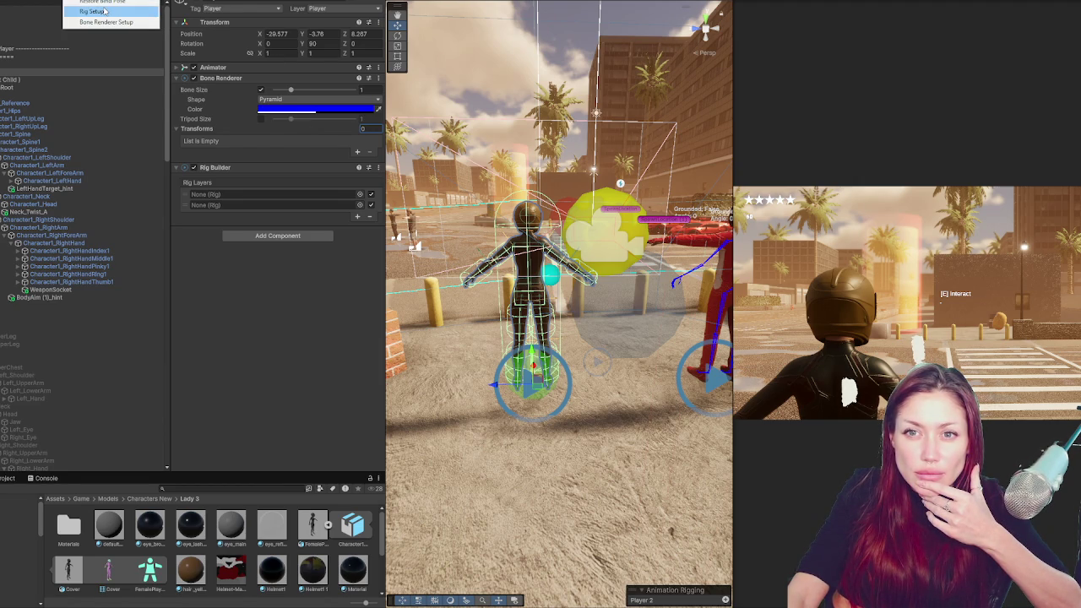
{"action": "left_click", "coordinate": [99, 19]}
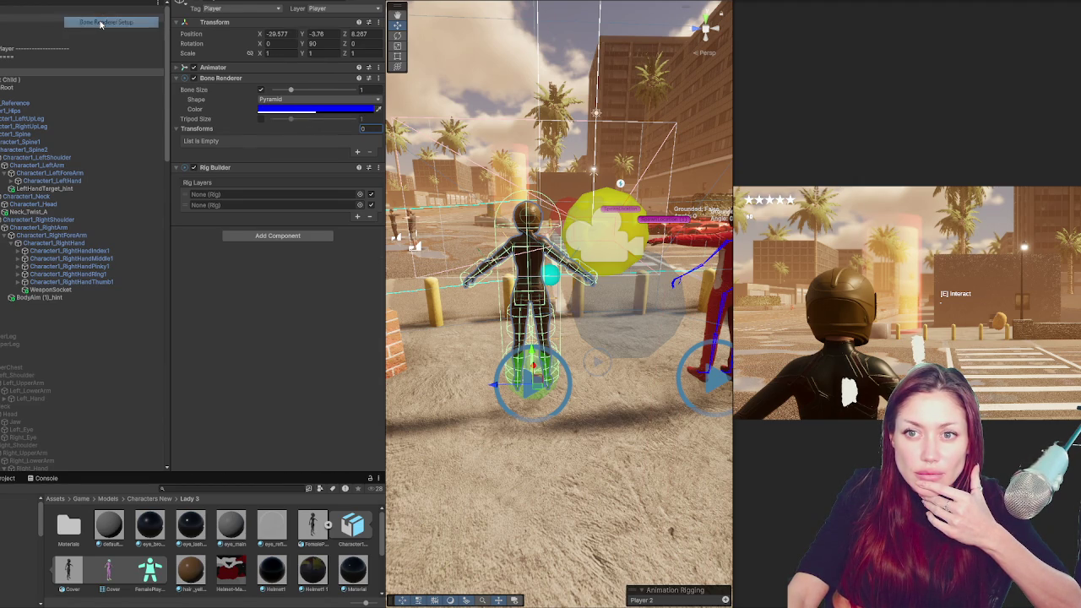
{"action": "left_click", "coordinate": [203, 128]}
{"action": "left_click", "coordinate": [211, 77]}
{"action": "left_click", "coordinate": [215, 67]}
{"action": "left_click", "coordinate": [215, 67]}
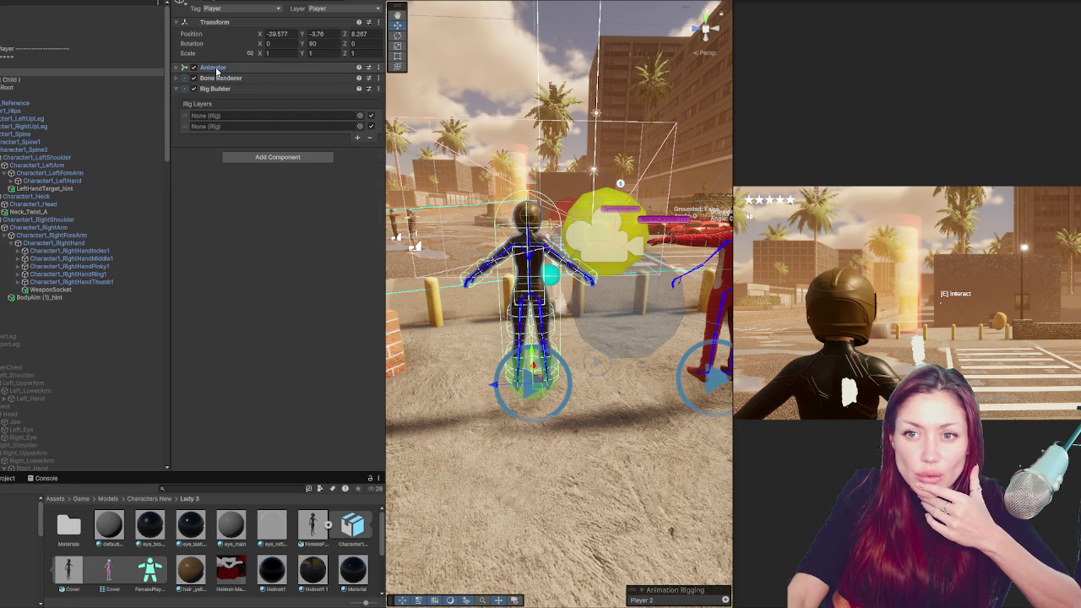
Look over the camera objects and Player 2's Animator, 63-bone Bone Renderer and Rig Builder
{"action": "left_click", "coordinate": [215, 89]}
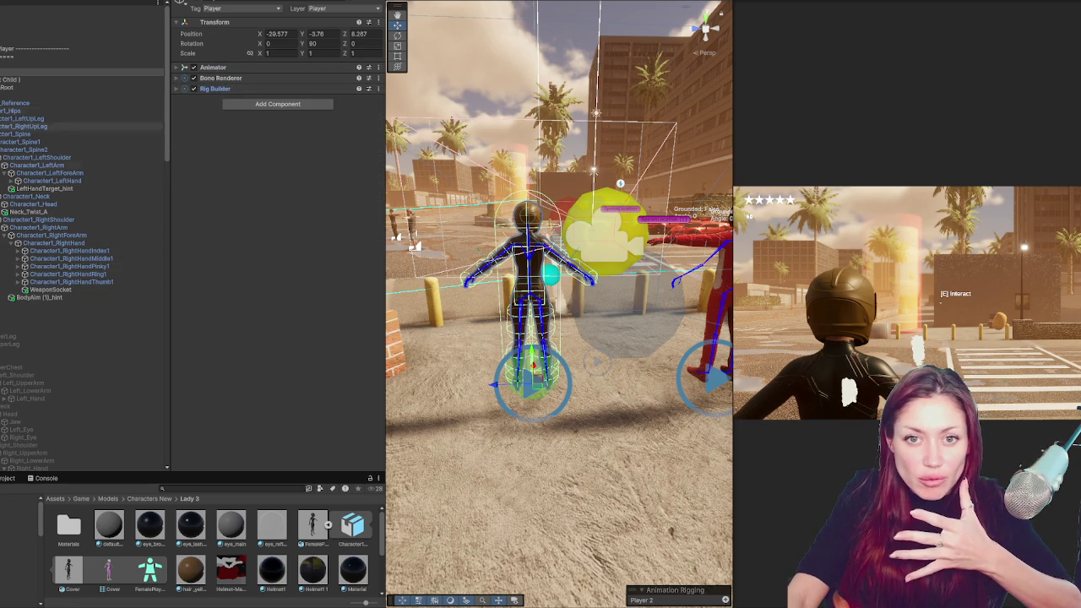
{"action": "left_click", "coordinate": [3, 94]}
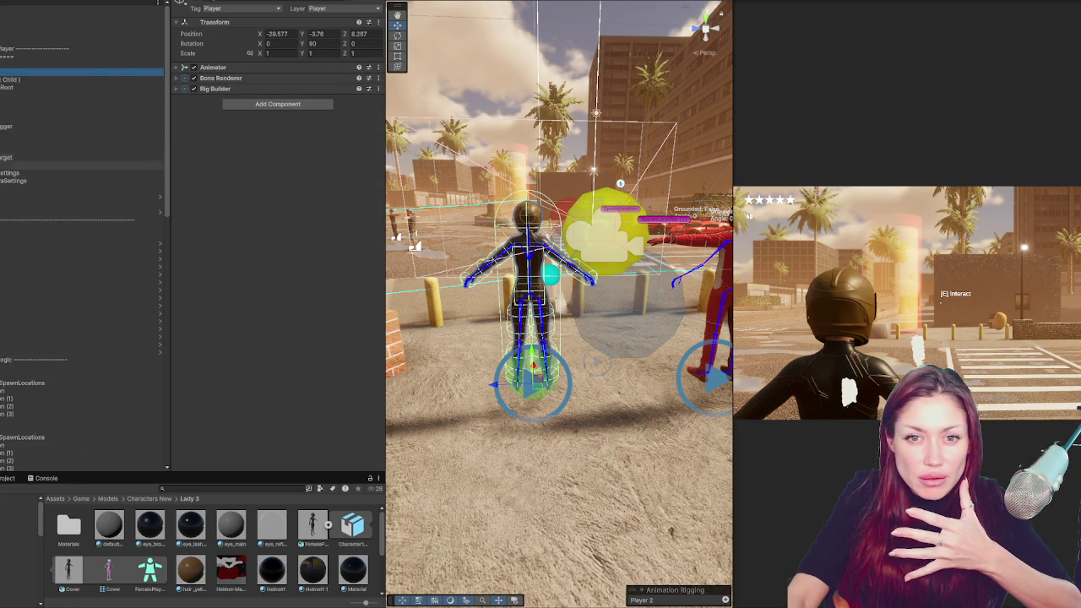
{"action": "left_click", "coordinate": [16, 181]}
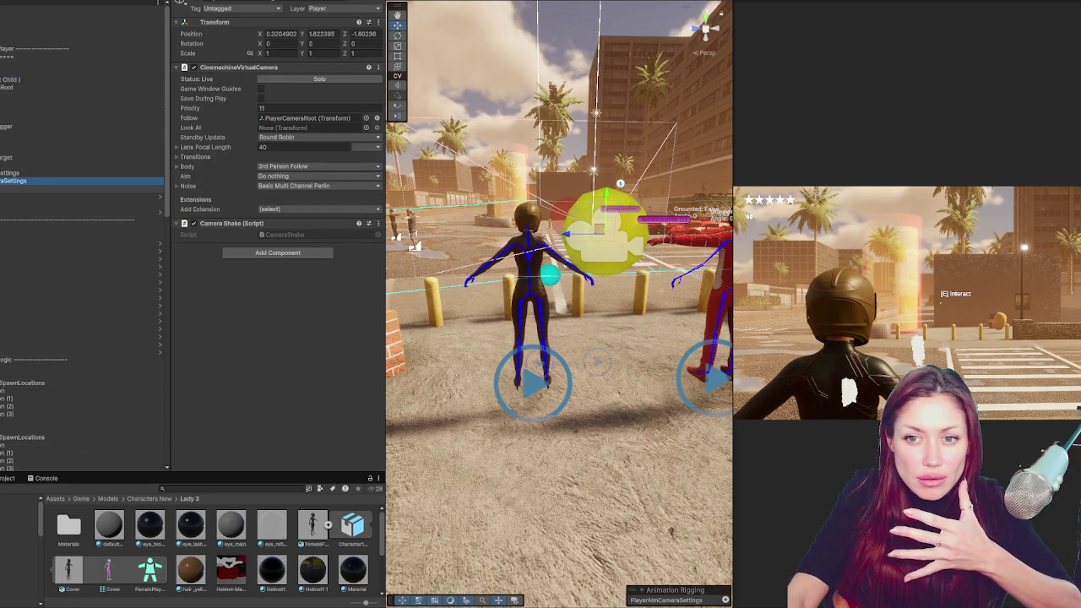
{"action": "left_click", "coordinate": [51, 166]}
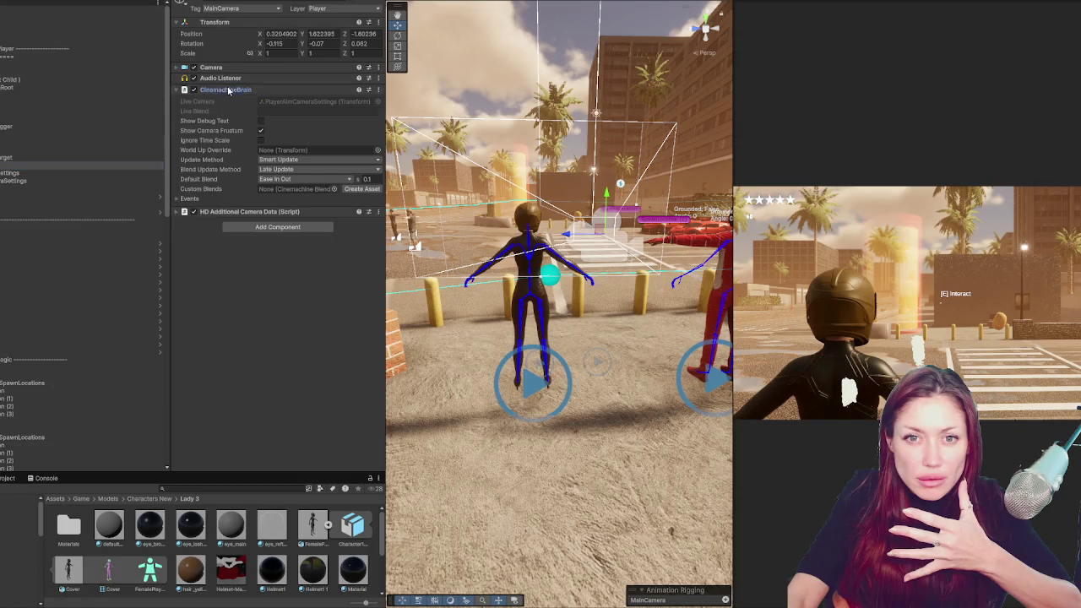
{"action": "left_click", "coordinate": [34, 72]}
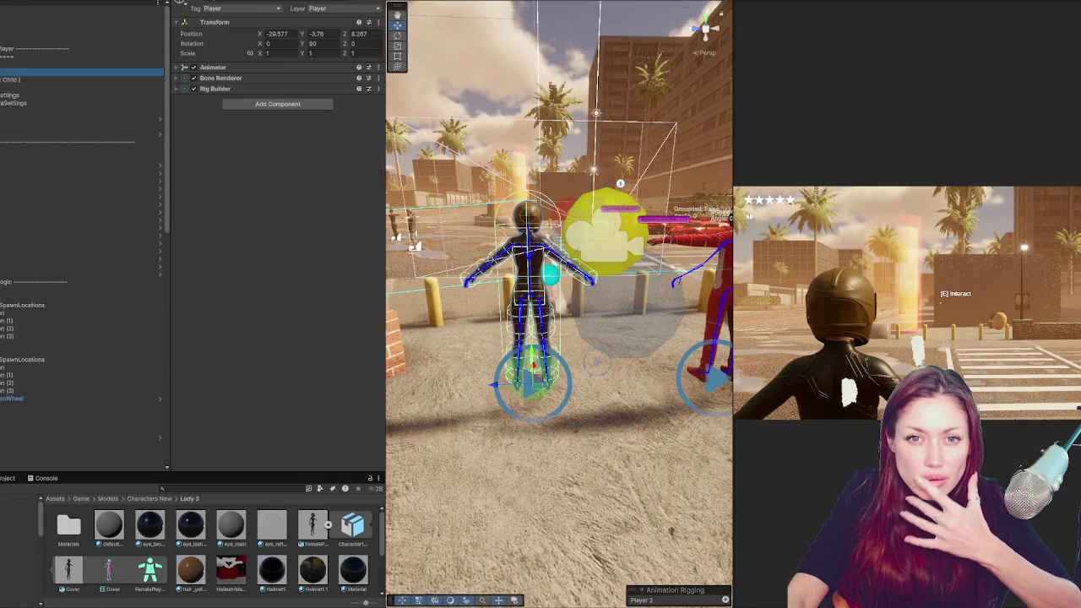
{"action": "left_click", "coordinate": [17, 79]}
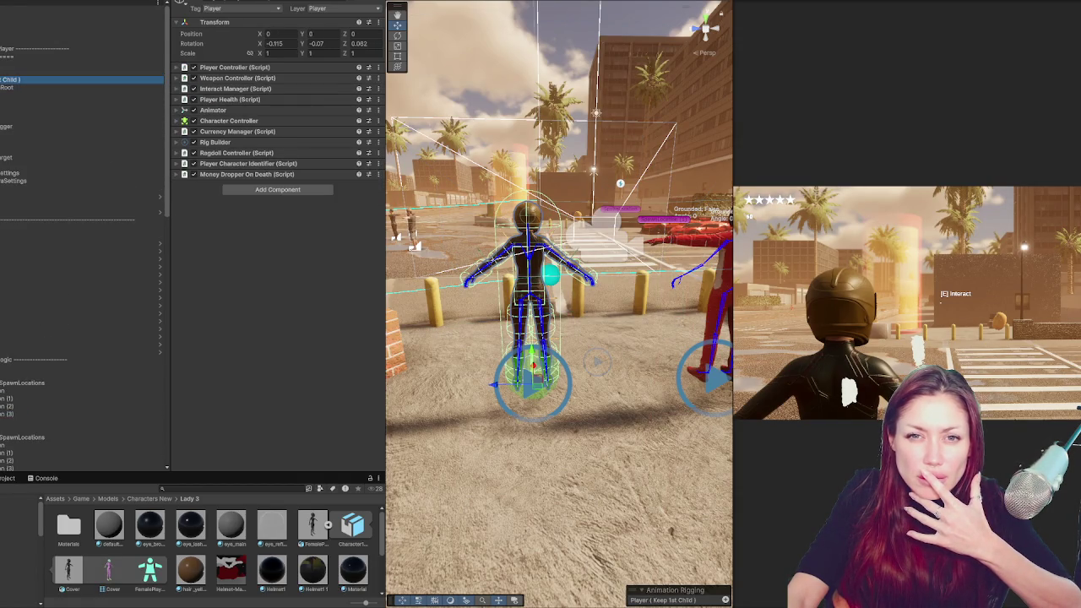
{"action": "left_click", "coordinate": [17, 72]}
{"action": "left_click", "coordinate": [271, 67]}
{"action": "left_click", "coordinate": [271, 68]}
{"action": "left_click", "coordinate": [221, 78]}
{"action": "left_click", "coordinate": [225, 129]}
{"action": "left_click", "coordinate": [225, 130]}
{"action": "left_click", "coordinate": [221, 78]}
{"action": "left_click", "coordinate": [215, 88]}
{"action": "left_click", "coordinate": [216, 87]}
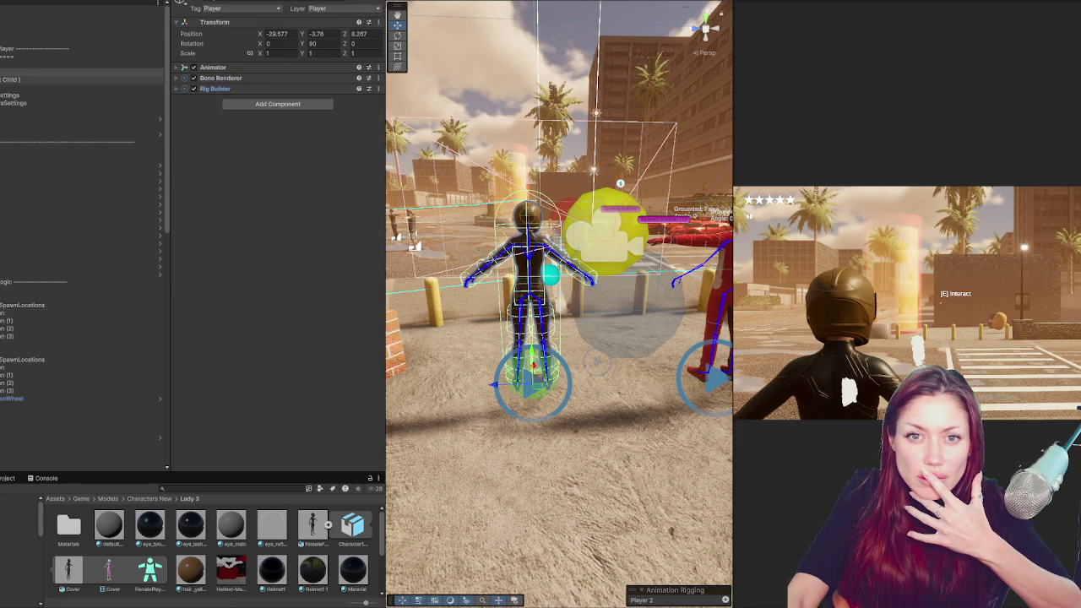
Review the main player's Ragdoll Controller, Animator, Player Health, Interact Manager, Weapon Controller and Player Controller
{"action": "left_click", "coordinate": [50, 79]}
{"action": "left_click_drag", "start_coordinate": [250, 178], "coordinate": [248, 160]}
{"action": "left_click", "coordinate": [249, 155]}
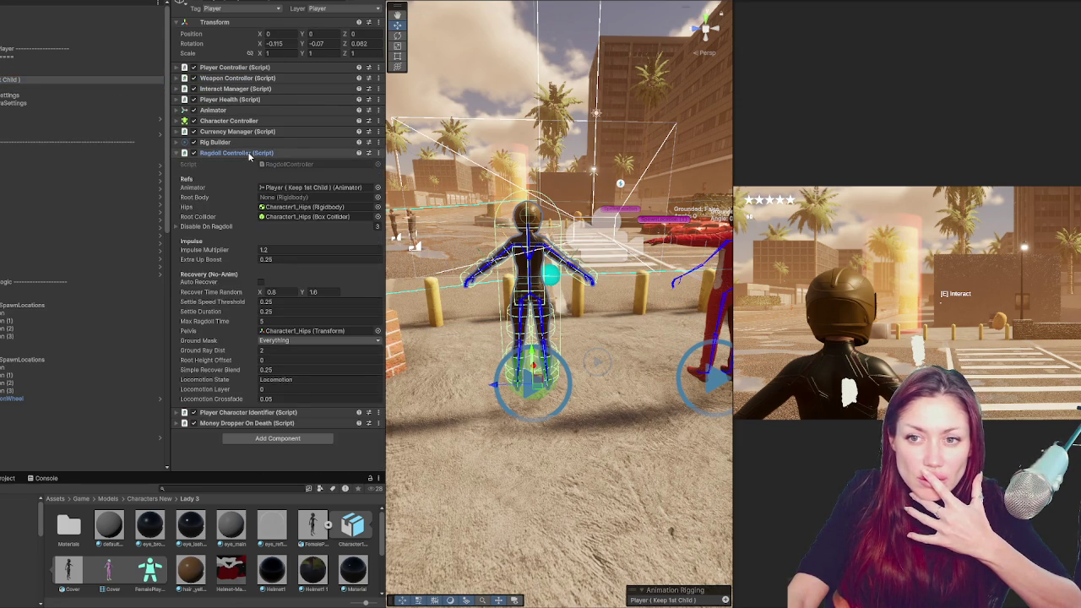
{"action": "left_click", "coordinate": [250, 155]}
{"action": "left_click_drag", "start_coordinate": [242, 136], "coordinate": [241, 114]}
{"action": "left_click", "coordinate": [240, 111]}
{"action": "left_click", "coordinate": [240, 111]}
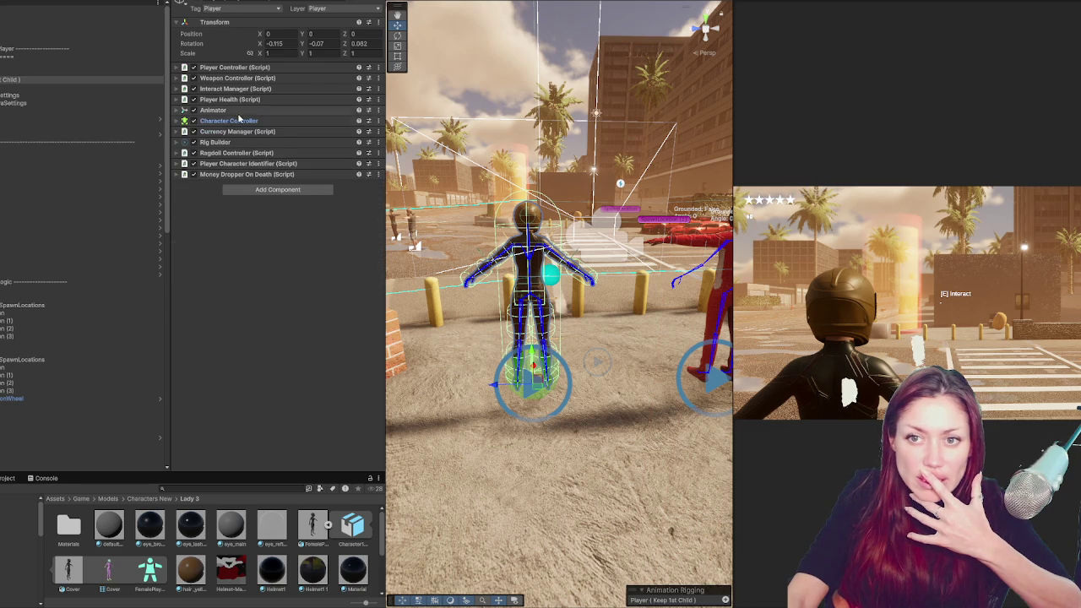
{"action": "left_click", "coordinate": [240, 112]}
{"action": "left_click", "coordinate": [240, 110]}
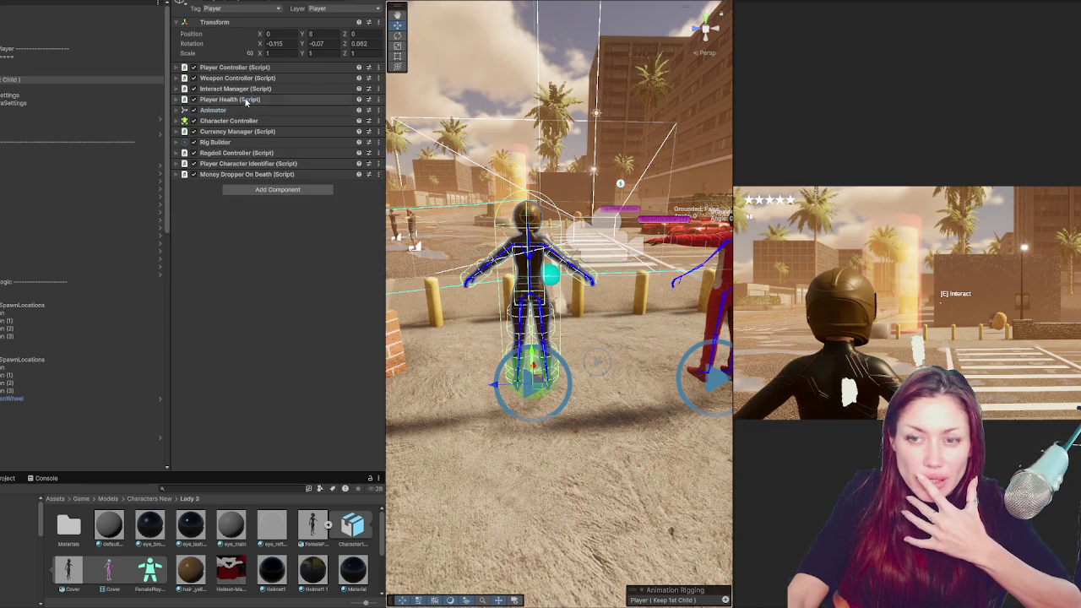
{"action": "left_click", "coordinate": [245, 99]}
{"action": "left_click", "coordinate": [246, 100]}
{"action": "left_click", "coordinate": [240, 88]}
{"action": "left_click", "coordinate": [241, 88]}
{"action": "left_click", "coordinate": [239, 79]}
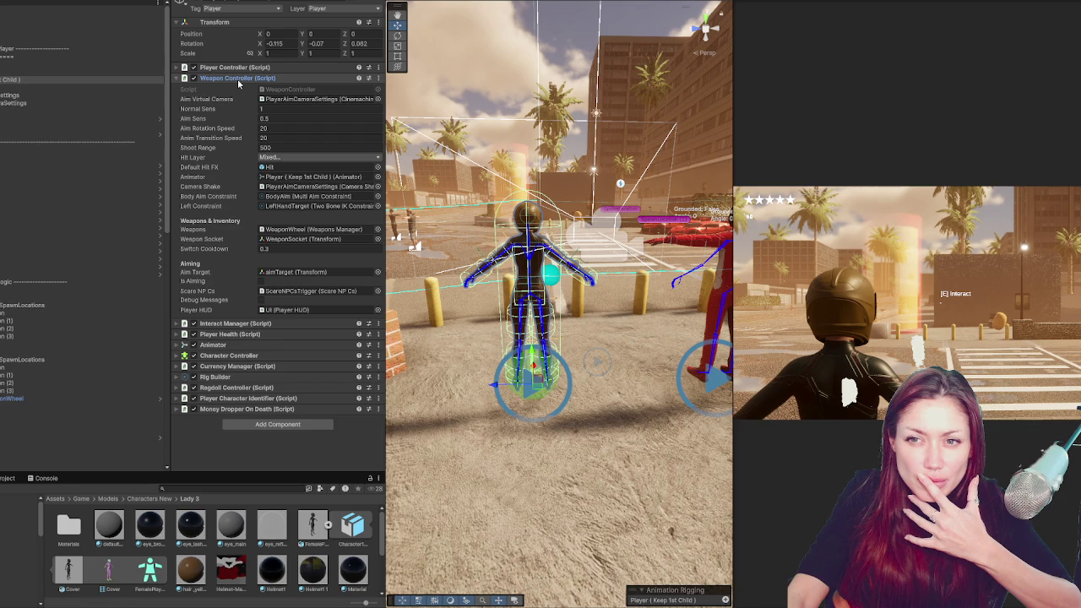
{"action": "left_click", "coordinate": [238, 78]}
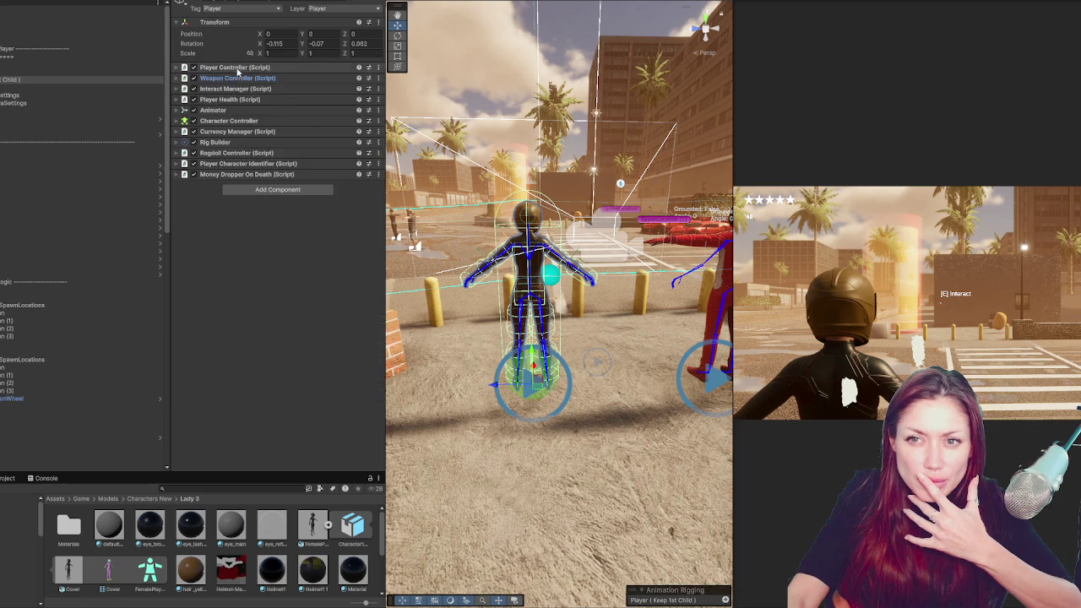
{"action": "left_click", "coordinate": [236, 68]}
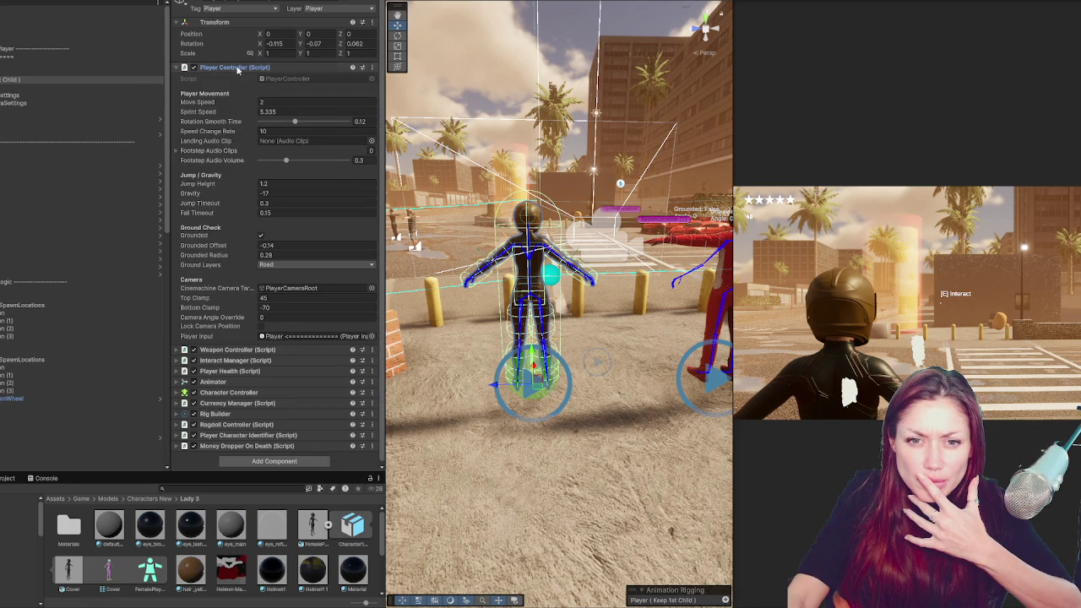
{"action": "left_click", "coordinate": [237, 69]}
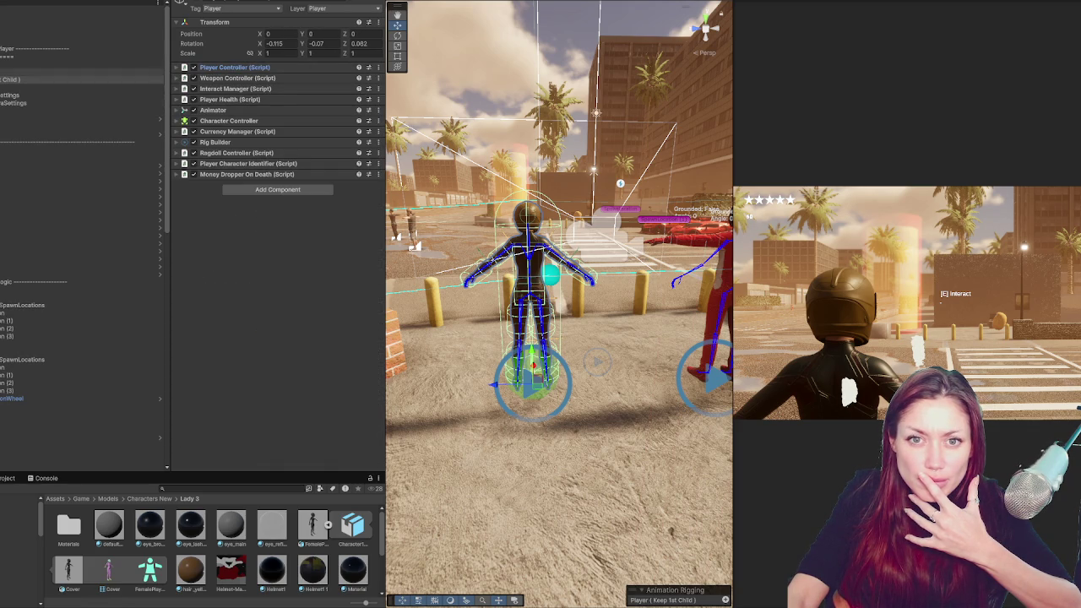
Check the input manager's Player Input settings
{"action": "left_click", "coordinate": [7, 56]}
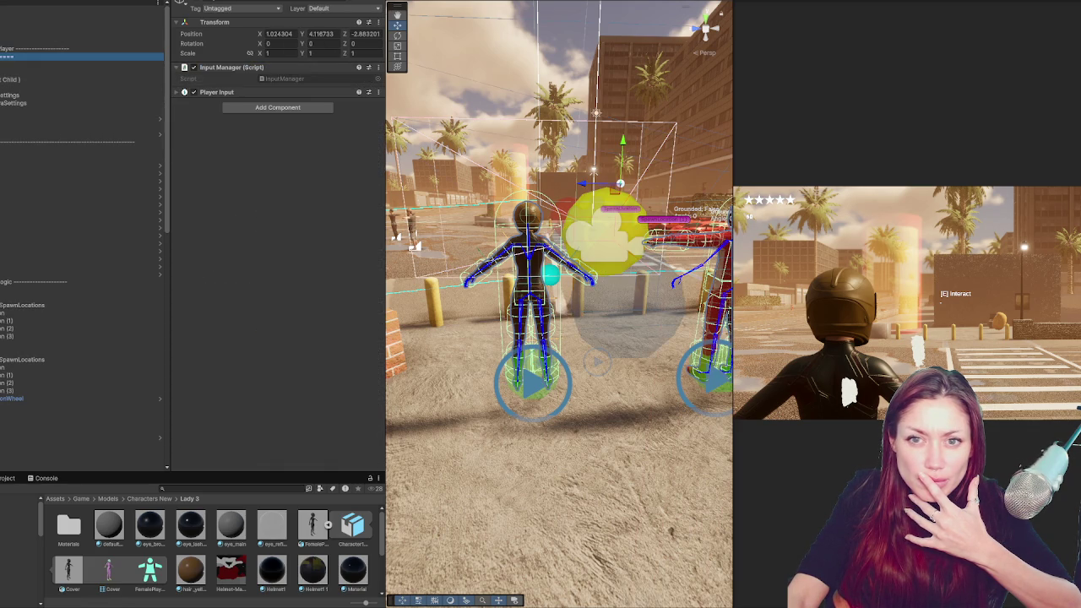
{"action": "left_click", "coordinate": [238, 92]}
{"action": "left_click", "coordinate": [238, 92]}
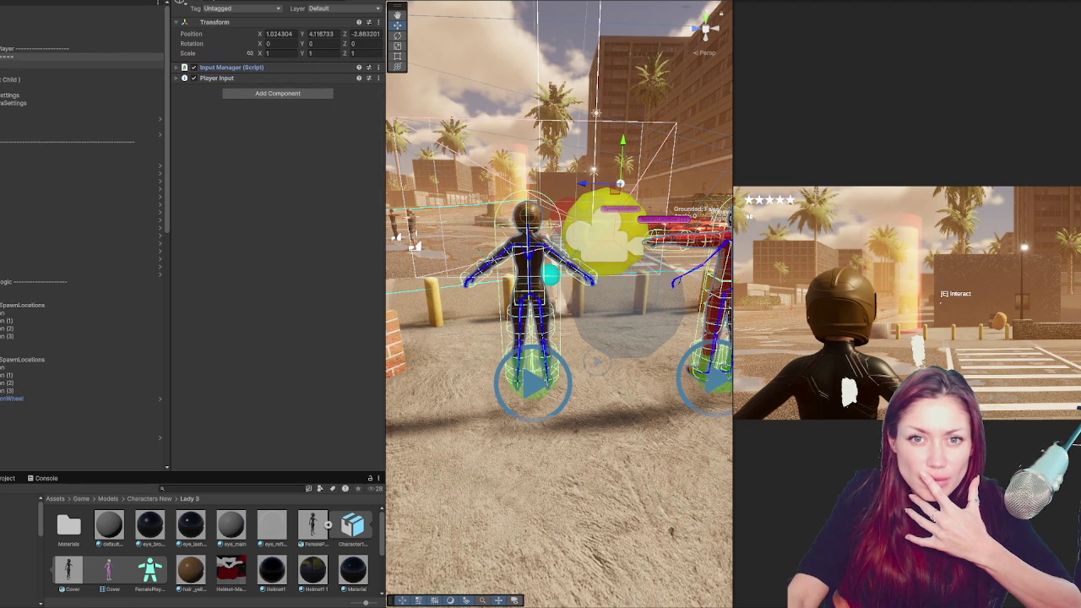
Expand Player 2's children and bring up LeftHandTarget's Two Bone IK Constraint
{"action": "left_click", "coordinate": [33, 64]}
{"action": "left_click", "coordinate": [34, 72]}
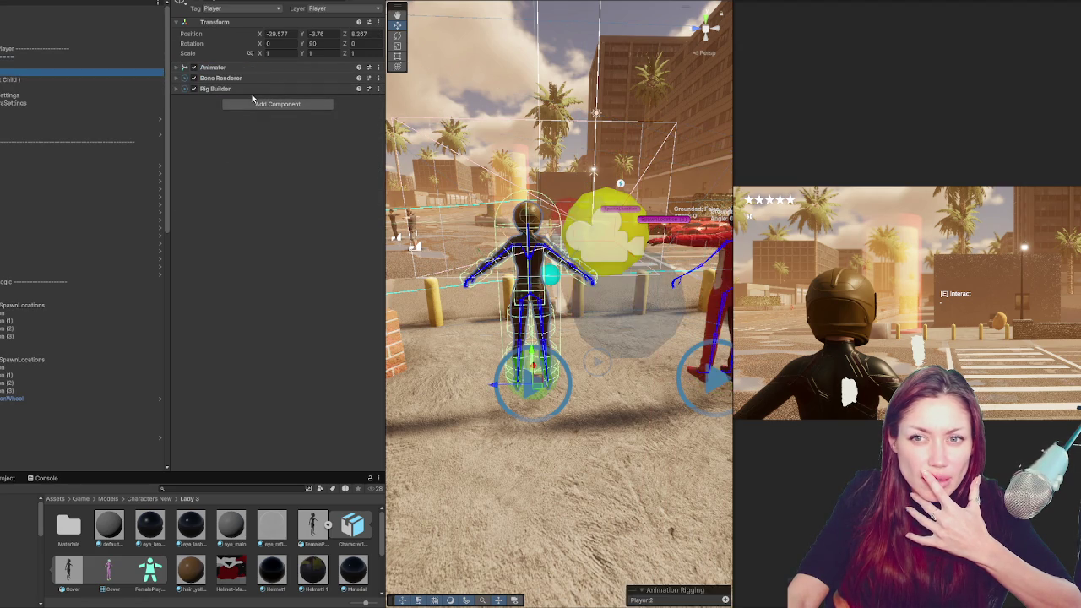
{"action": "left_click", "coordinate": [2, 78]}
{"action": "left_click", "coordinate": [6, 157]}
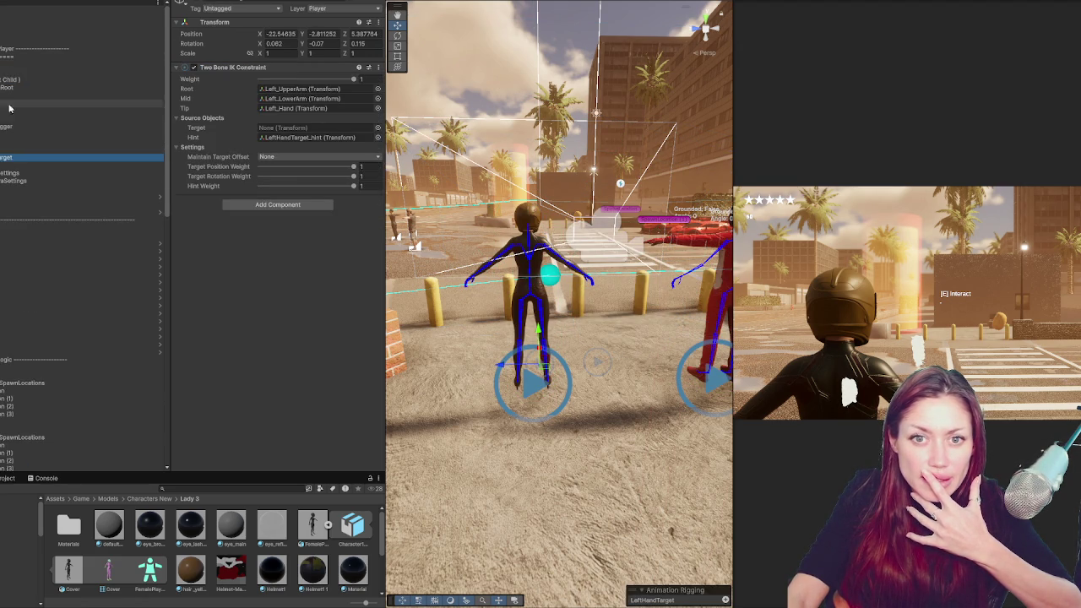
Set Character1_LeftArm and Character1_LeftForeArm as LeftHandTarget's root and mid, with LeftHandTarget_hint as hint
{"action": "left_click", "coordinate": [321, 89]}
{"action": "left_click", "coordinate": [2, 87], "text": "alt"}
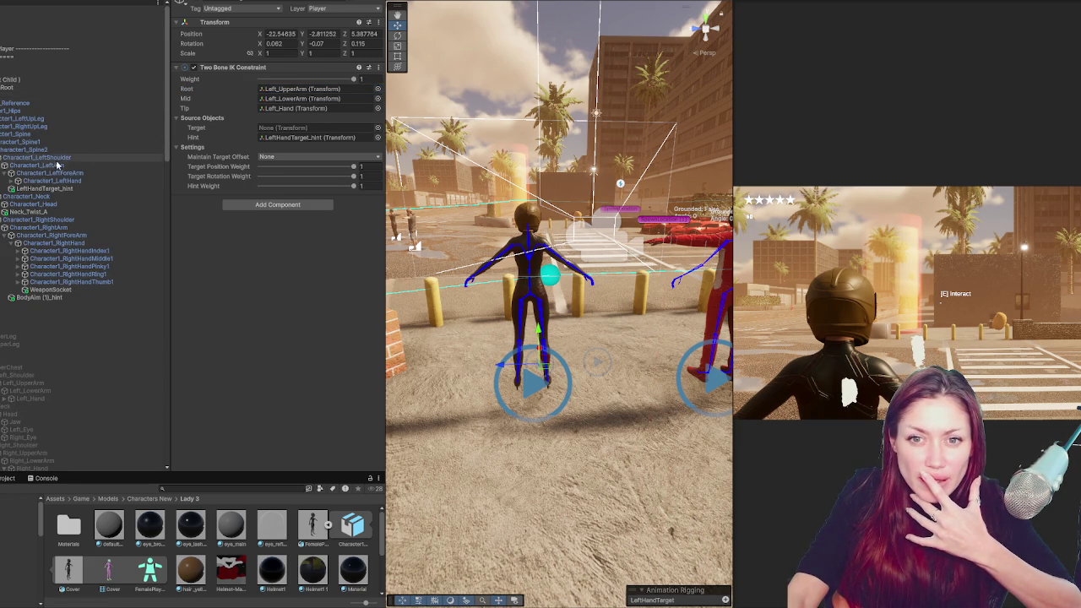
{"action": "left_click", "coordinate": [285, 100]}
{"action": "left_click_drag", "start_coordinate": [73, 174], "coordinate": [306, 108]}
{"action": "left_click_drag", "start_coordinate": [72, 187], "coordinate": [309, 137]}
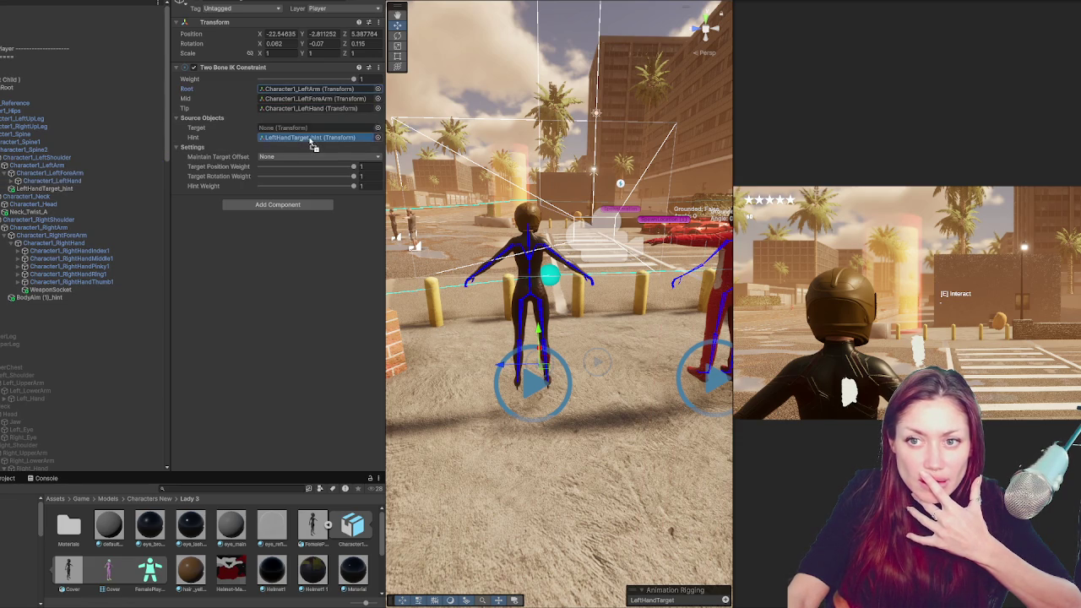
Set BodyAim's Constrained Object to Character1_Spine, keeping aimTarget as its source
{"action": "scroll", "coordinate": [63, 143], "scroll_direction": "down", "scroll_amount": 5}
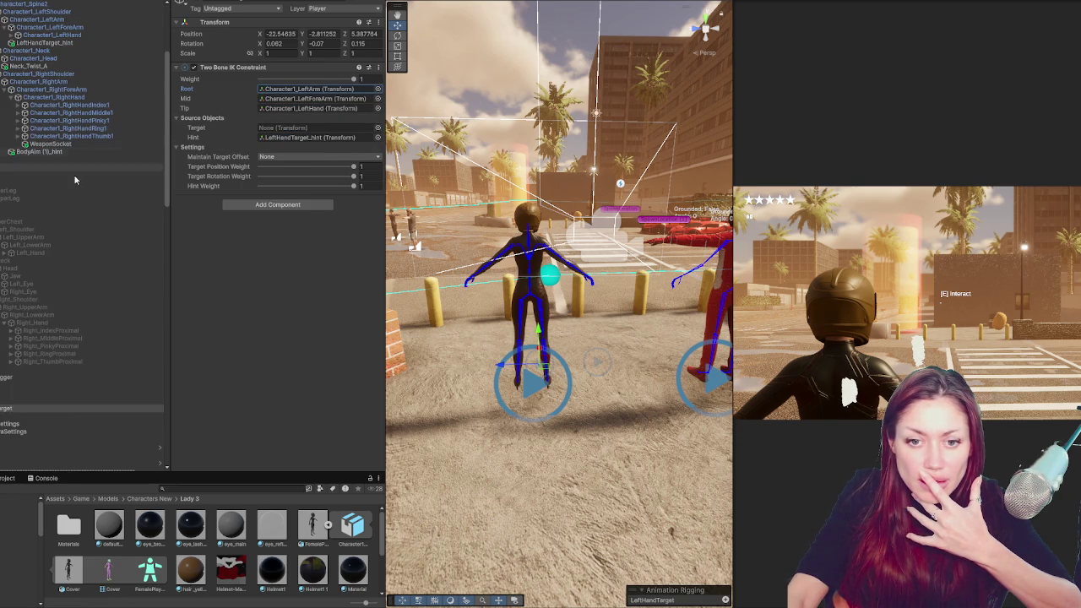
{"action": "left_click", "coordinate": [61, 402]}
{"action": "left_click", "coordinate": [287, 89]}
{"action": "scroll", "coordinate": [68, 127], "scroll_direction": "up", "scroll_amount": 2}
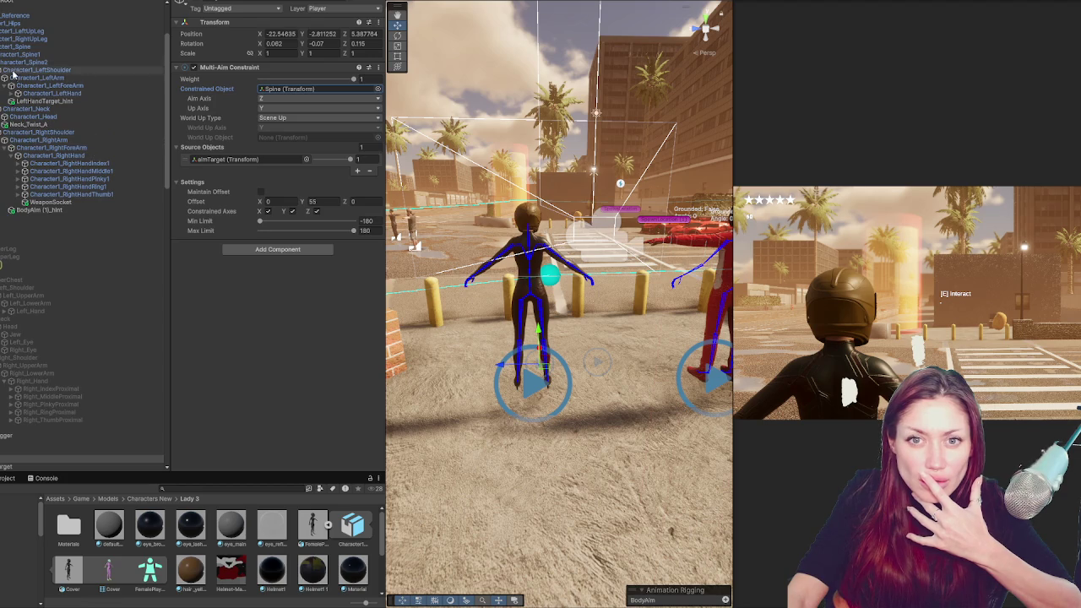
{"action": "left_click_drag", "start_coordinate": [269, 80], "coordinate": [287, 88]}
{"action": "left_click", "coordinate": [243, 162]}
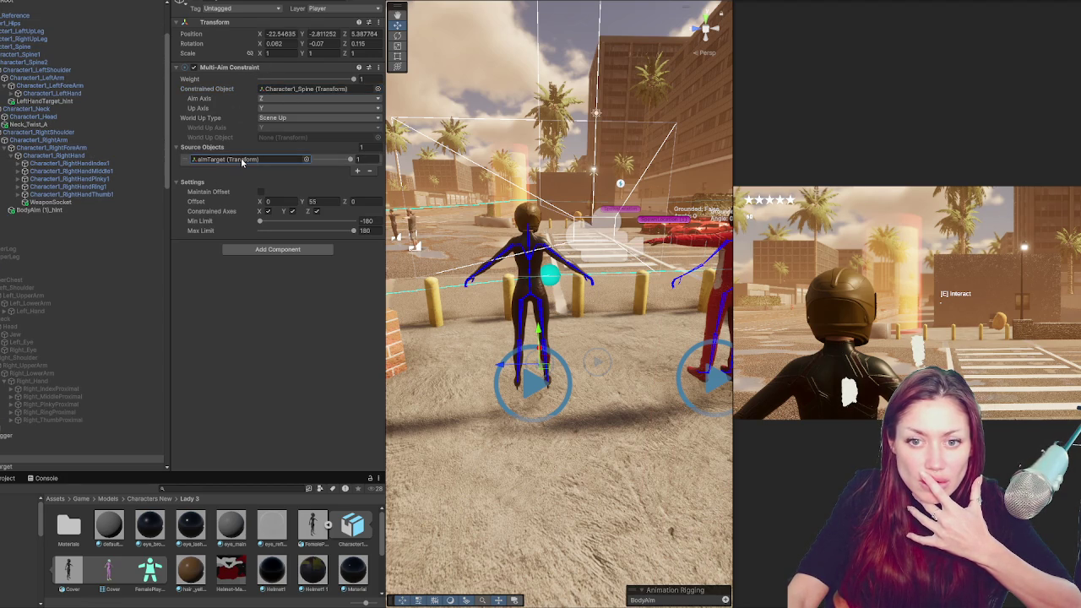
Retarget the Recoil IK to Character1_RightArm, Character1_RightForeArm and Character1_RightHand, then widen the Scene view
{"action": "scroll", "coordinate": [120, 201], "scroll_direction": "down", "scroll_amount": 4}
{"action": "left_click", "coordinate": [85, 334]}
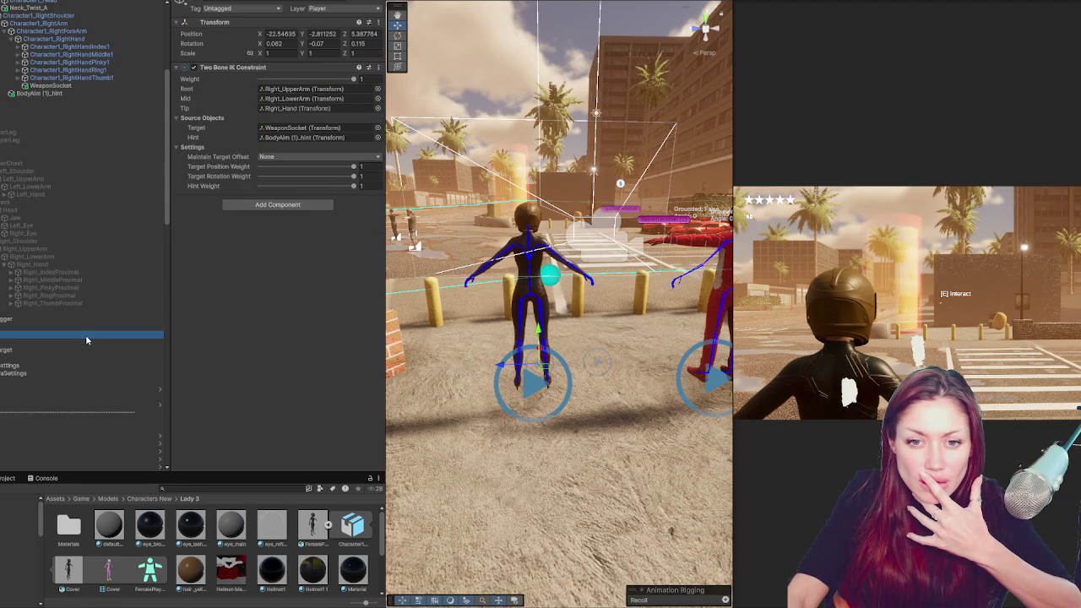
{"action": "left_click", "coordinate": [295, 89]}
{"action": "scroll", "coordinate": [93, 173], "scroll_direction": "up", "scroll_amount": 3}
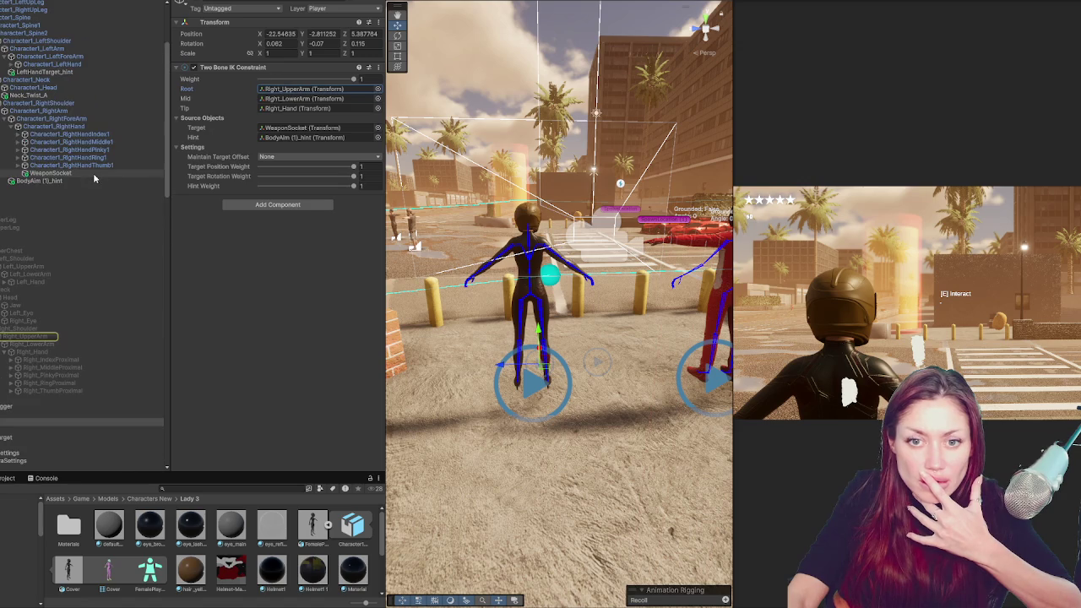
{"action": "left_click", "coordinate": [279, 109]}
{"action": "mouse_move", "coordinate": [42, 110]}
{"action": "left_mouse_down"}
{"action": "mouse_move", "coordinate": [304, 89]}
{"action": "mouse_move", "coordinate": [312, 99]}
{"action": "left_mouse_up"}
{"action": "left_click_drag", "start_coordinate": [51, 126], "coordinate": [291, 109]}
{"action": "left_click", "coordinate": [287, 138]}
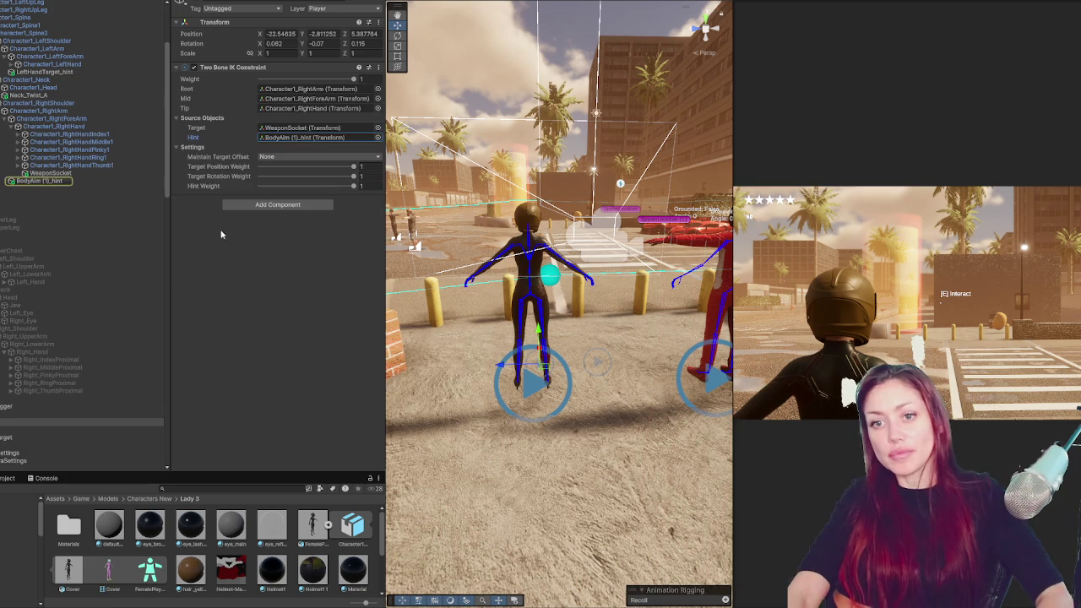
{"action": "left_click_drag", "start_coordinate": [382, 239], "coordinate": [142, 239]}
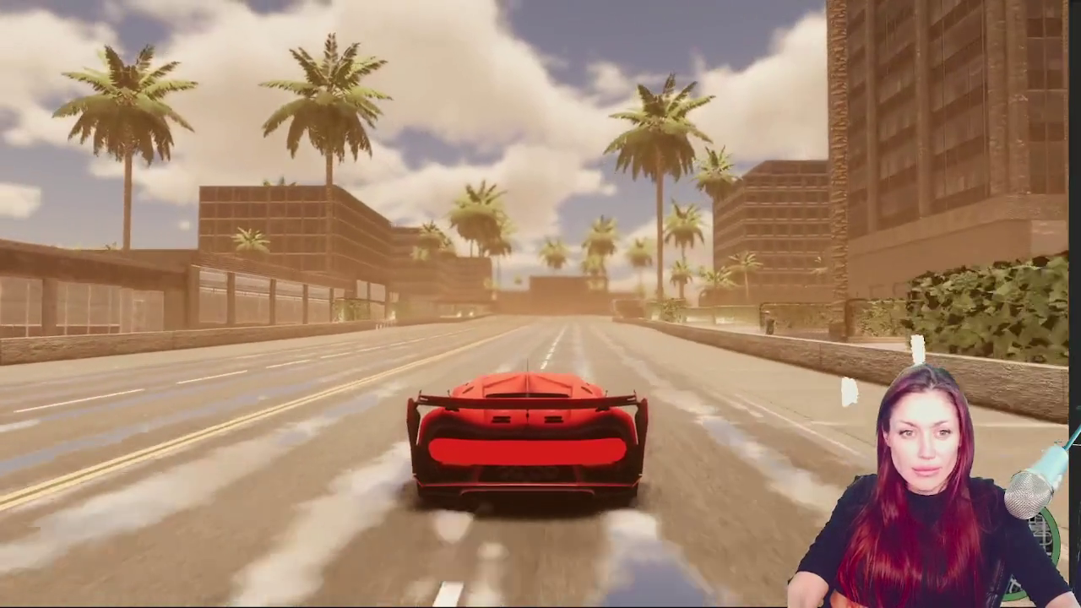
Pause the running play test with Esc
{"action": "key", "text": "Escape"}
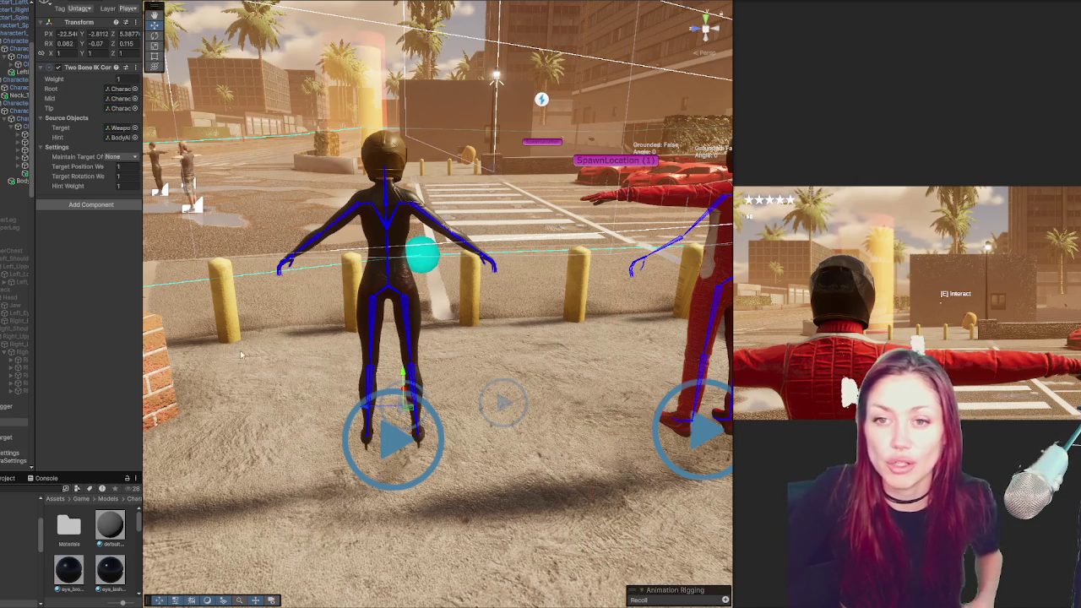
Collapse the Player and Logic hierarchy groups and fly the Scene view up over the parked-car street
{"action": "scroll", "coordinate": [240, 372], "scroll_direction": "down", "scroll_amount": 5}
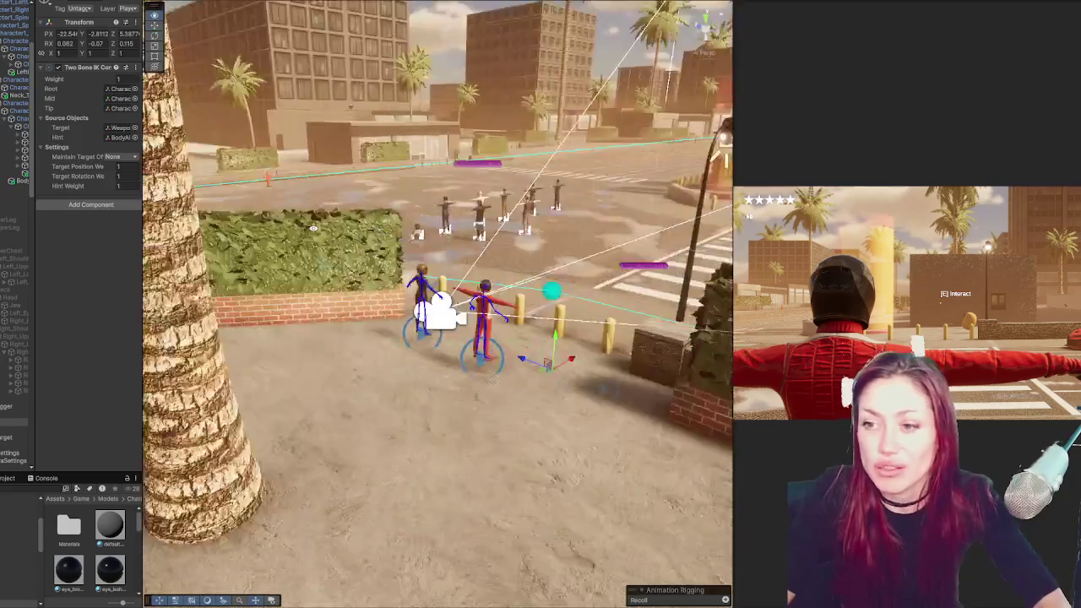
{"action": "scroll", "coordinate": [408, 270], "scroll_direction": "down", "scroll_amount": 2}
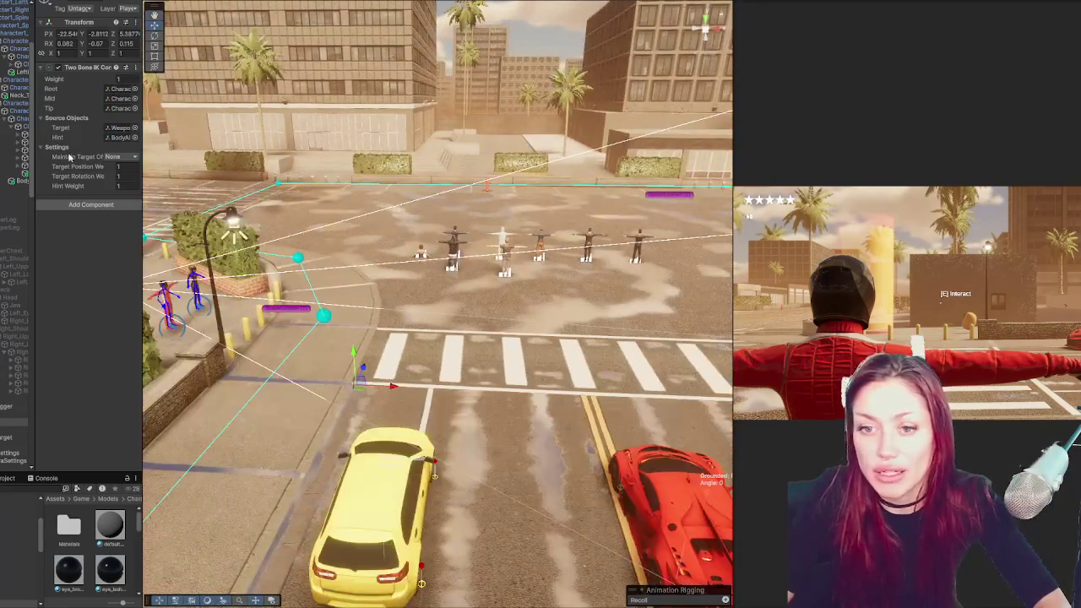
{"action": "left_click_drag", "start_coordinate": [142, 40], "coordinate": [245, 41]}
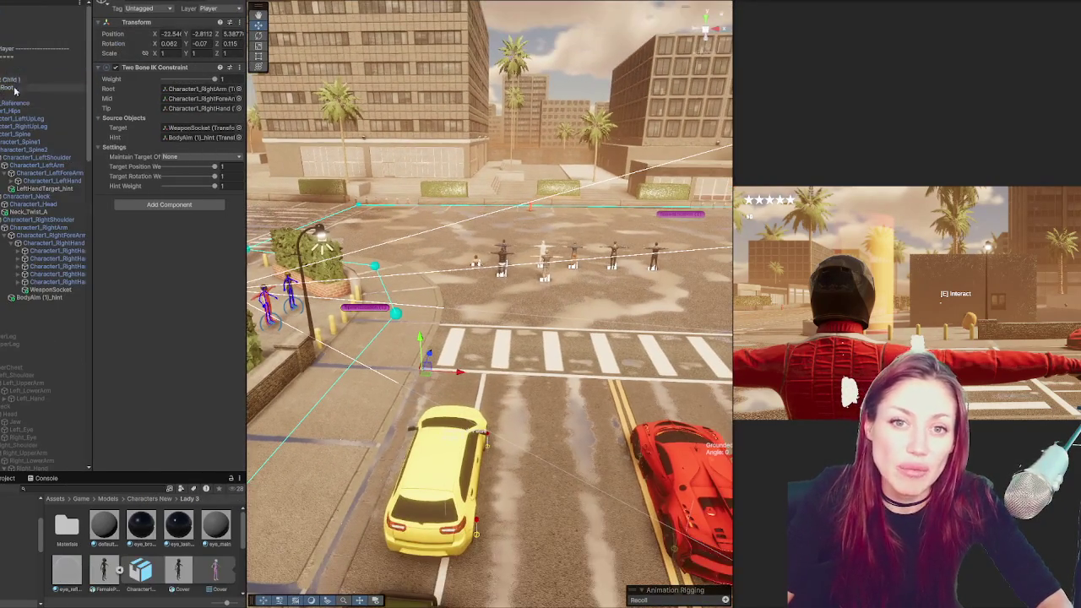
{"action": "left_click", "coordinate": [42, 72]}
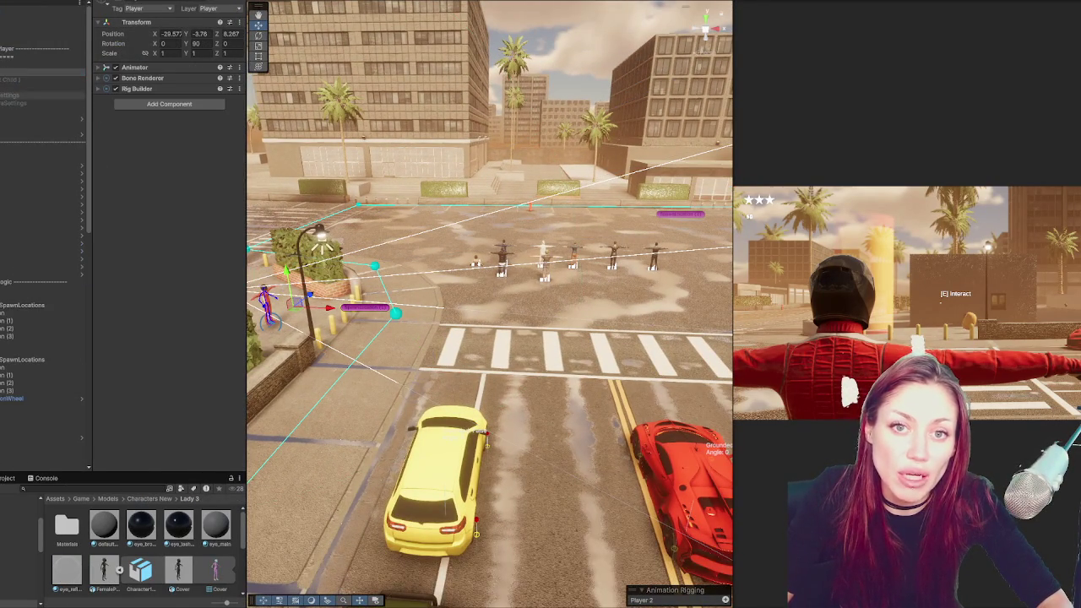
{"action": "key", "text": "Left"}
{"action": "left_click", "coordinate": [42, 227]}
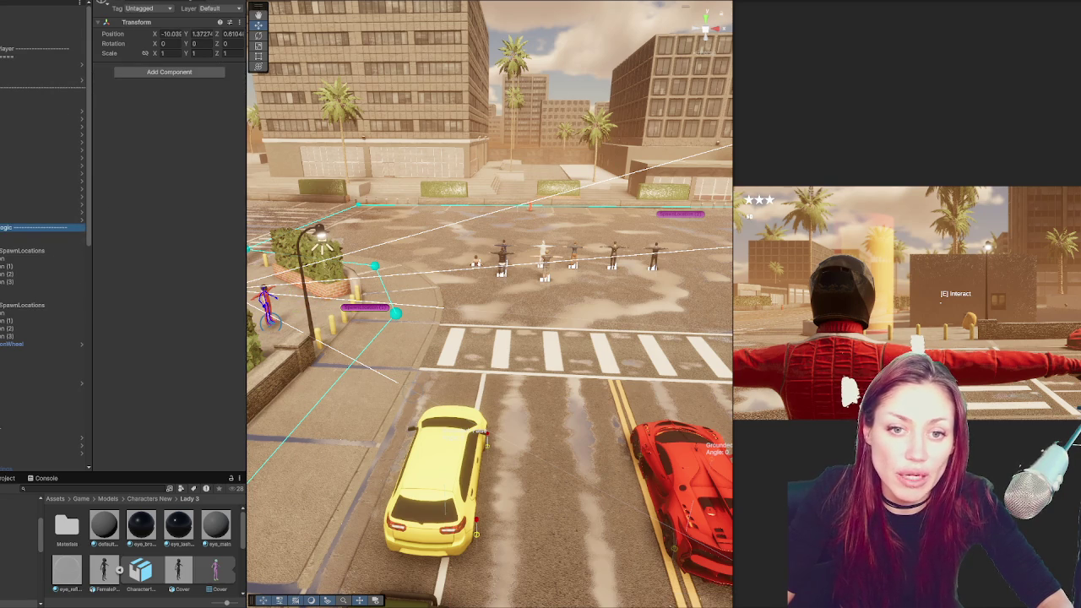
{"action": "key", "text": "Left"}
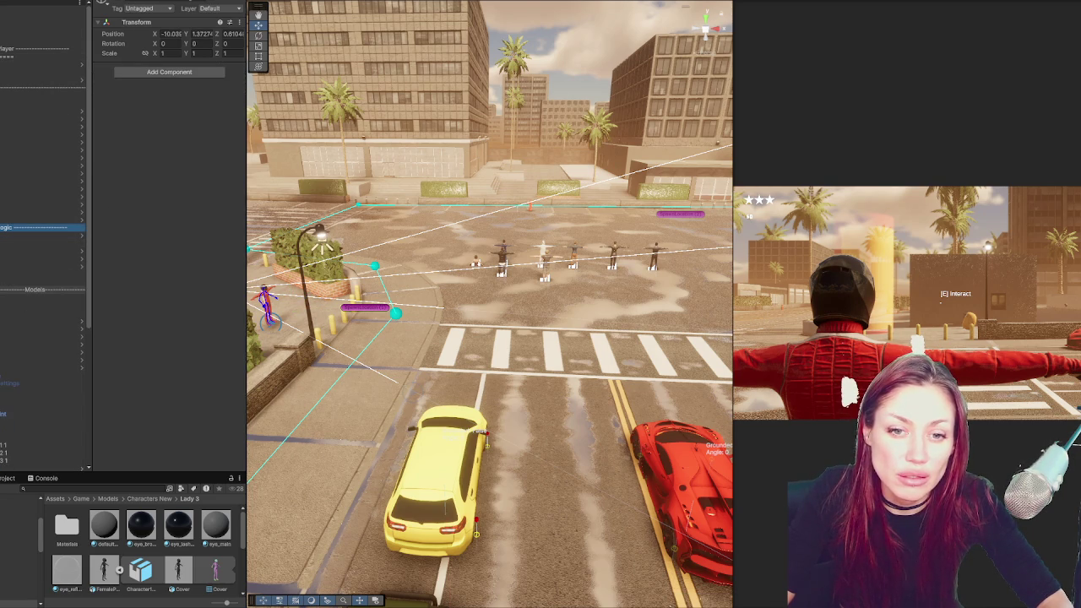
{"action": "left_click_drag", "start_coordinate": [439, 287], "coordinate": [476, 230]}
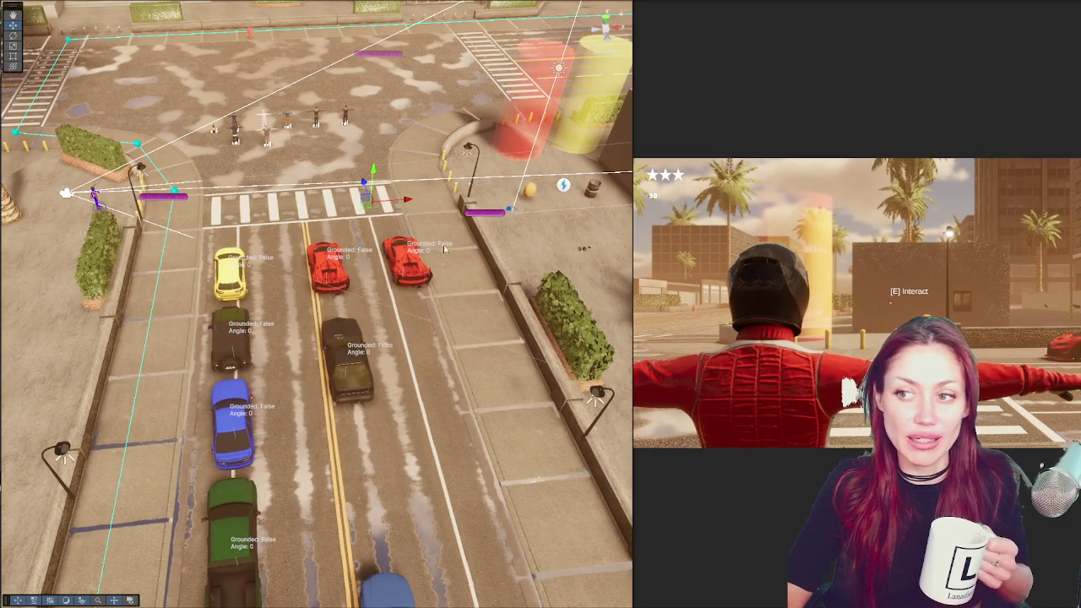
Exit Play mode with Ctrl+P
{"action": "key", "text": "ctrl+p"}
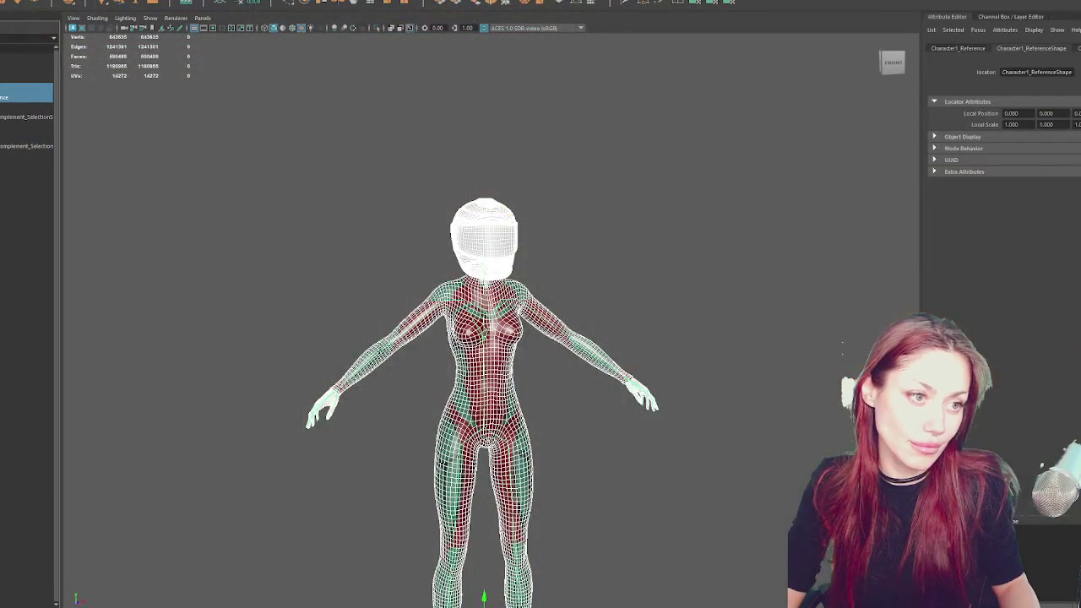
Save the Maya character scene, close Tool Settings and Hypershade, and confirm quitting Maya
{"action": "key", "text": "ctrl+o"}
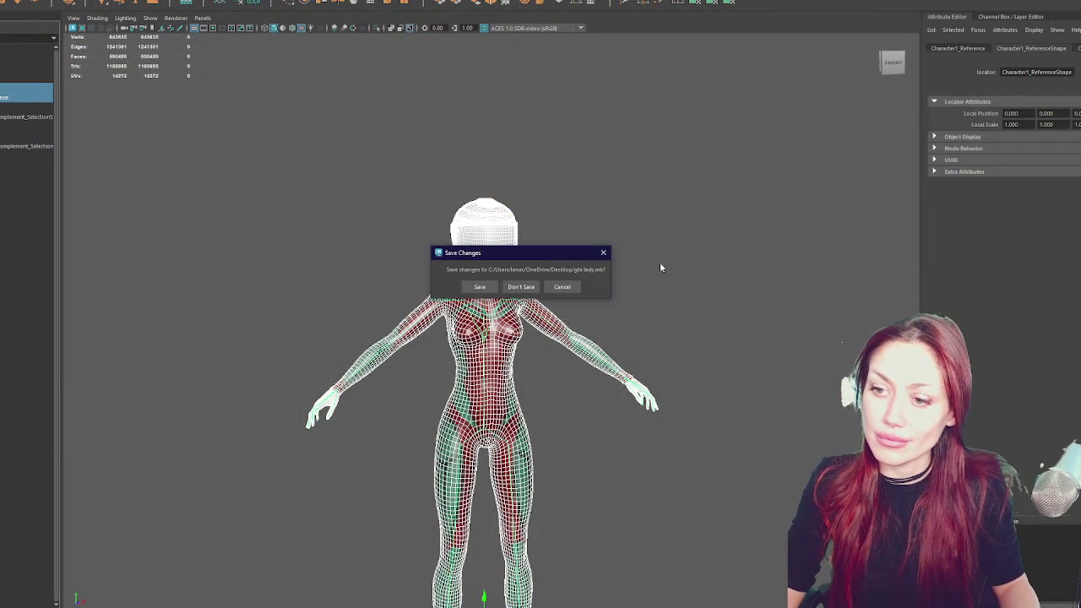
{"action": "left_click", "coordinate": [479, 287]}
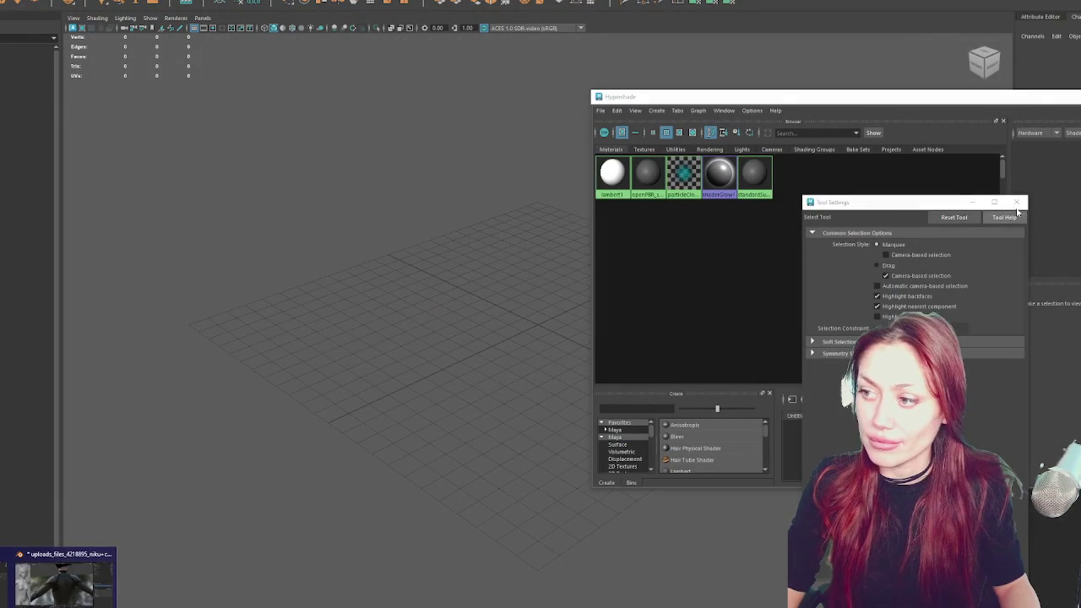
{"action": "left_click", "coordinate": [1017, 203]}
{"action": "left_click", "coordinate": [869, 123]}
{"action": "key", "text": "ctrl+n"}
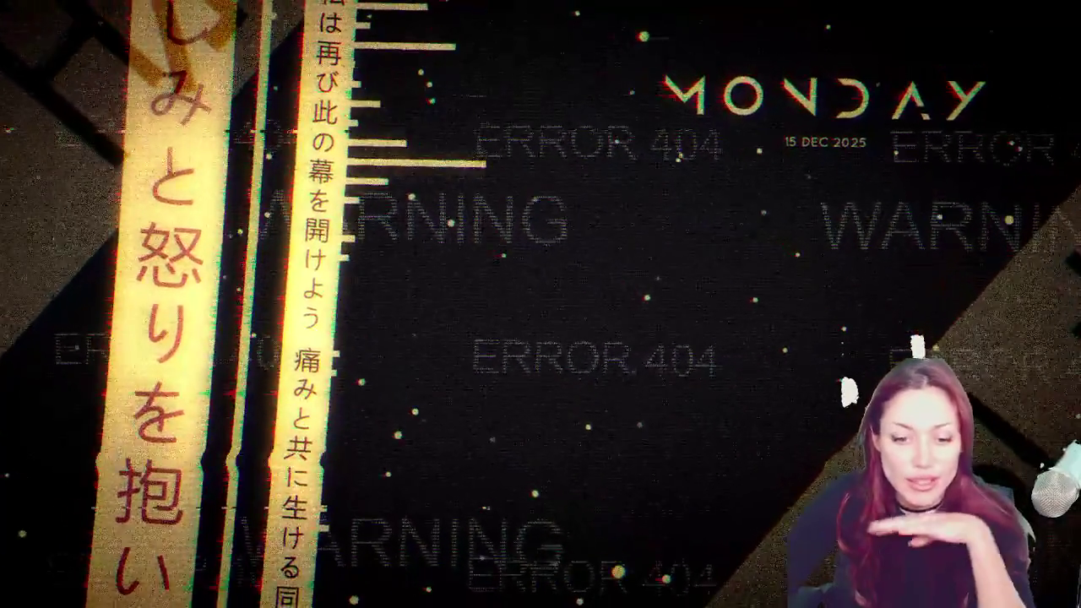
Launch an application from the Start menu's installed apps list
{"action": "key", "text": "super"}
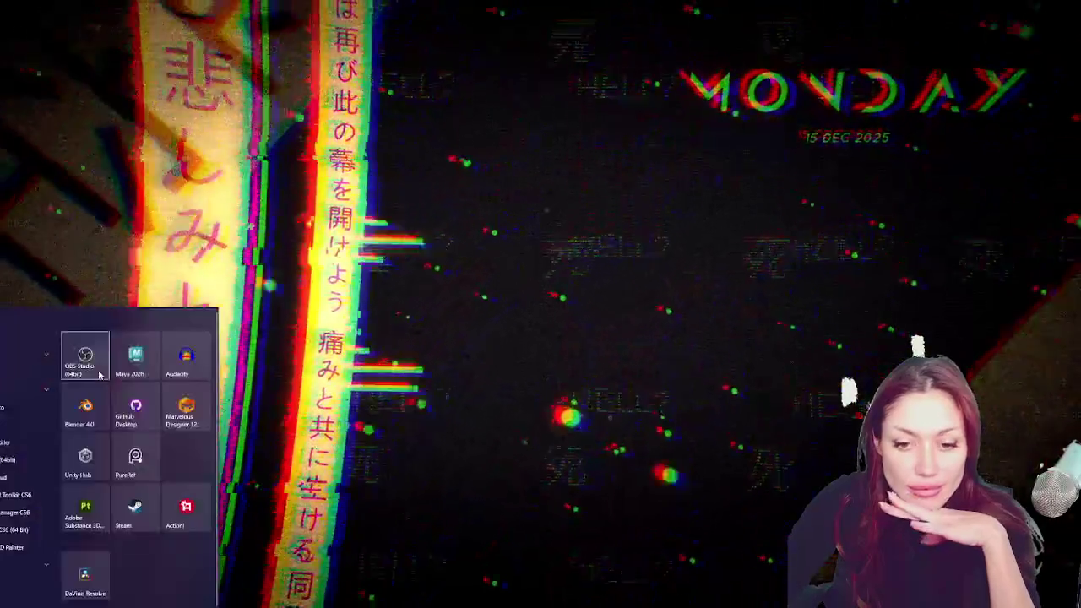
{"action": "left_click", "coordinate": [92, 472]}
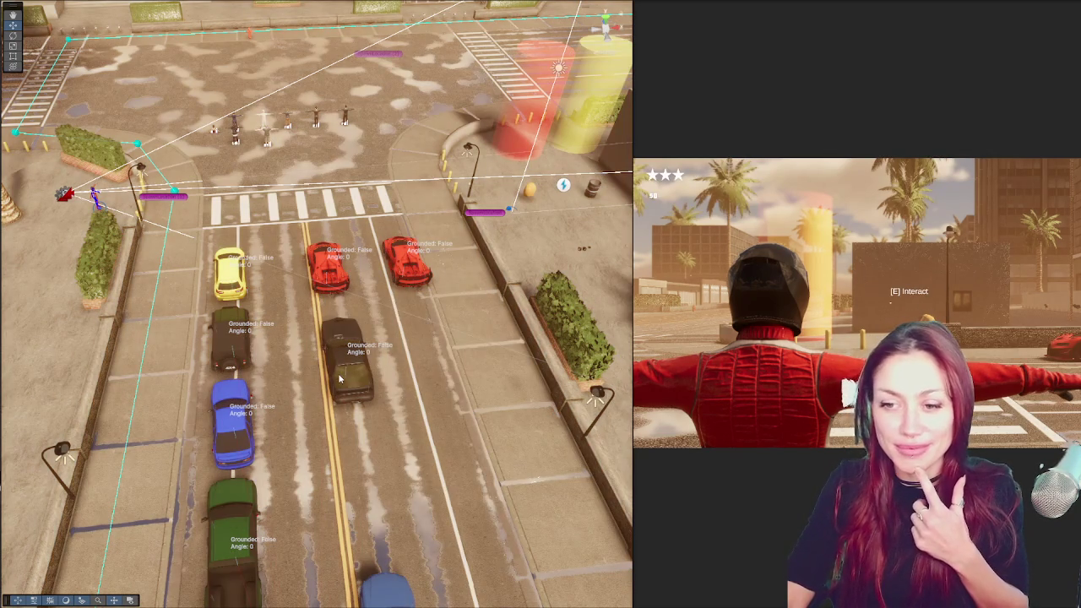
Select the dark car, then widen the Game view to fill nearly the whole screen
{"action": "left_click", "coordinate": [339, 379]}
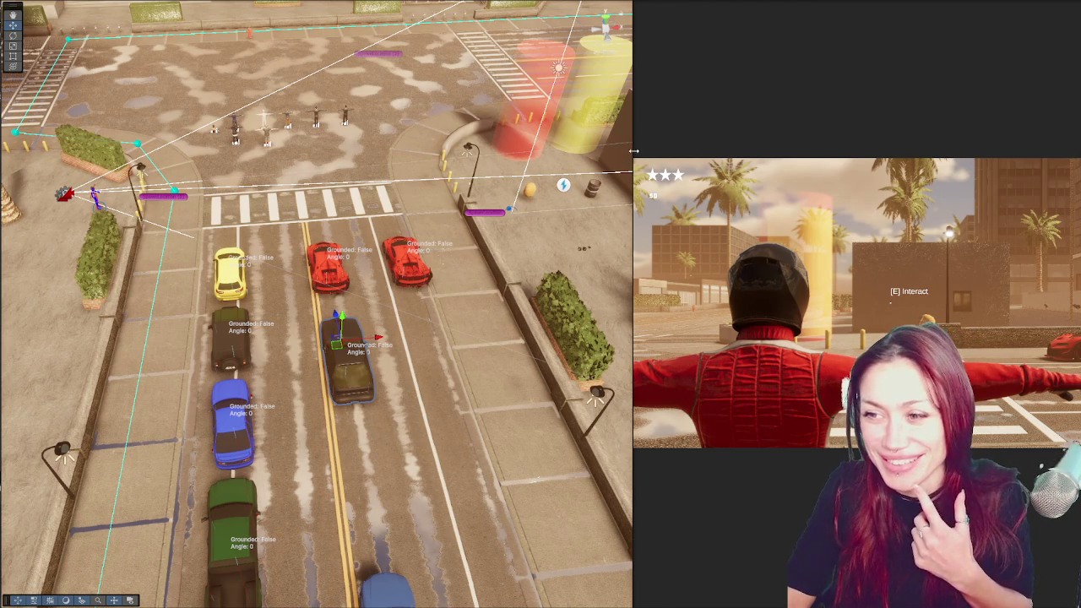
{"action": "left_click_drag", "start_coordinate": [632, 150], "coordinate": [53, 150]}
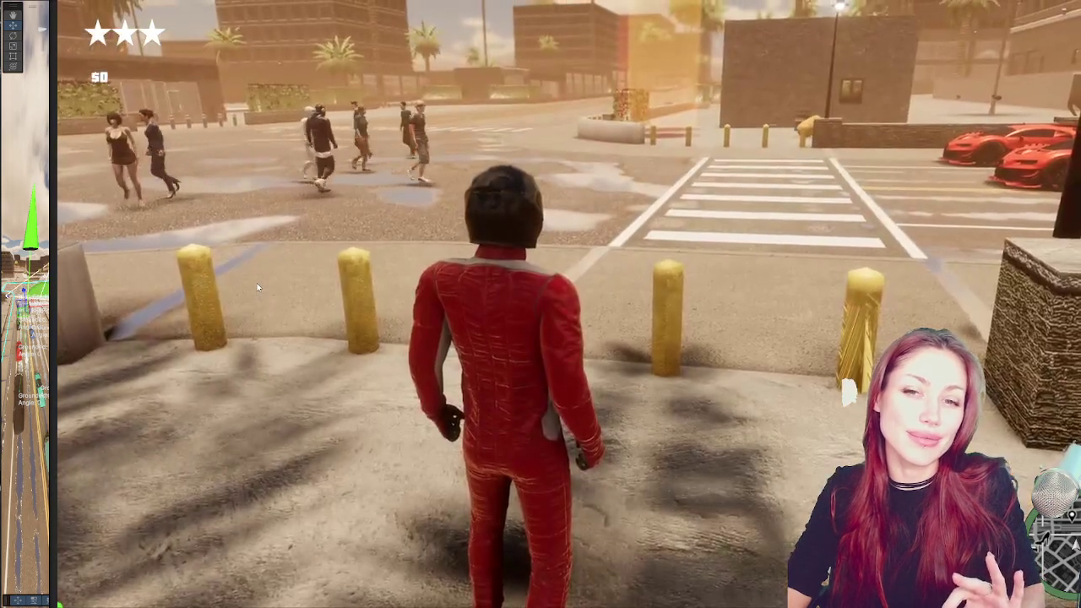
Walk the character toward the crowd, aim the pistol, then pause, resume and pause again
{"action": "key", "text": "w"}
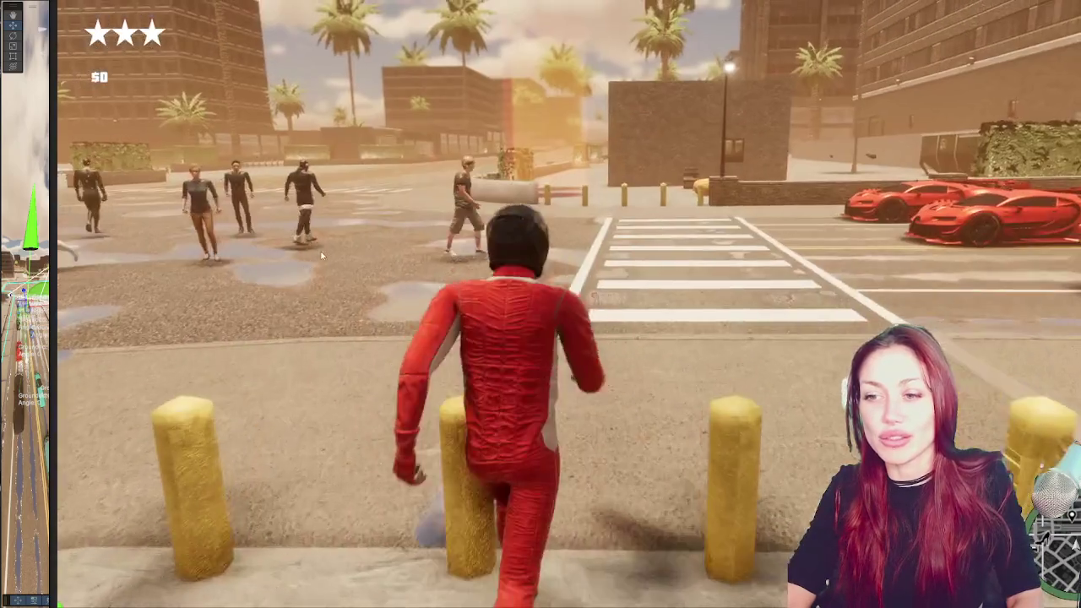
{"action": "right_click", "coordinate": [599, 301]}
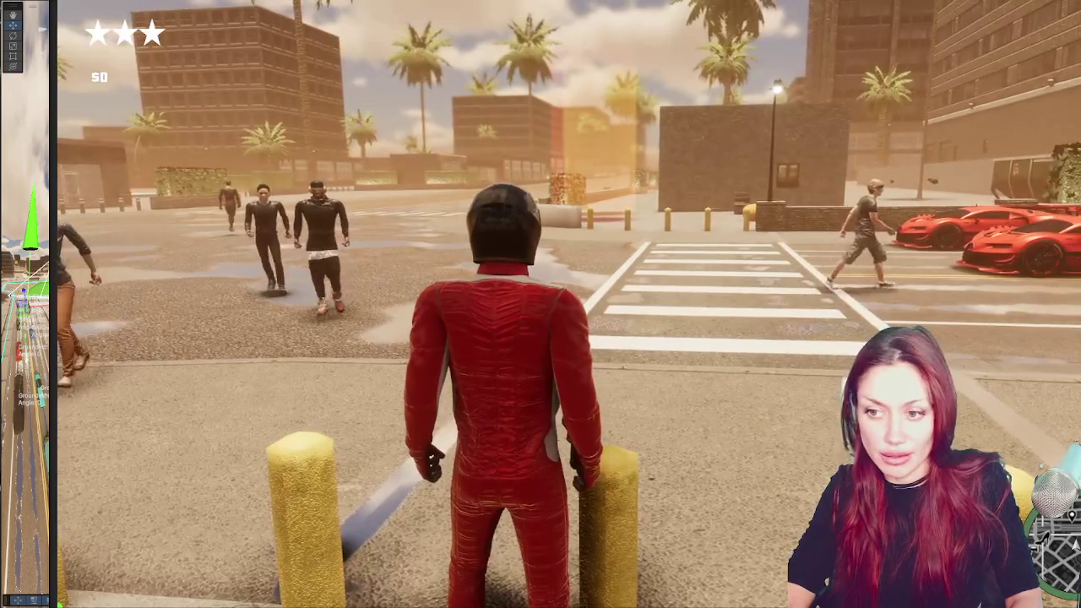
{"action": "key", "text": "Escape"}
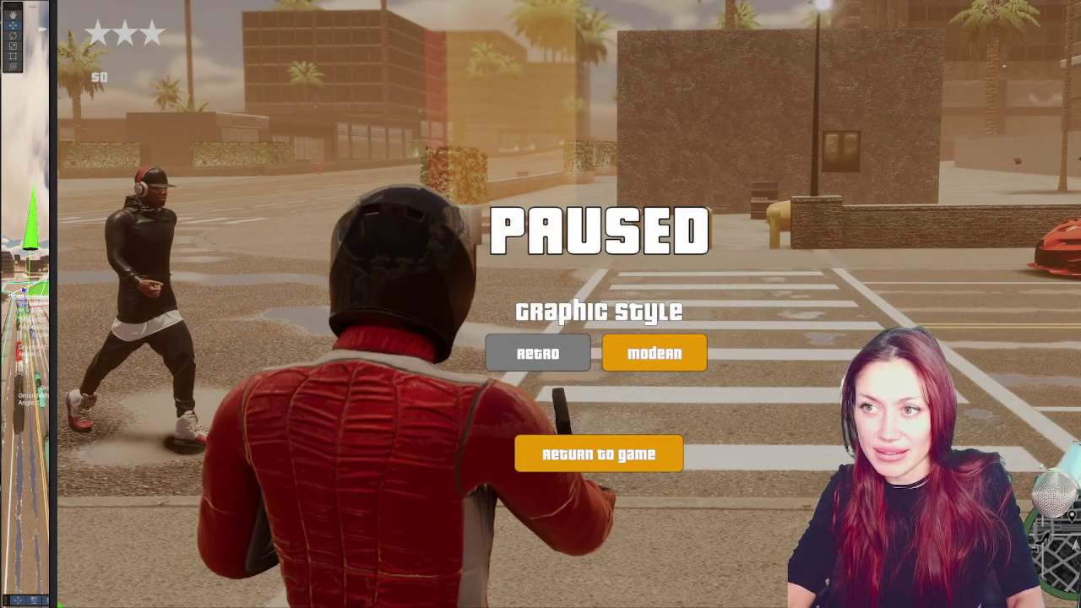
{"action": "key", "text": "Escape"}
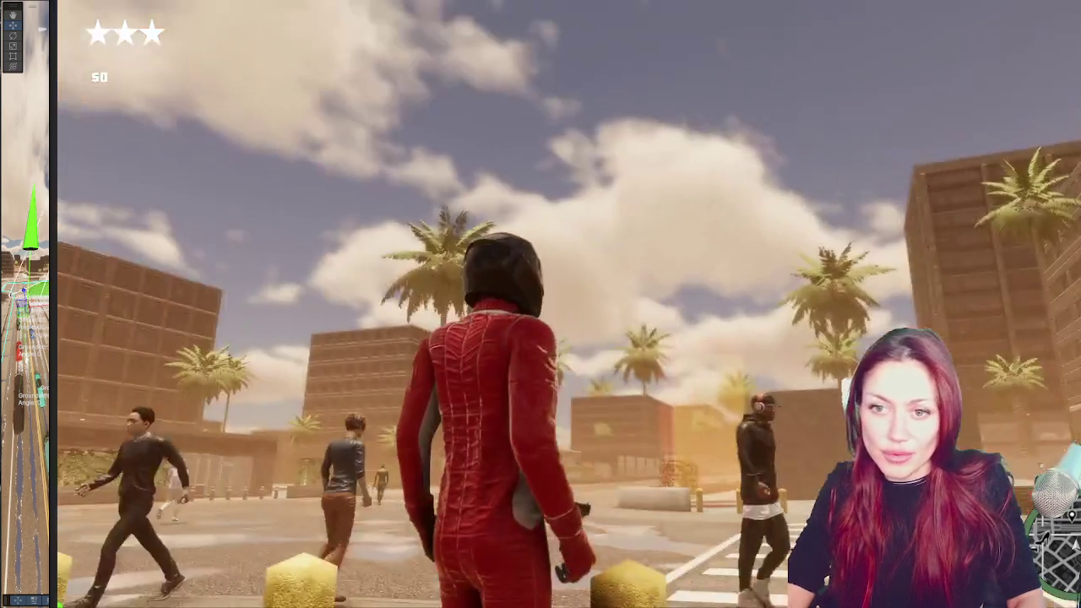
{"action": "key", "text": "Escape"}
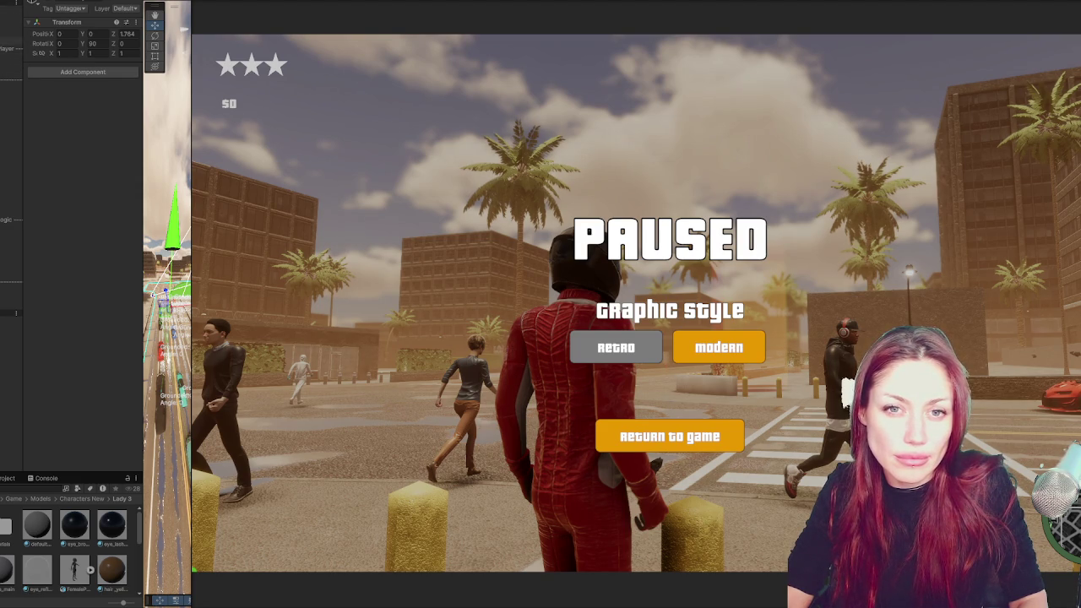
Widen the Scene view, frame the Player, and select the Cube.005 pistol mesh in her hand
{"action": "left_click", "coordinate": [9, 312]}
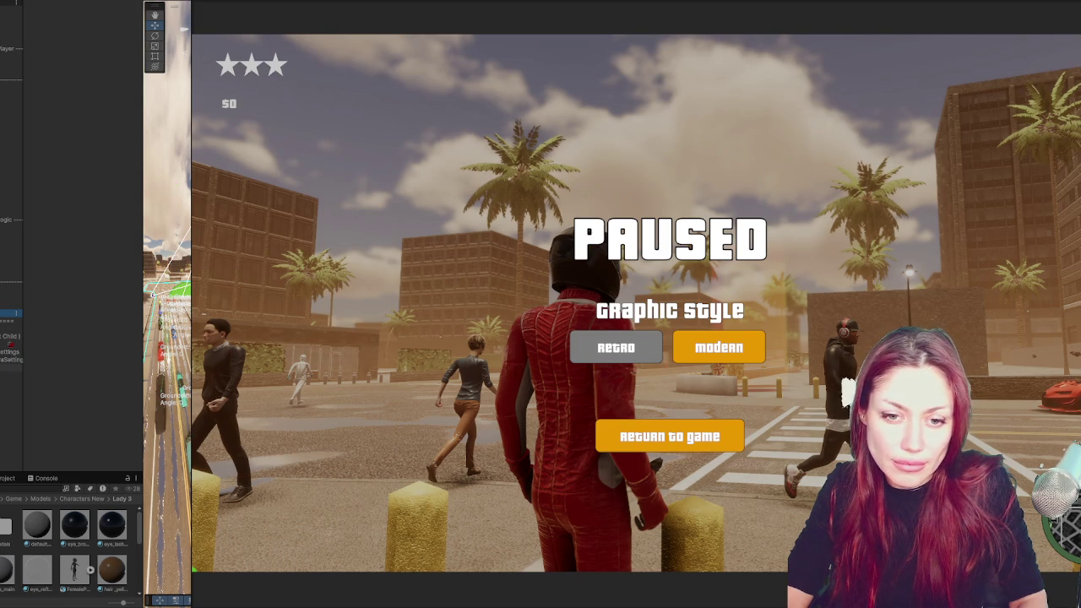
{"action": "left_click_drag", "start_coordinate": [191, 23], "coordinate": [343, 23]}
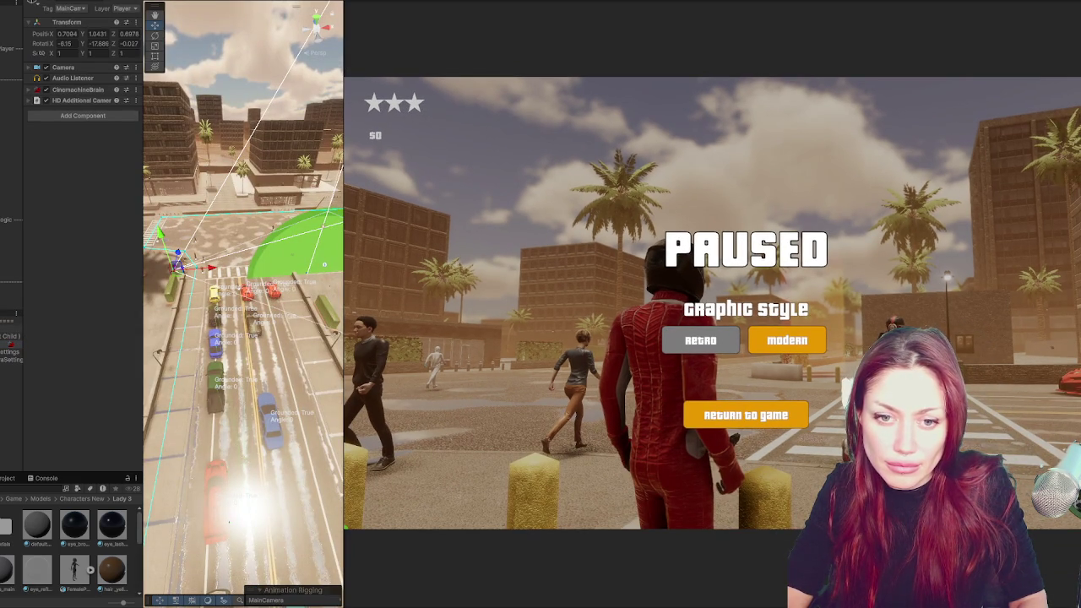
{"action": "double_click", "coordinate": [10, 336]}
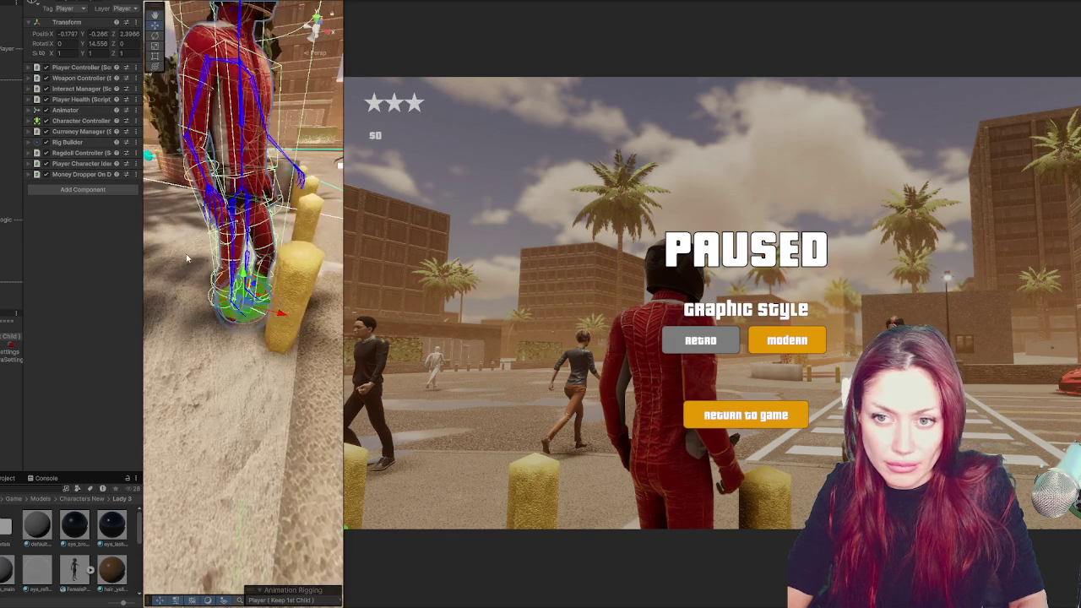
{"action": "left_click", "coordinate": [240, 203]}
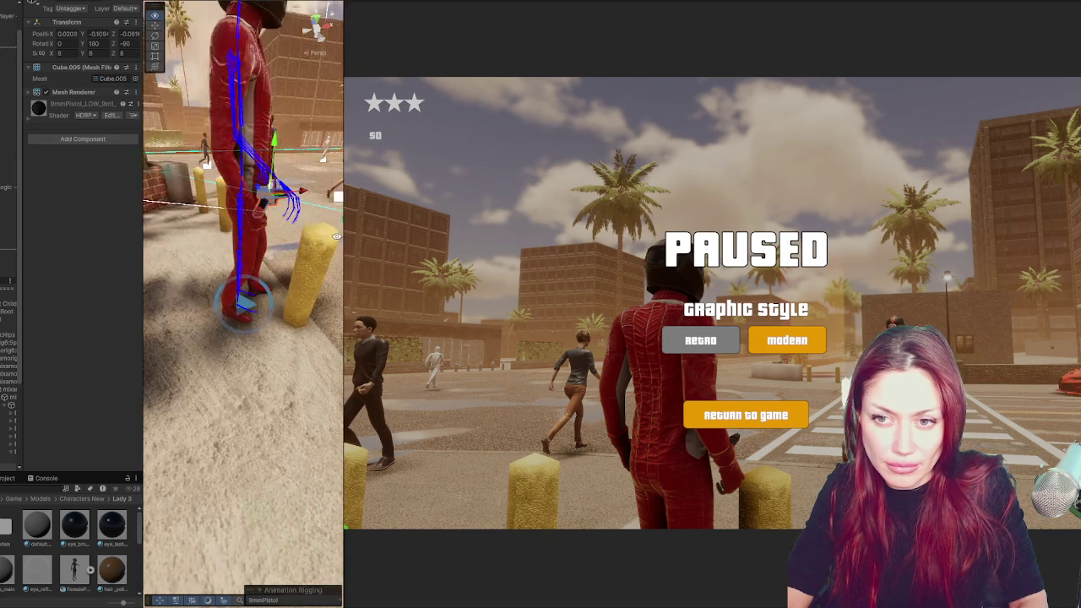
Frame the WeaponSocket under mixamorig6:RightHand in an enlarged, side-orbited Scene view
{"action": "key", "text": "f"}
{"action": "left_click_drag", "start_coordinate": [295, 212], "coordinate": [213, 164], "text": "alt"}
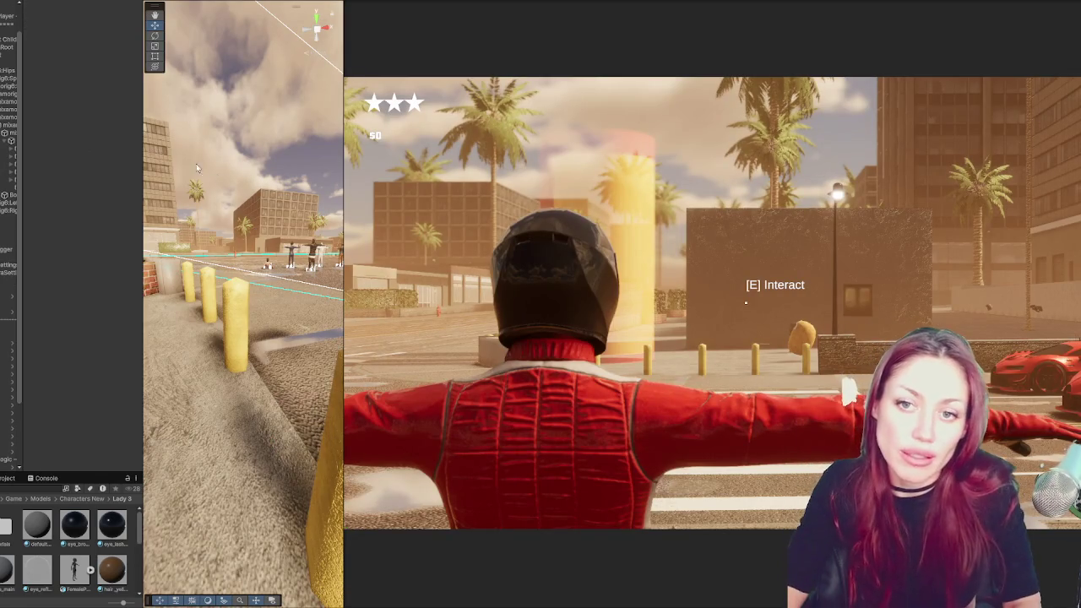
{"action": "left_click_drag", "start_coordinate": [23, 152], "coordinate": [91, 160]}
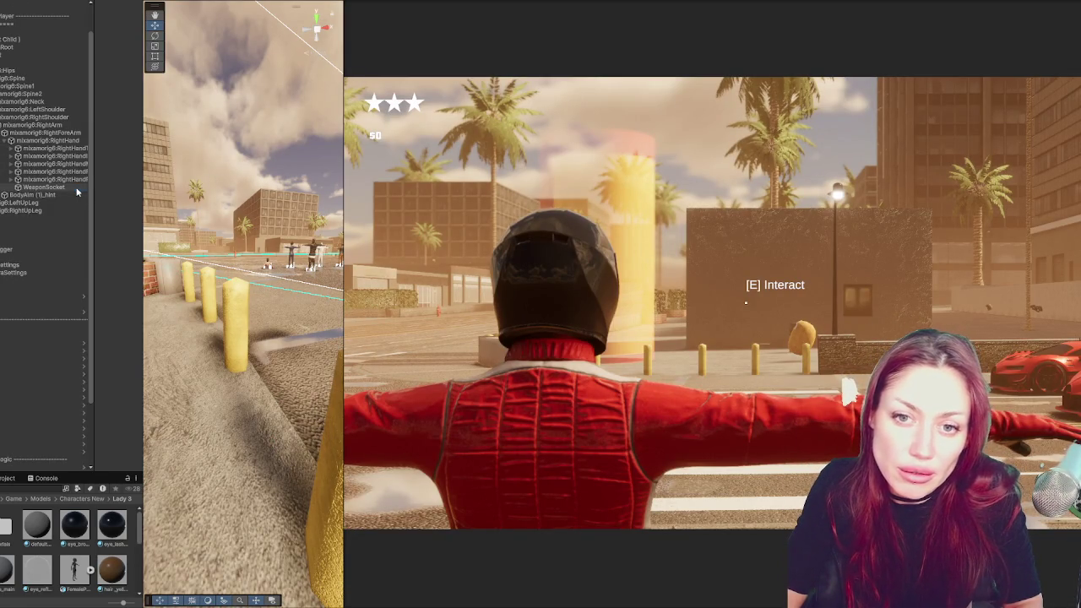
{"action": "left_click", "coordinate": [50, 186]}
{"action": "key", "text": "f"}
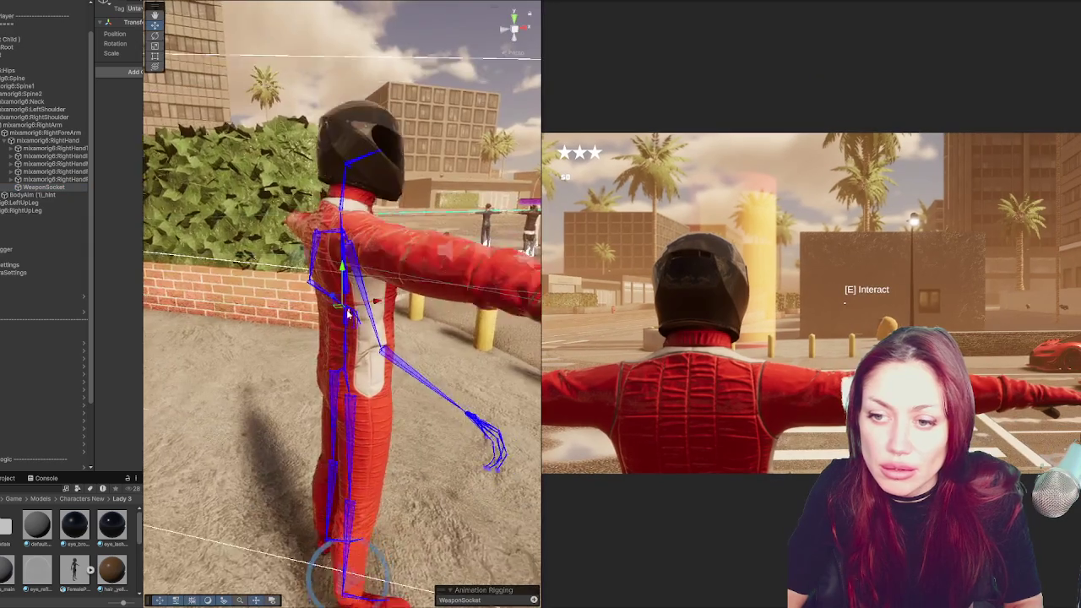
{"action": "left_click_drag", "start_coordinate": [510, 265], "coordinate": [42, 289]}
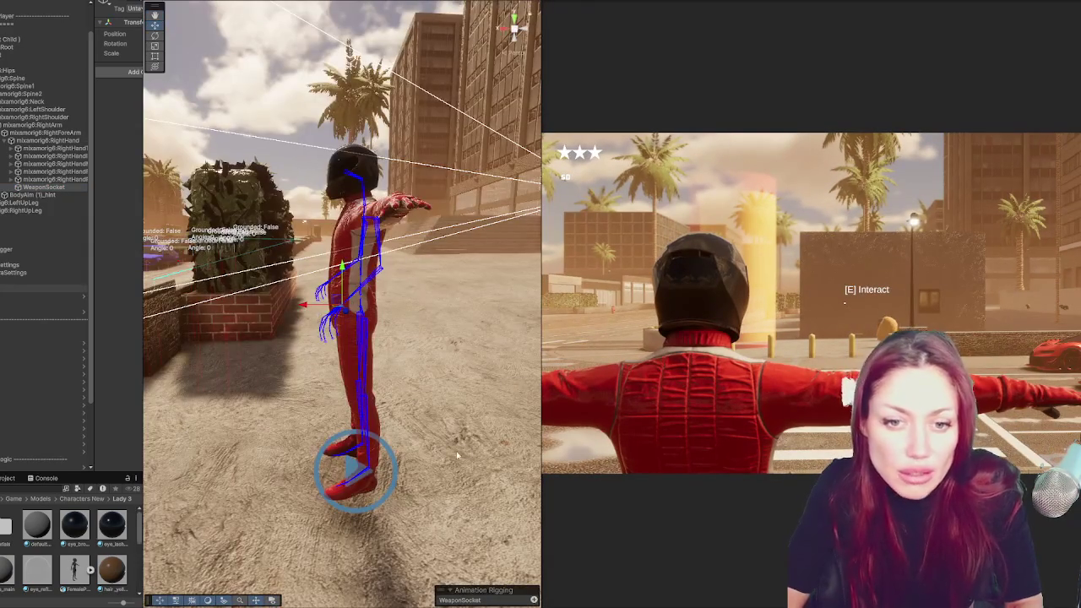
{"action": "scroll", "coordinate": [42, 289], "scroll_direction": "down", "scroll_amount": 3}
{"action": "scroll", "coordinate": [67, 247], "scroll_direction": "down", "scroll_amount": 1}
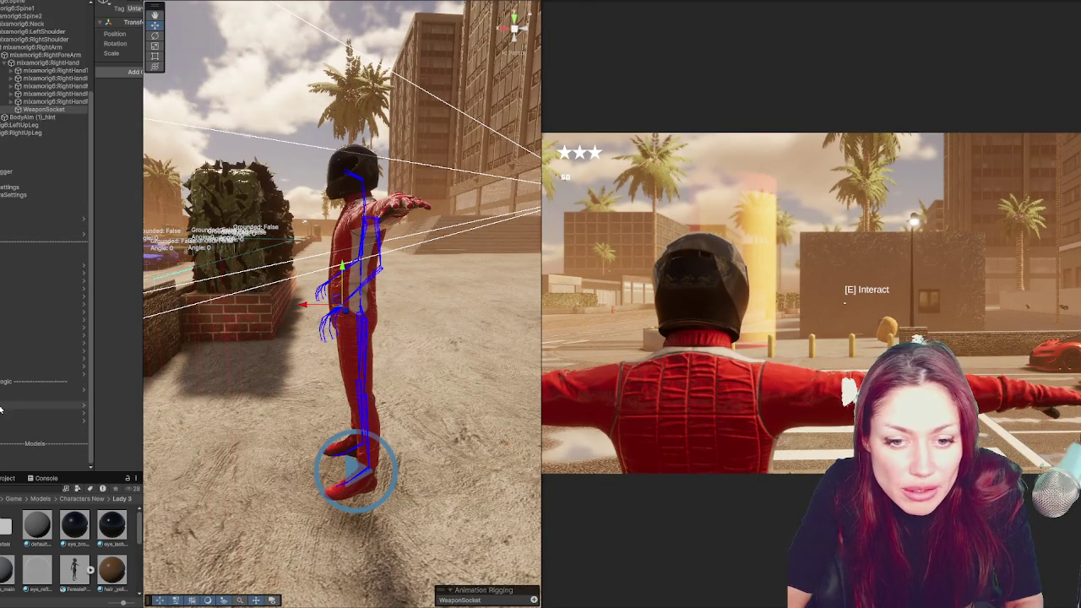
{"action": "left_click", "coordinate": [7, 490]}
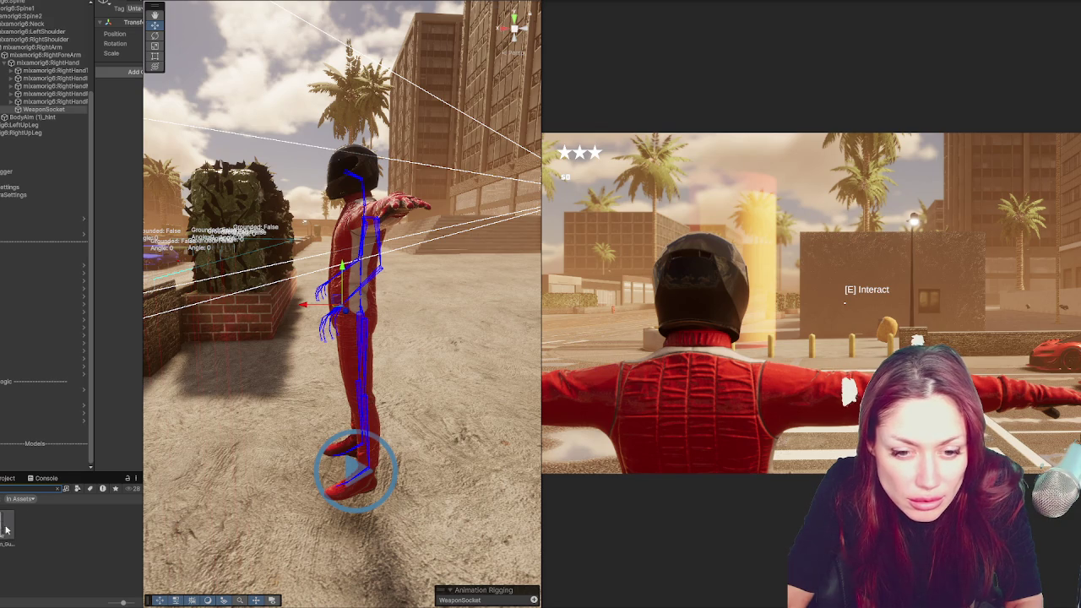
Enlarge the Project panel and browse from LanasProps back to Models, then into Props
{"action": "left_click", "coordinate": [8, 525]}
{"action": "left_click_drag", "start_coordinate": [84, 471], "coordinate": [84, 311]}
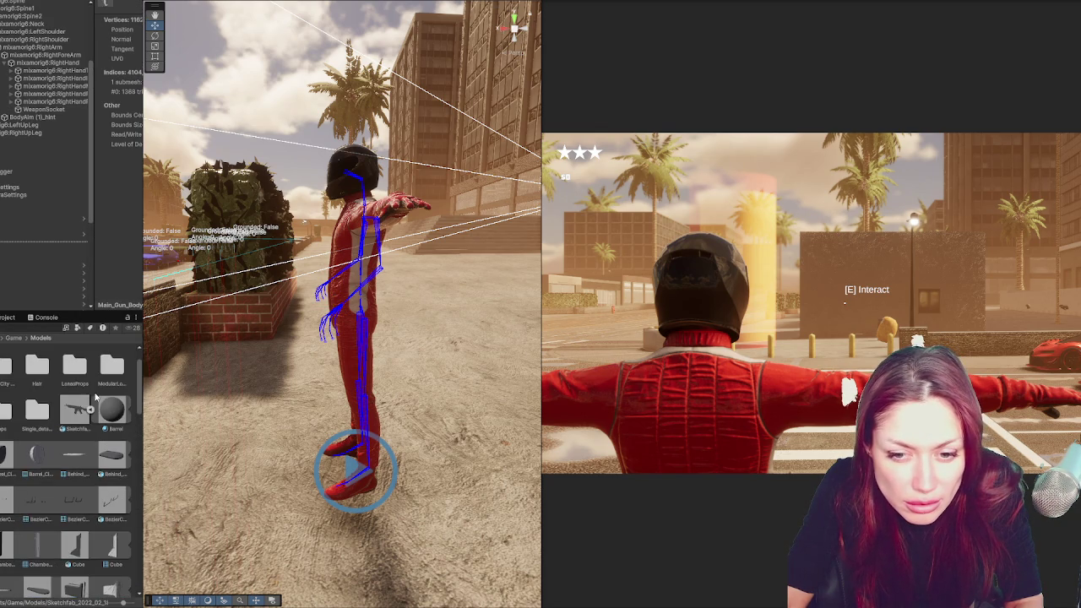
{"action": "double_click", "coordinate": [89, 404]}
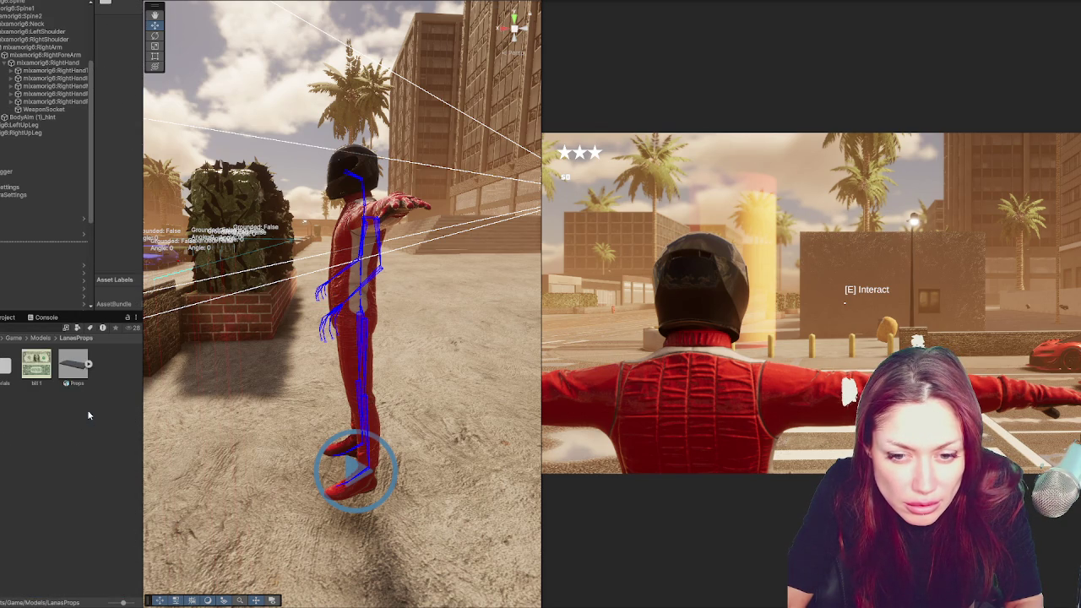
{"action": "left_click", "coordinate": [41, 338]}
{"action": "double_click", "coordinate": [5, 456]}
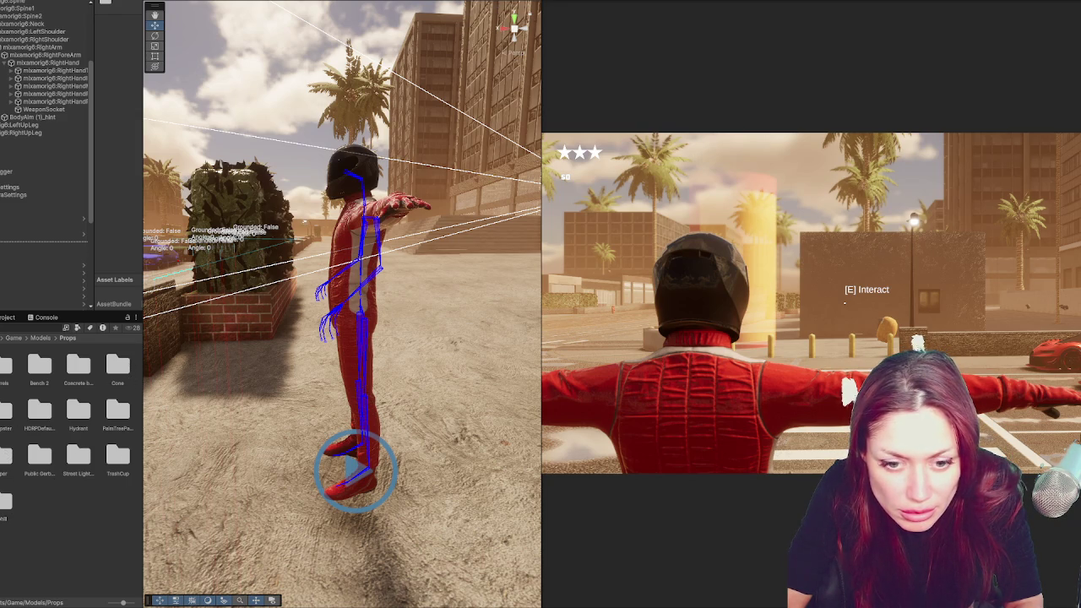
Look through the Bench 2, Dumpster and Hydrant prop folders
{"action": "double_click", "coordinate": [40, 365]}
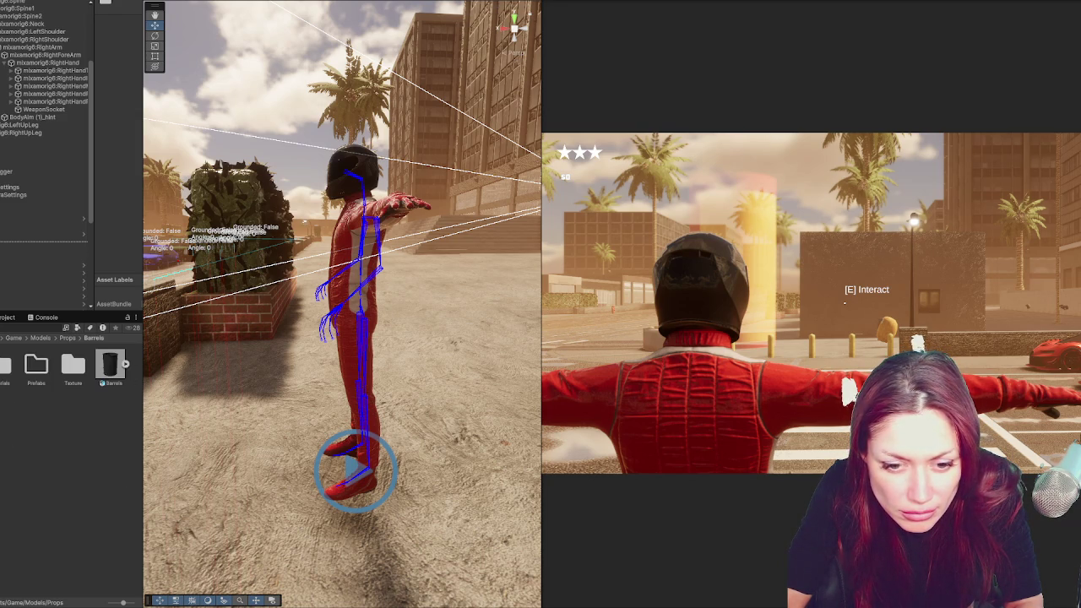
{"action": "left_click", "coordinate": [67, 338]}
{"action": "double_click", "coordinate": [118, 365]}
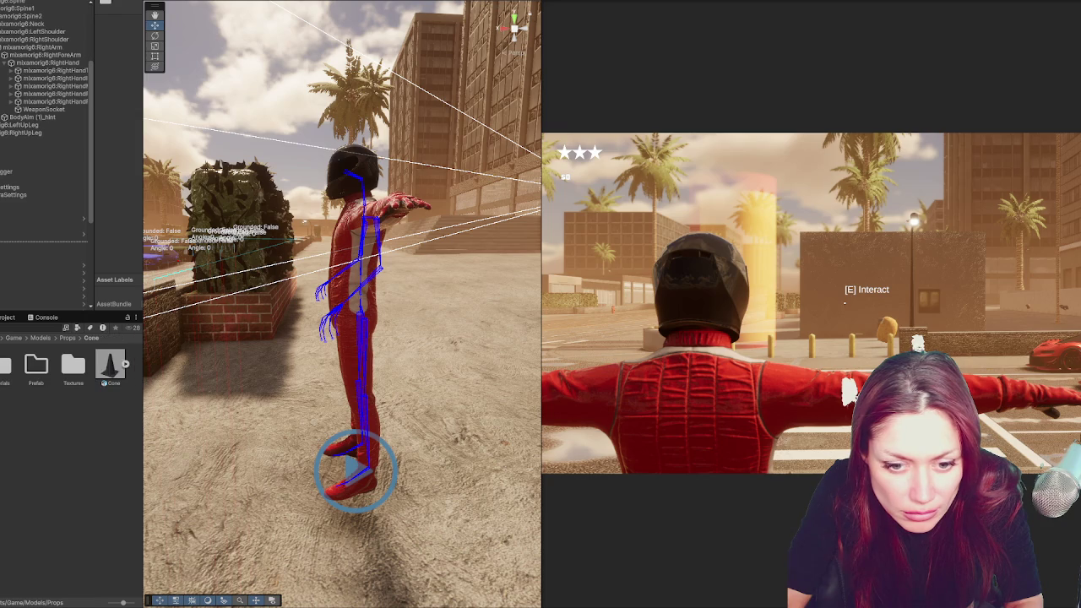
{"action": "left_click", "coordinate": [66, 338]}
{"action": "double_click", "coordinate": [109, 365]}
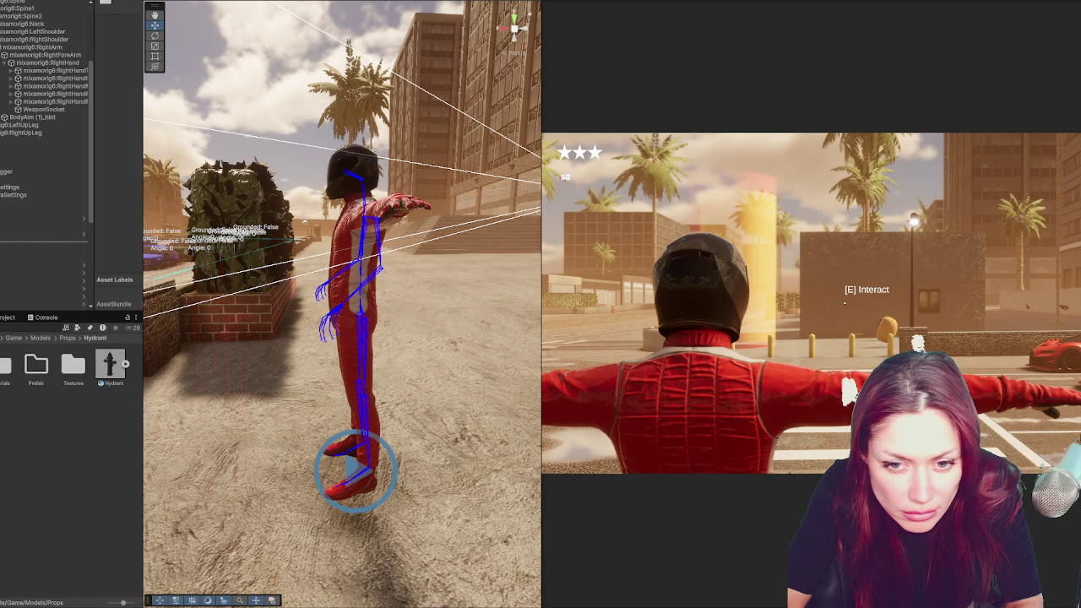
{"action": "left_click", "coordinate": [67, 338]}
Check Paper, Public Garbage and Street Lights Pack 01, end in LanasProps > Materials, and list pistol assets
{"action": "double_click", "coordinate": [40, 409]}
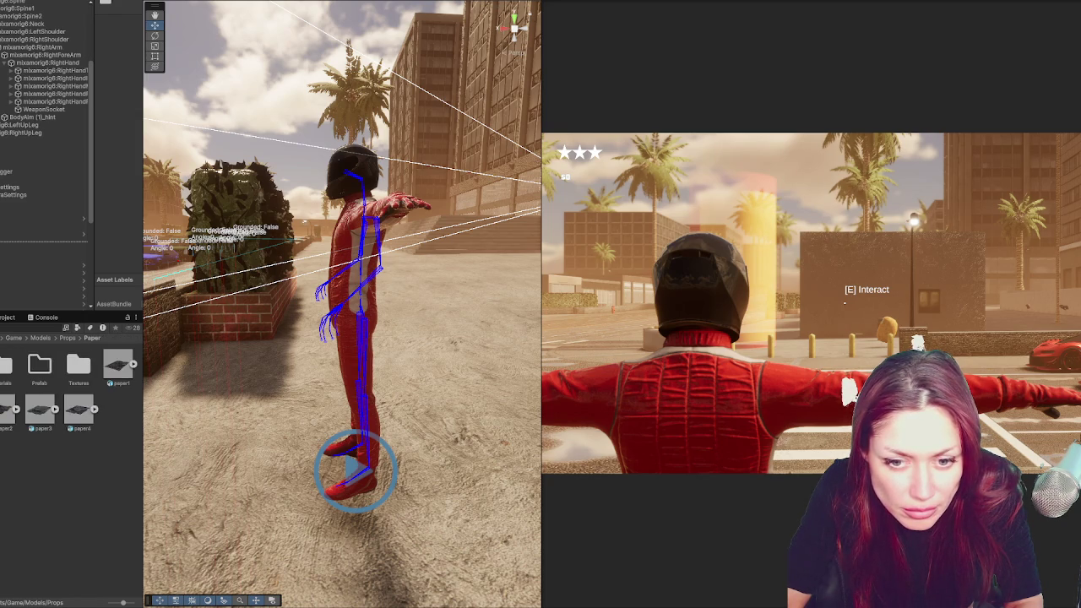
{"action": "left_click", "coordinate": [67, 338]}
{"action": "double_click", "coordinate": [79, 410]}
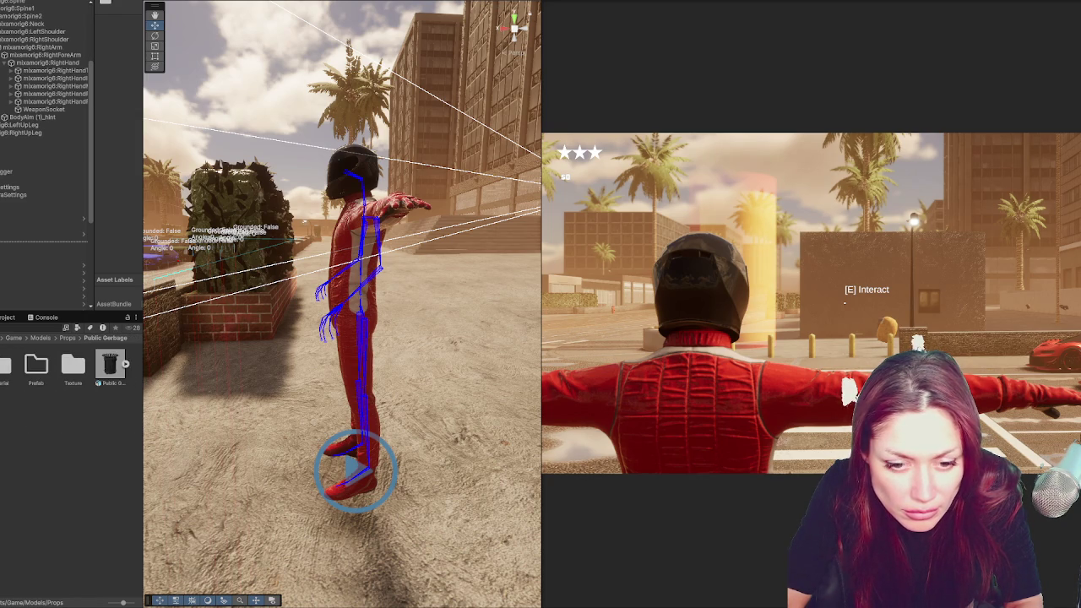
{"action": "left_click", "coordinate": [67, 337]}
{"action": "double_click", "coordinate": [117, 410]}
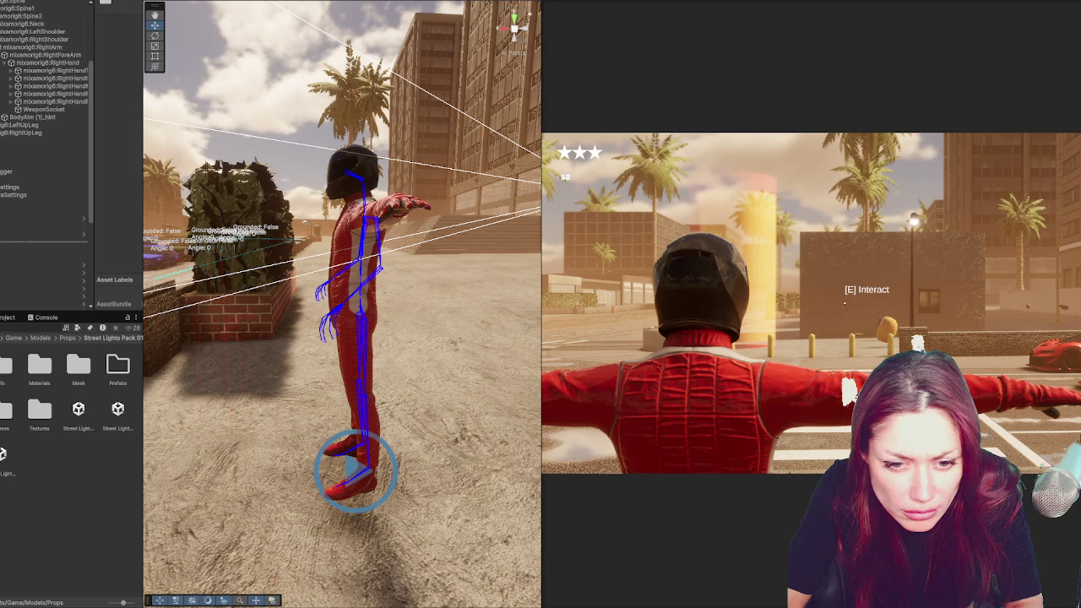
{"action": "double_click", "coordinate": [40, 409]}
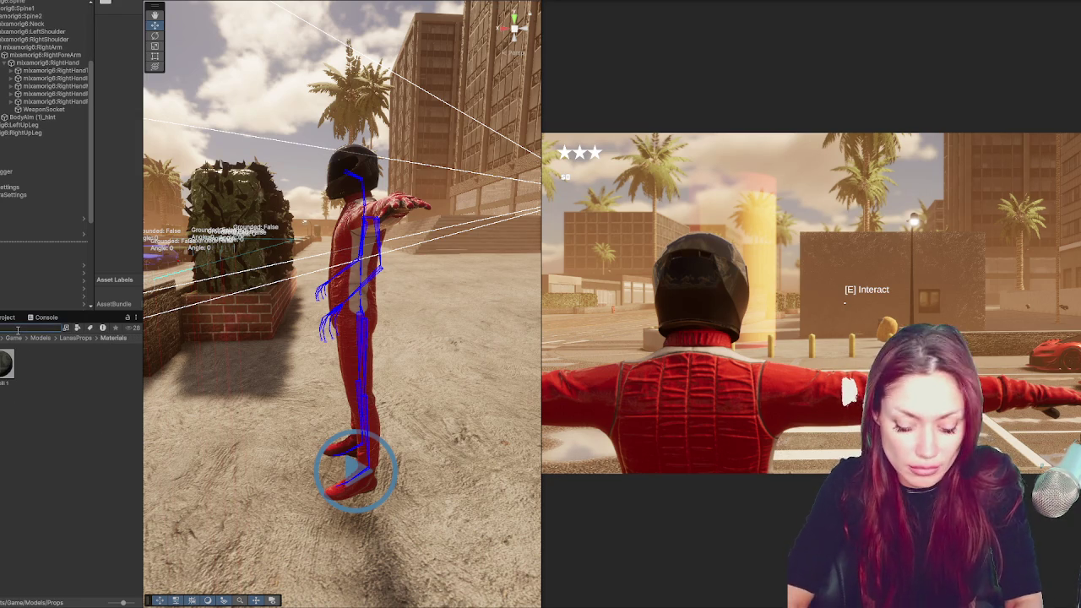
{"action": "key", "text": "Return"}
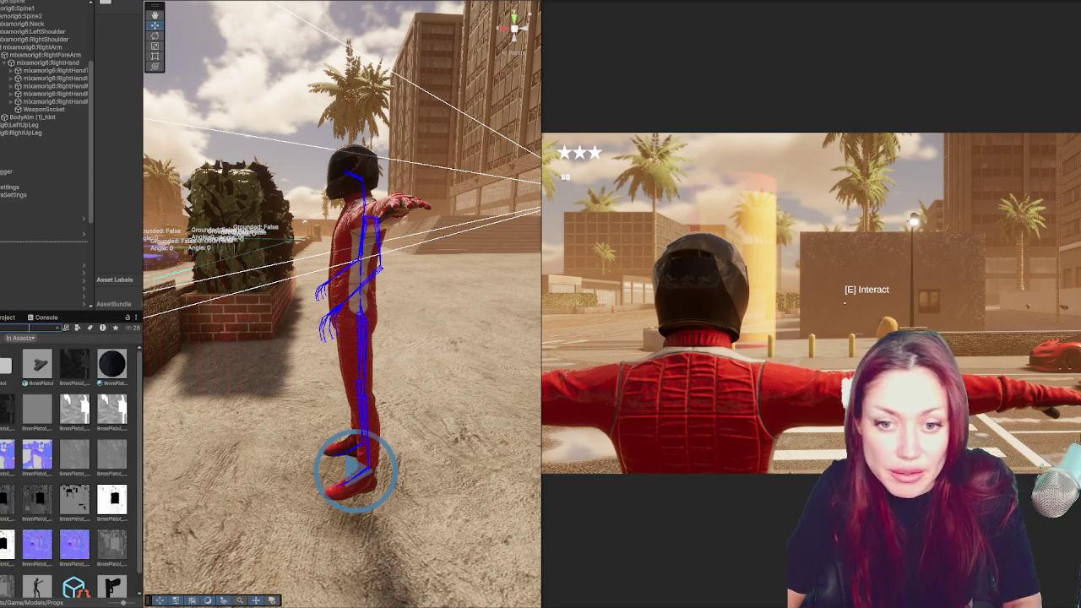
Drop the 9mmPistol prefab under WeaponSocket and frame it in the Scene view
{"action": "mouse_move", "coordinate": [34, 371]}
{"action": "left_mouse_down"}
{"action": "mouse_move", "coordinate": [49, 155]}
{"action": "mouse_move", "coordinate": [66, 112]}
{"action": "left_mouse_up"}
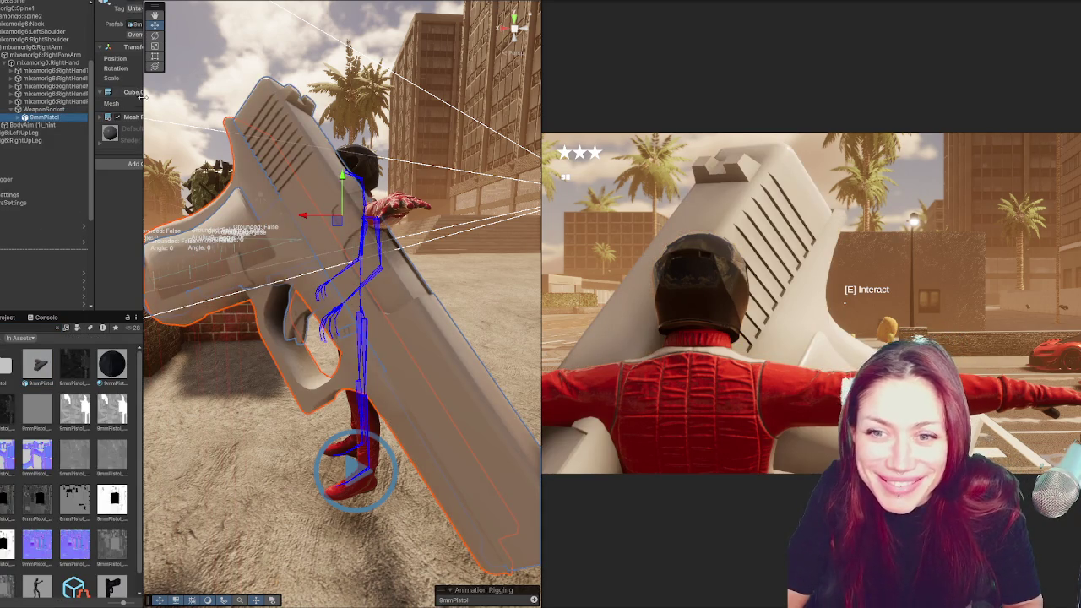
{"action": "key", "text": "f"}
{"action": "mouse_move", "coordinate": [322, 293]}
{"action": "left_mouse_down"}
{"action": "mouse_move", "coordinate": [179, 222]}
{"action": "mouse_move", "coordinate": [169, 169]}
{"action": "mouse_move", "coordinate": [194, 211]}
{"action": "mouse_move", "coordinate": [122, 197]}
{"action": "left_mouse_up"}
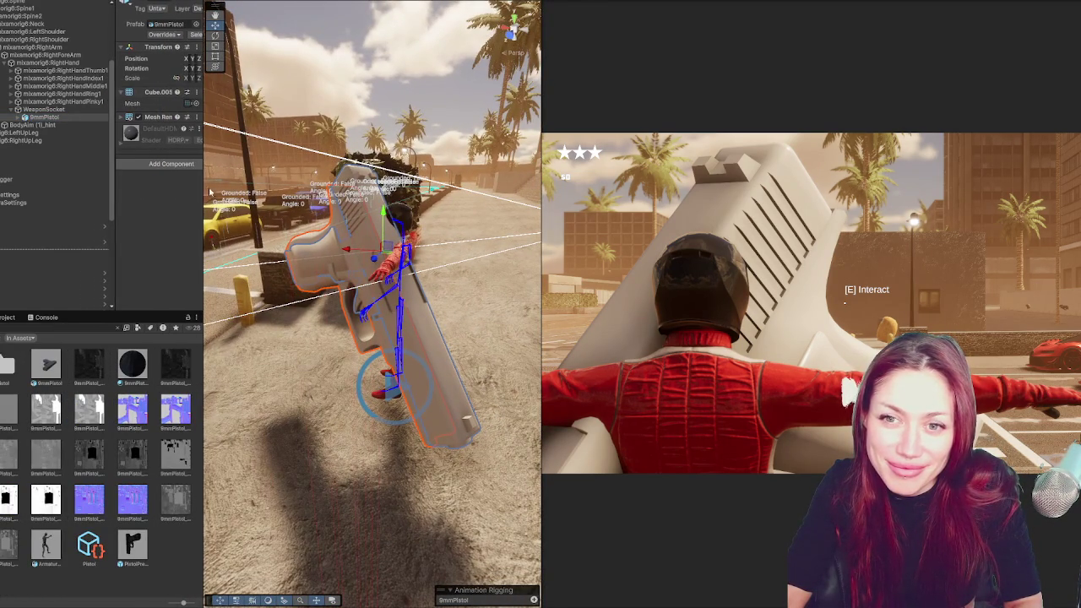
Widen the Inspector and Scene view, then select the 9mmPistol to edit its transform
{"action": "left_click_drag", "start_coordinate": [144, 205], "coordinate": [111, 207]}
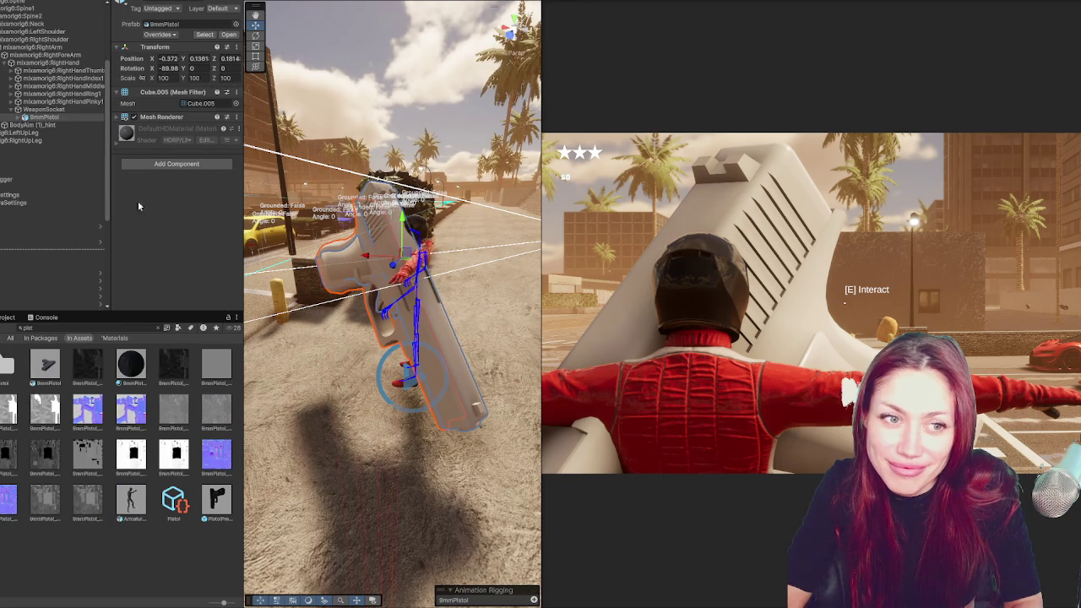
{"action": "left_click_drag", "start_coordinate": [540, 220], "coordinate": [591, 219]}
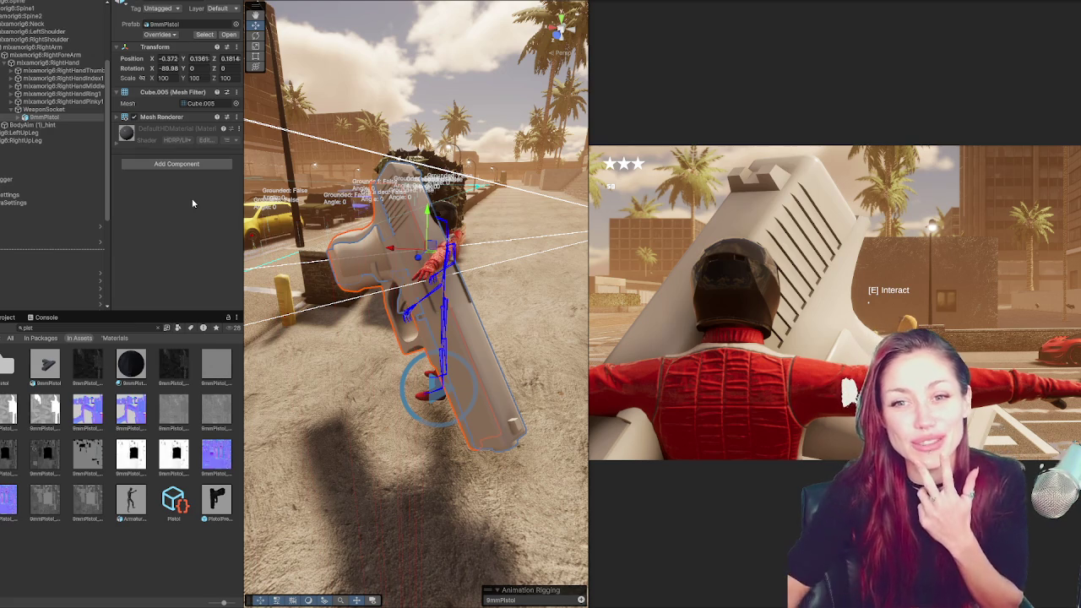
{"action": "left_click", "coordinate": [60, 111]}
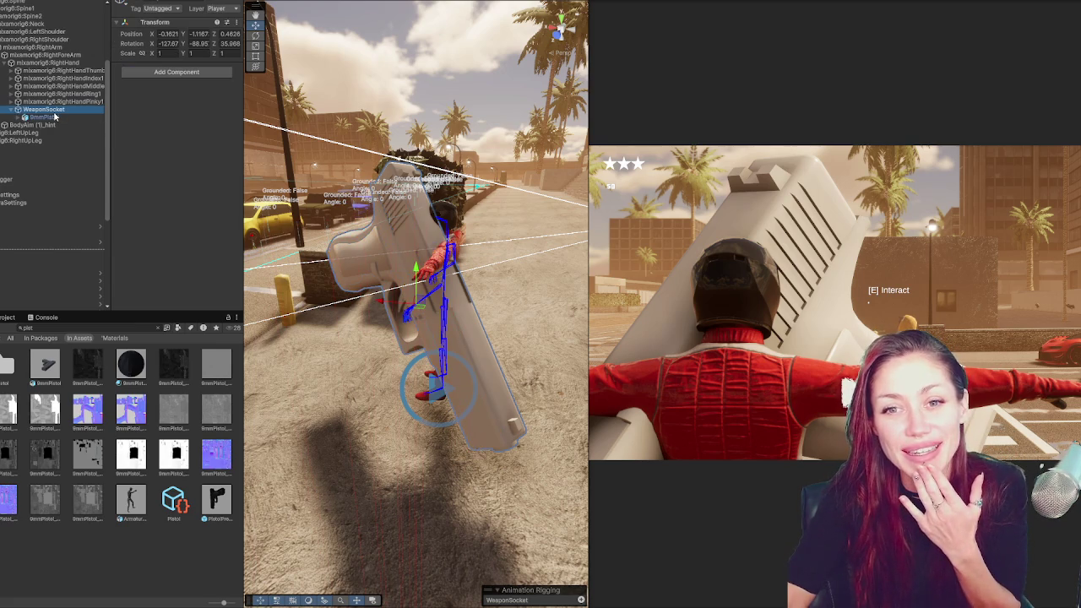
{"action": "left_click", "coordinate": [44, 117]}
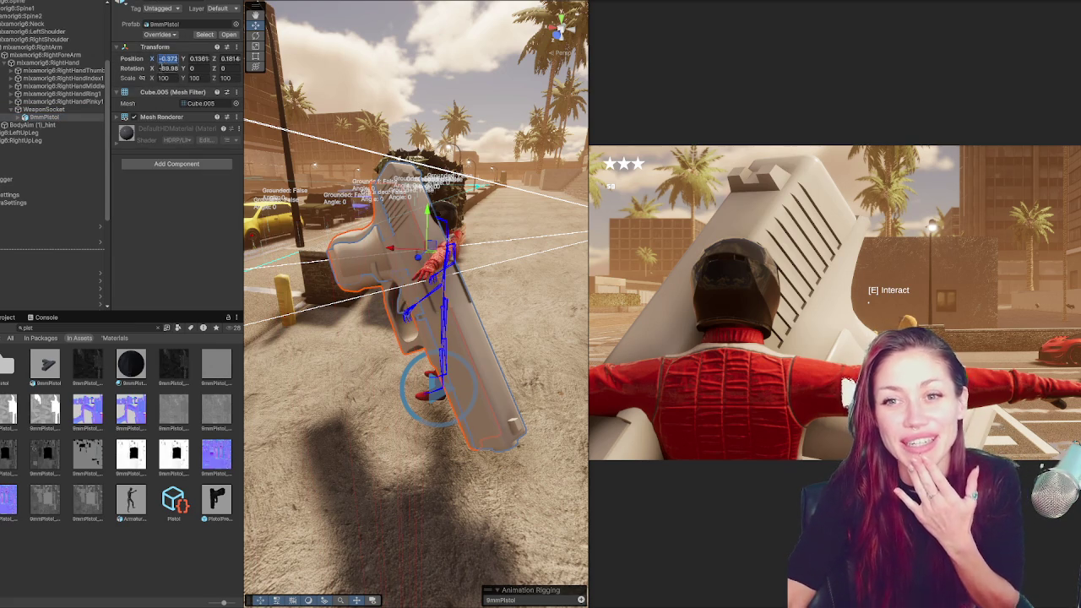
{"action": "left_click", "coordinate": [198, 68]}
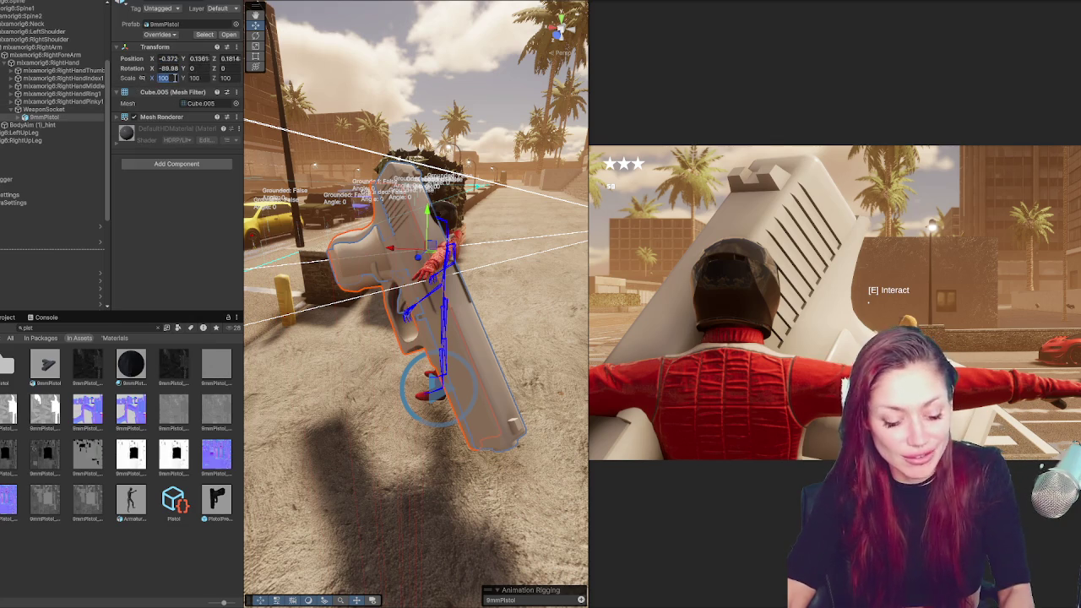
Enter a smaller X scale (1) for the 9mmPistol and orbit around the framed WeaponSocket
{"action": "type", "text": "1"}
{"action": "key", "text": "Tab"}
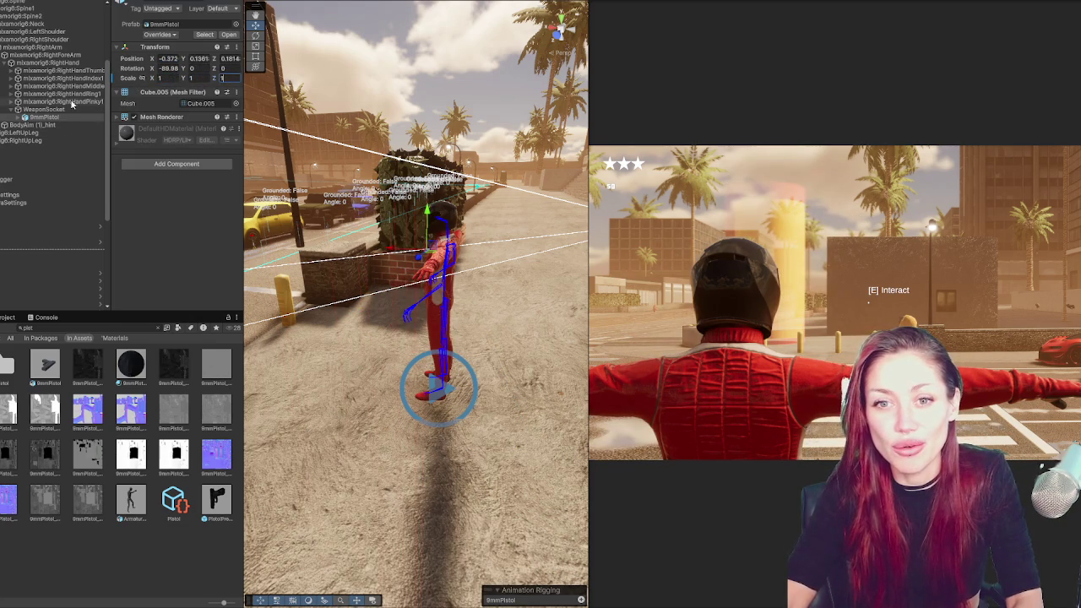
{"action": "left_click", "coordinate": [62, 110]}
{"action": "key", "text": "f"}
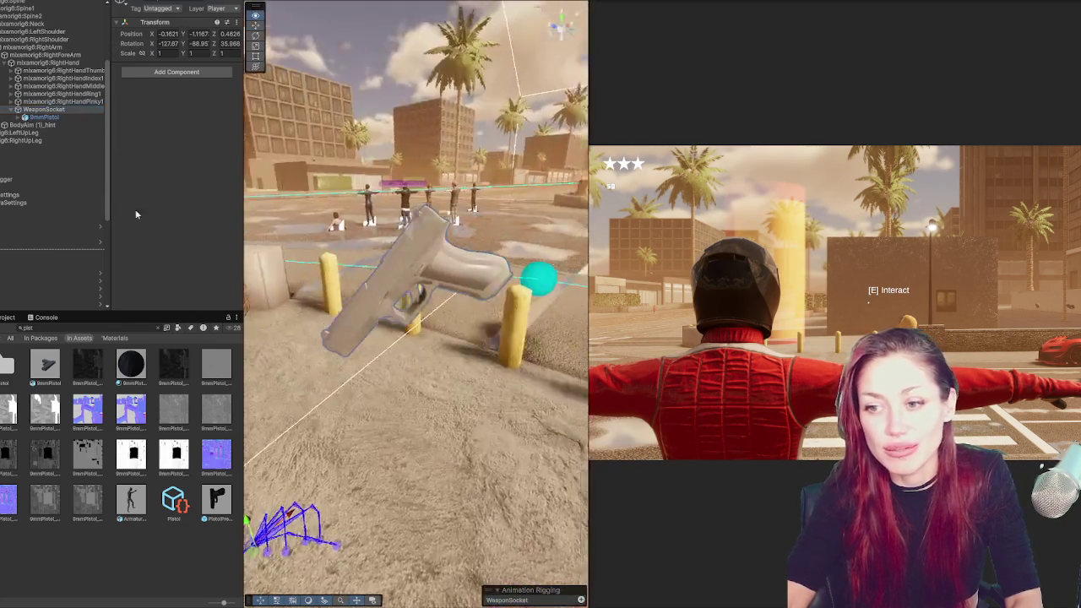
{"action": "mouse_move", "coordinate": [470, 307]}
{"action": "left_mouse_down"}
{"action": "mouse_move", "coordinate": [273, 319]}
{"action": "mouse_move", "coordinate": [270, 245]}
{"action": "mouse_move", "coordinate": [296, 89]}
{"action": "mouse_move", "coordinate": [255, 105]}
{"action": "left_mouse_up"}
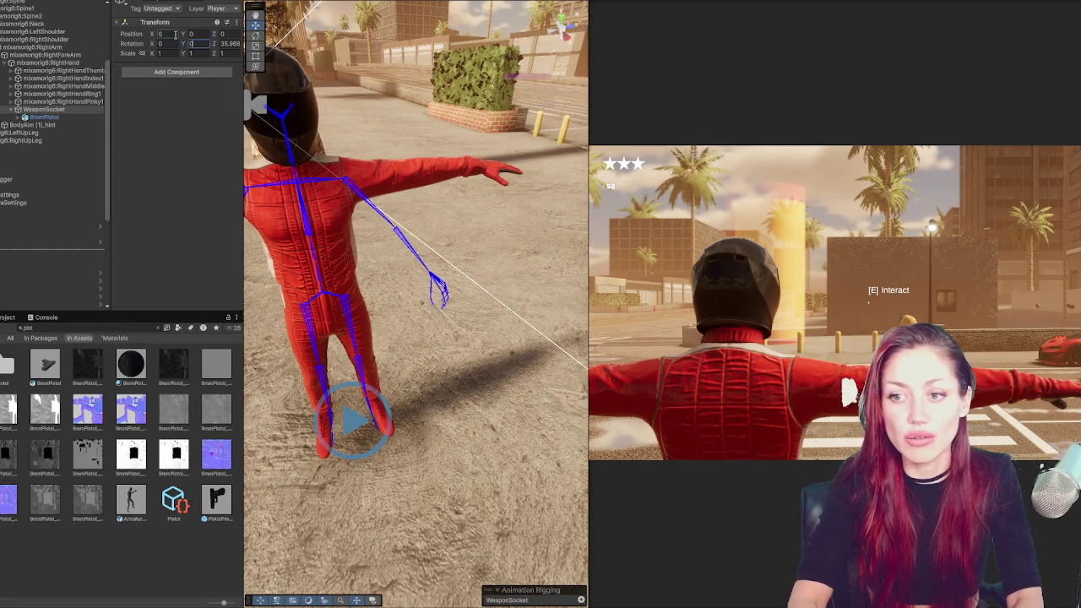
{"action": "left_click_drag", "start_coordinate": [255, 103], "coordinate": [331, 295]}
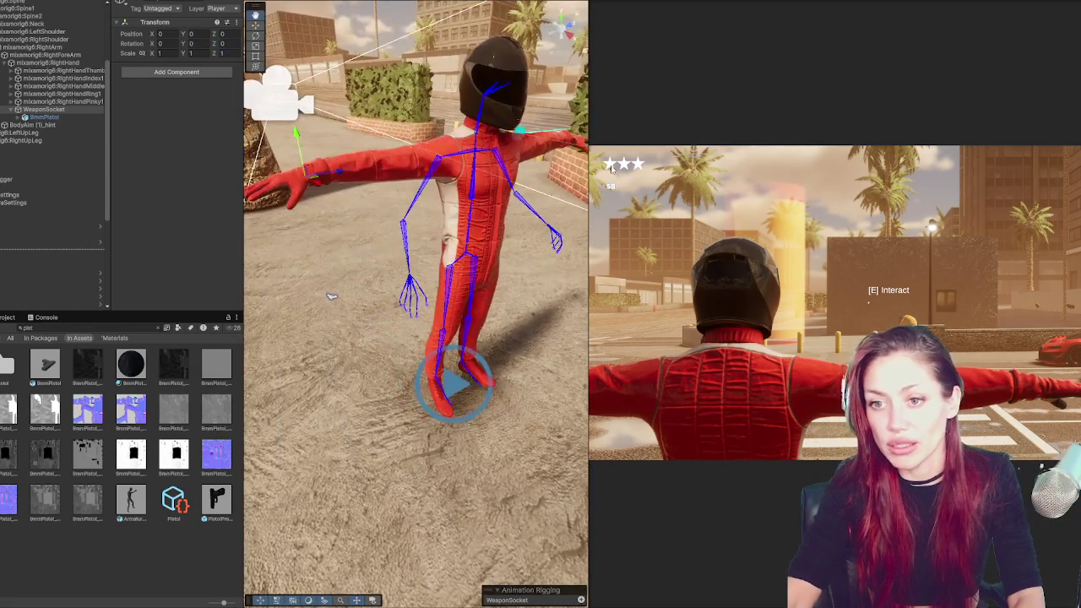
Set the 9mmPistol's X position to 0, then select the WeaponSocket
{"action": "left_click", "coordinate": [62, 118]}
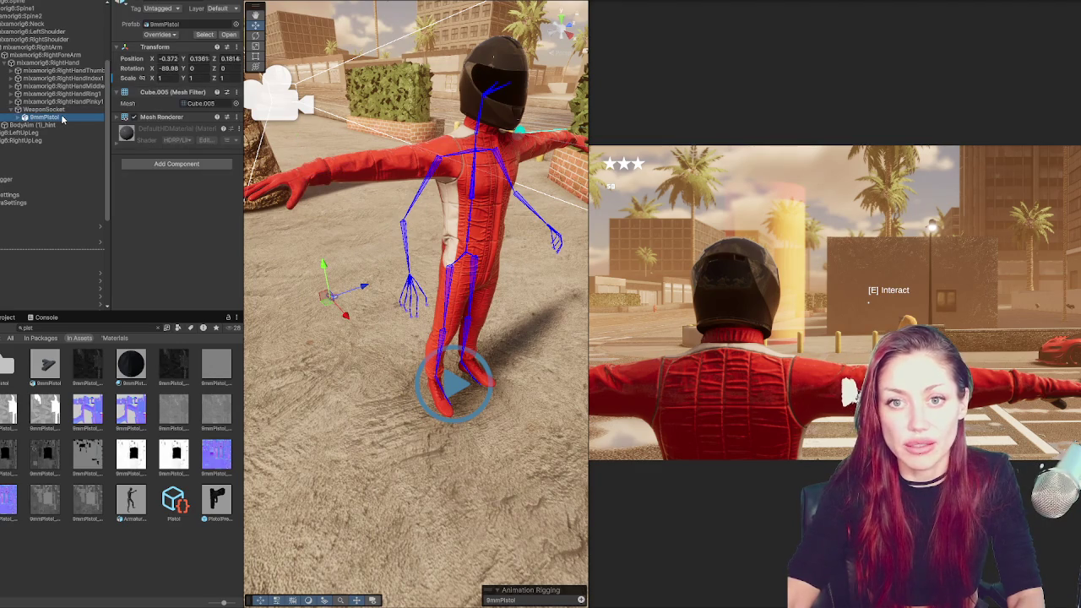
{"action": "left_click", "coordinate": [63, 111]}
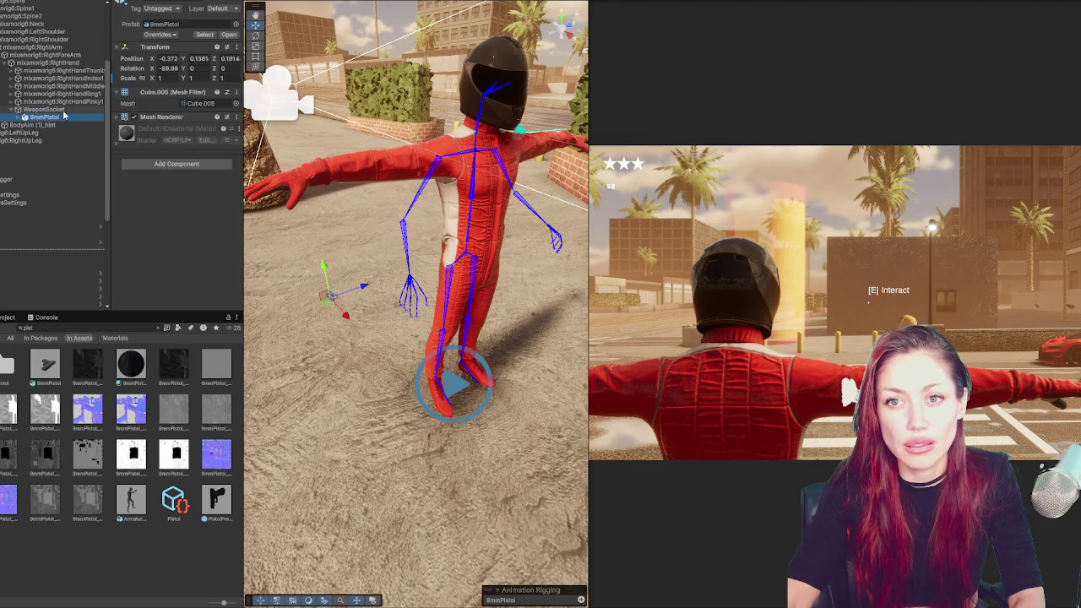
{"action": "key", "text": "Down"}
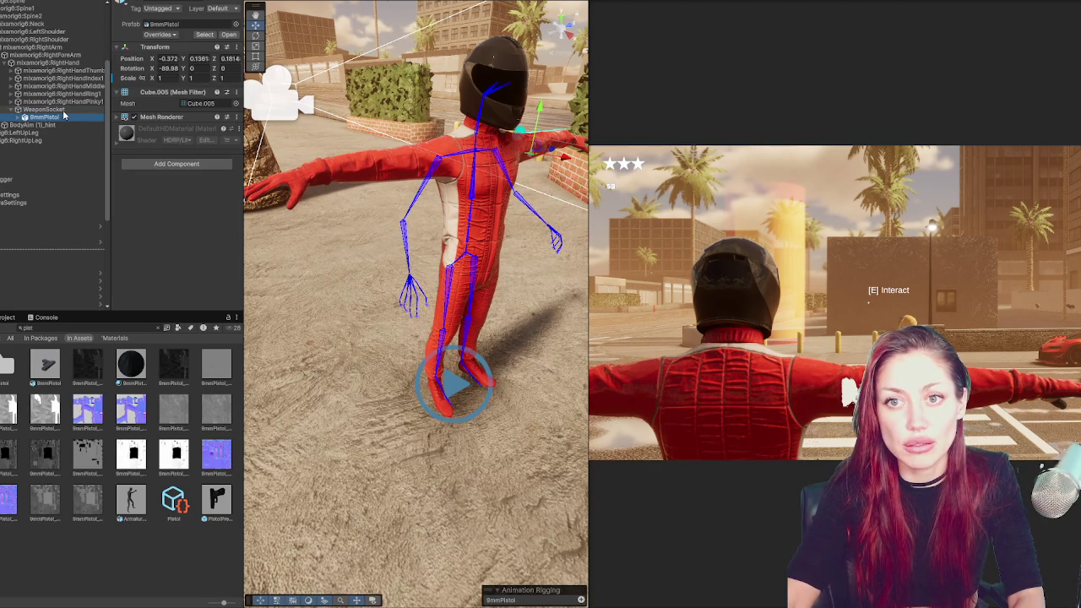
{"action": "left_click", "coordinate": [64, 111]}
{"action": "left_click", "coordinate": [63, 120]}
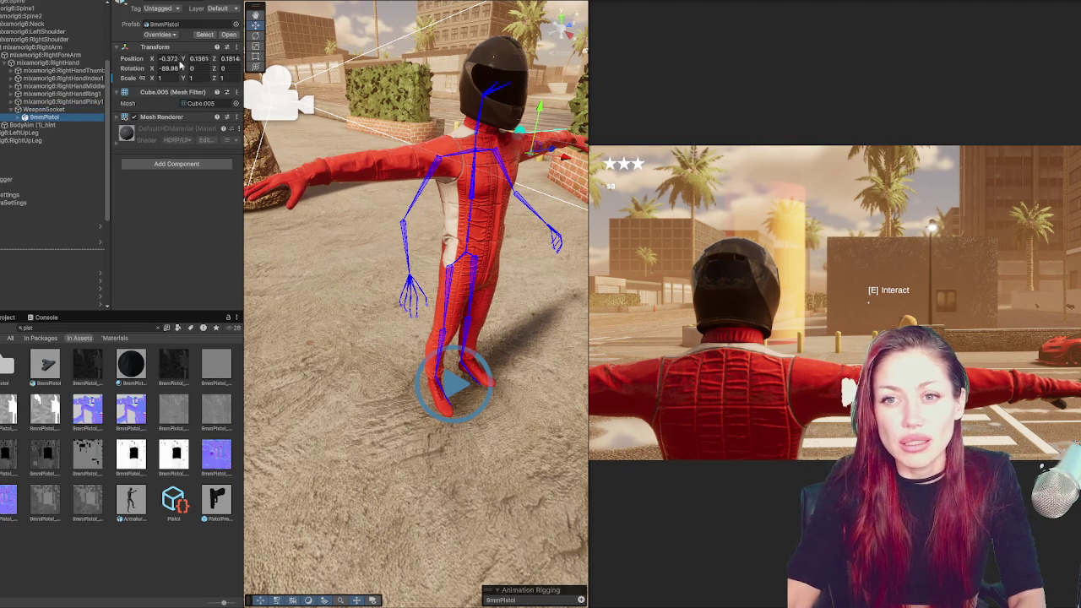
{"action": "type", "text": "0"}
{"action": "key", "text": "Tab"}
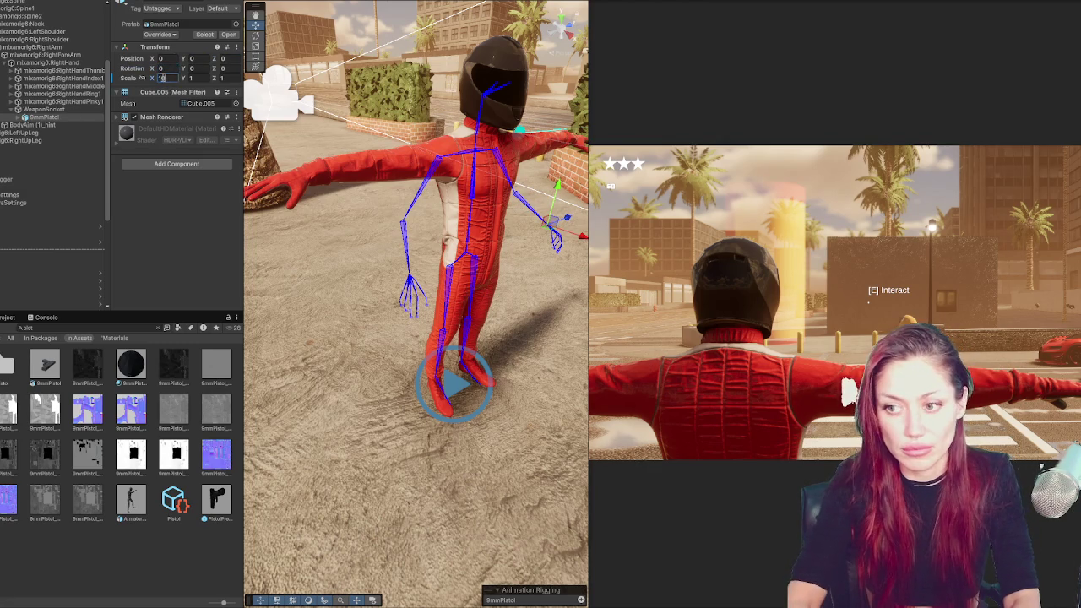
{"action": "mouse_move", "coordinate": [346, 184]}
{"action": "left_mouse_down"}
{"action": "mouse_move", "coordinate": [275, 187]}
{"action": "mouse_move", "coordinate": [403, 262]}
{"action": "left_mouse_up"}
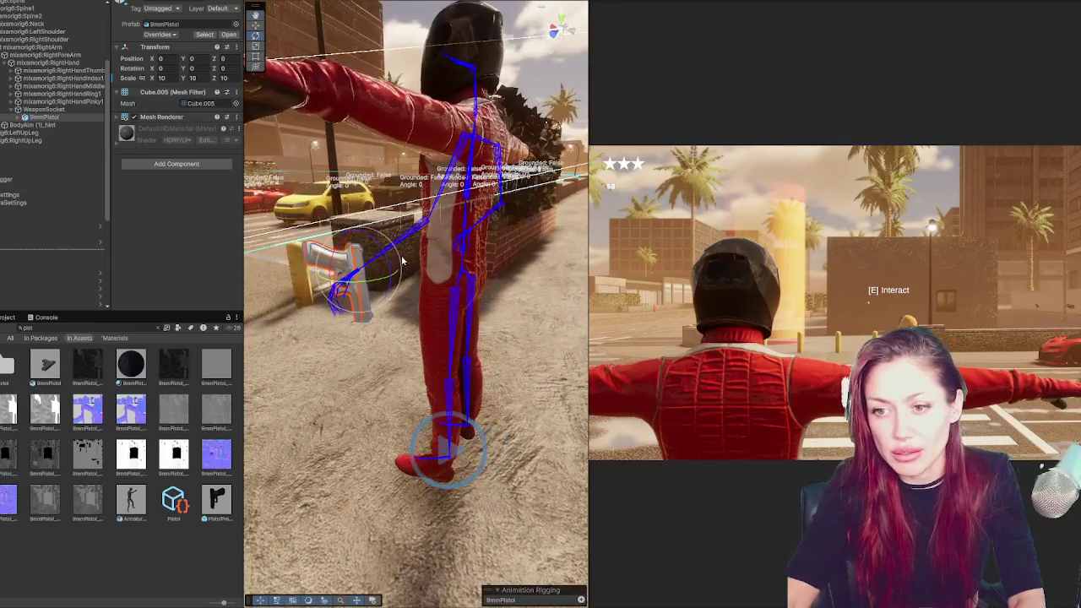
{"action": "left_click", "coordinate": [37, 110]}
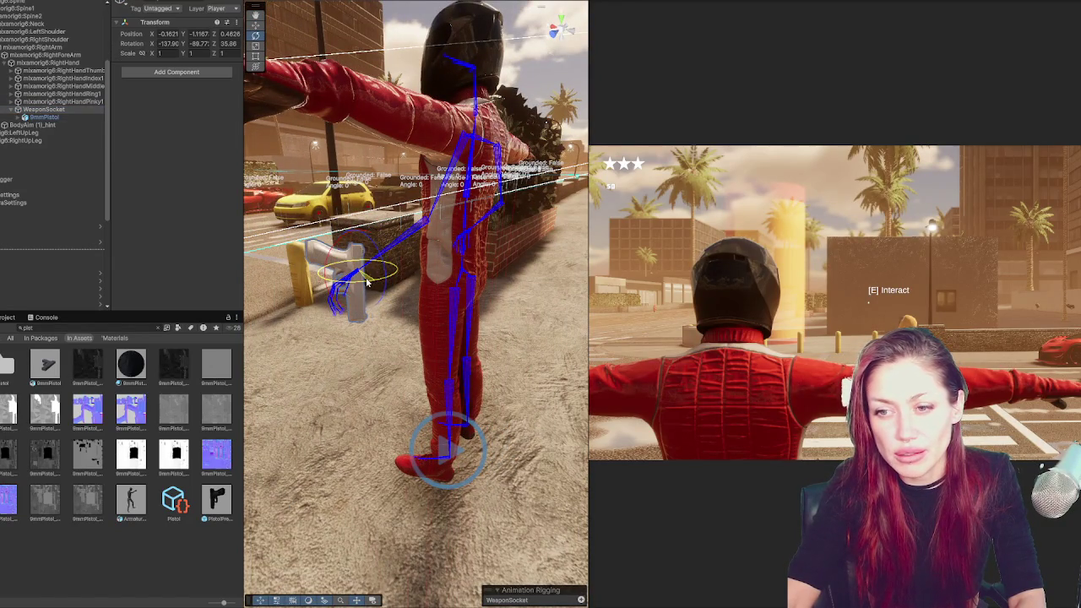
Try rotating the 9mmPistol itself to fit the right hand, then undo that rotation
{"action": "left_click_drag", "start_coordinate": [367, 282], "coordinate": [463, 253]}
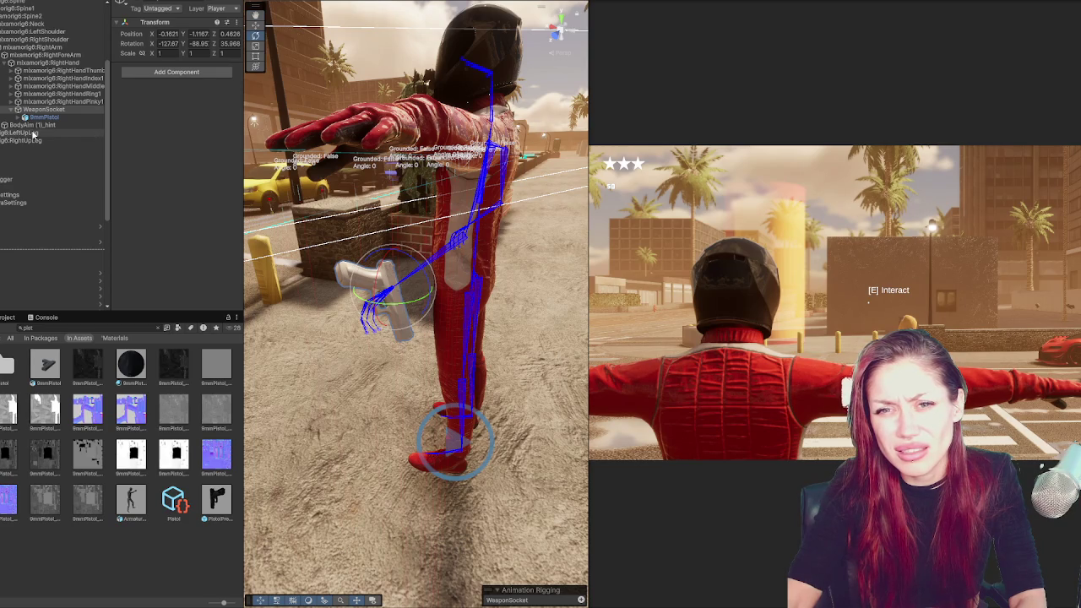
{"action": "left_click", "coordinate": [66, 63]}
{"action": "left_click_drag", "start_coordinate": [459, 260], "coordinate": [198, 263]}
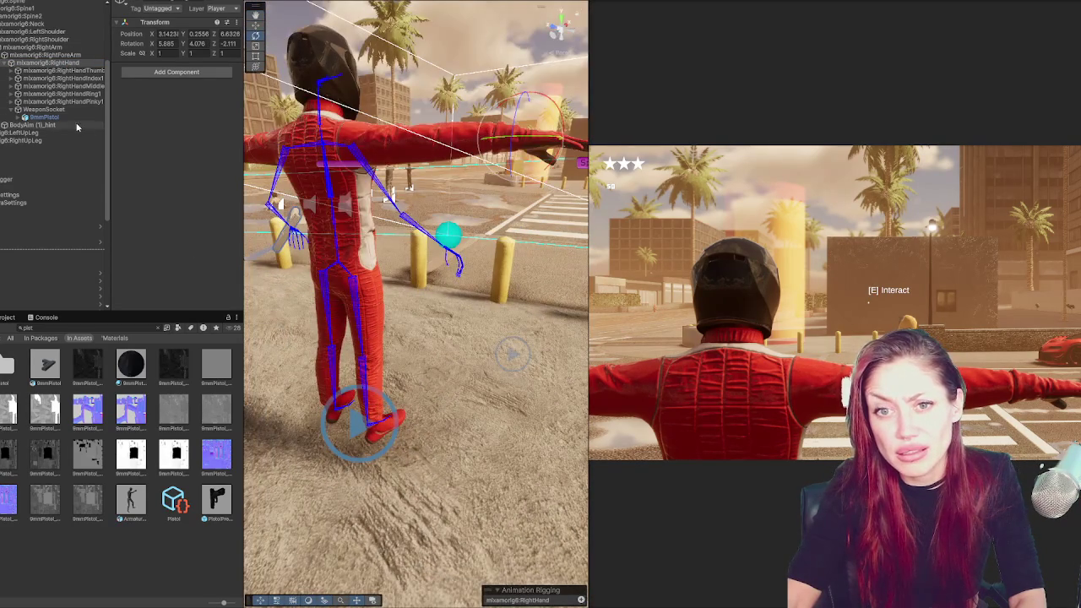
{"action": "left_click", "coordinate": [44, 117]}
{"action": "left_click_drag", "start_coordinate": [251, 218], "coordinate": [567, 271]}
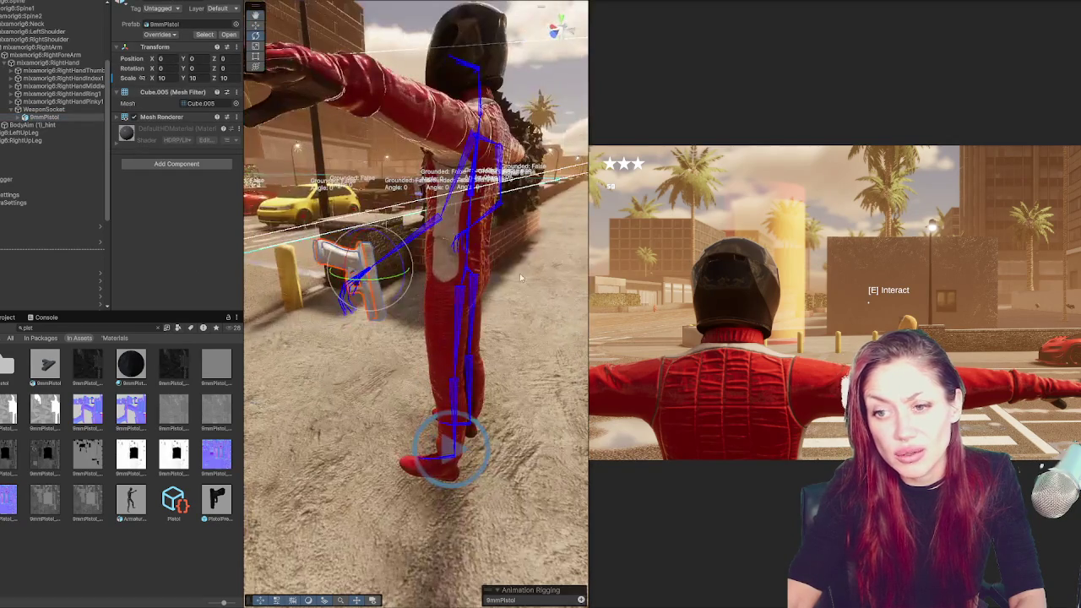
{"action": "mouse_move", "coordinate": [378, 289]}
{"action": "left_mouse_down"}
{"action": "mouse_move", "coordinate": [391, 260]}
{"action": "mouse_move", "coordinate": [468, 293]}
{"action": "mouse_move", "coordinate": [424, 295]}
{"action": "mouse_move", "coordinate": [472, 293]}
{"action": "mouse_move", "coordinate": [446, 305]}
{"action": "left_mouse_up"}
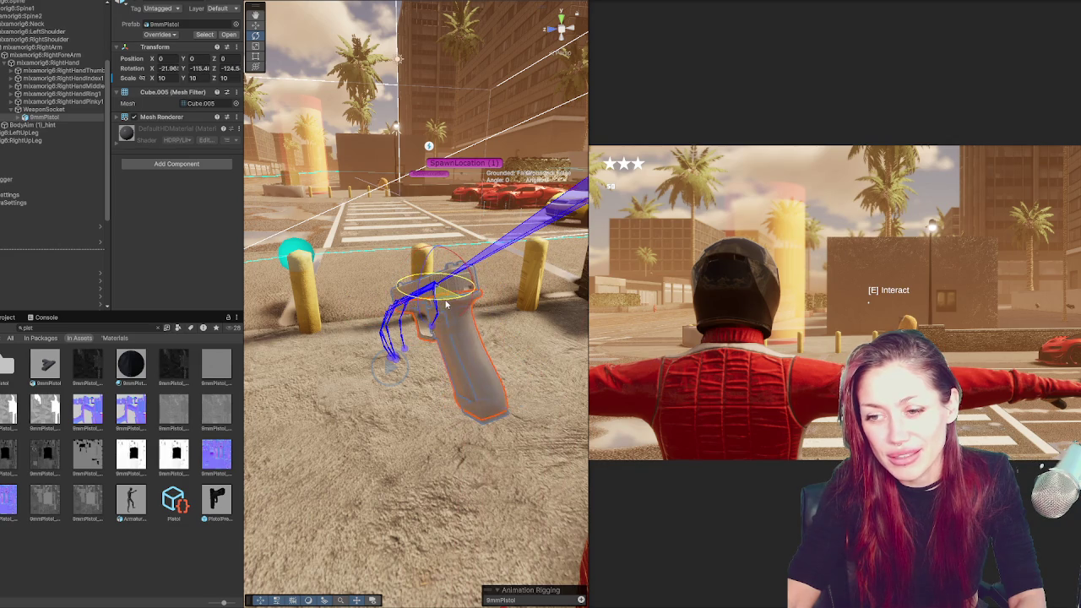
{"action": "left_click_drag", "start_coordinate": [407, 266], "coordinate": [414, 318]}
{"action": "key", "text": "ctrl+z"}
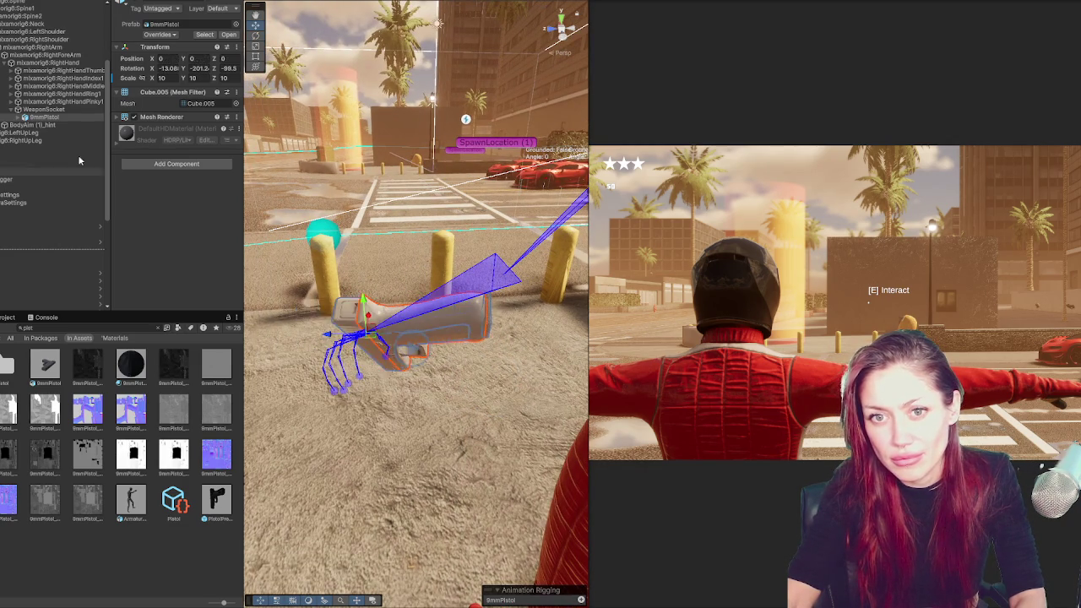
{"action": "key", "text": "ctrl+z"}
Rotate the WeaponSocket so the pistol stands upright, then move it to seat the pistol in the hand
{"action": "left_click", "coordinate": [42, 116]}
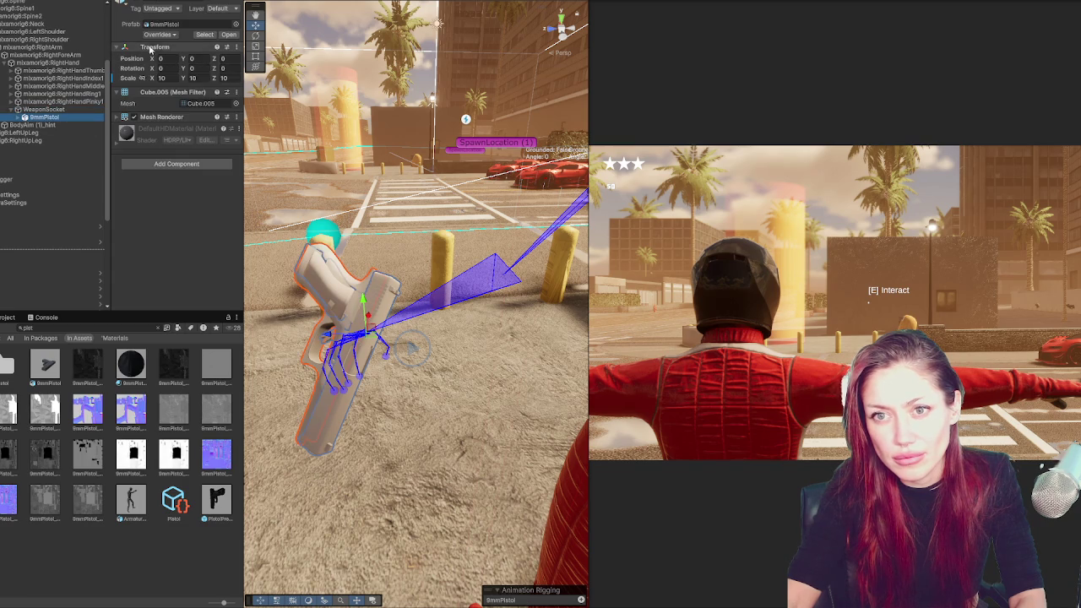
{"action": "left_click", "coordinate": [67, 110]}
{"action": "key", "text": "f"}
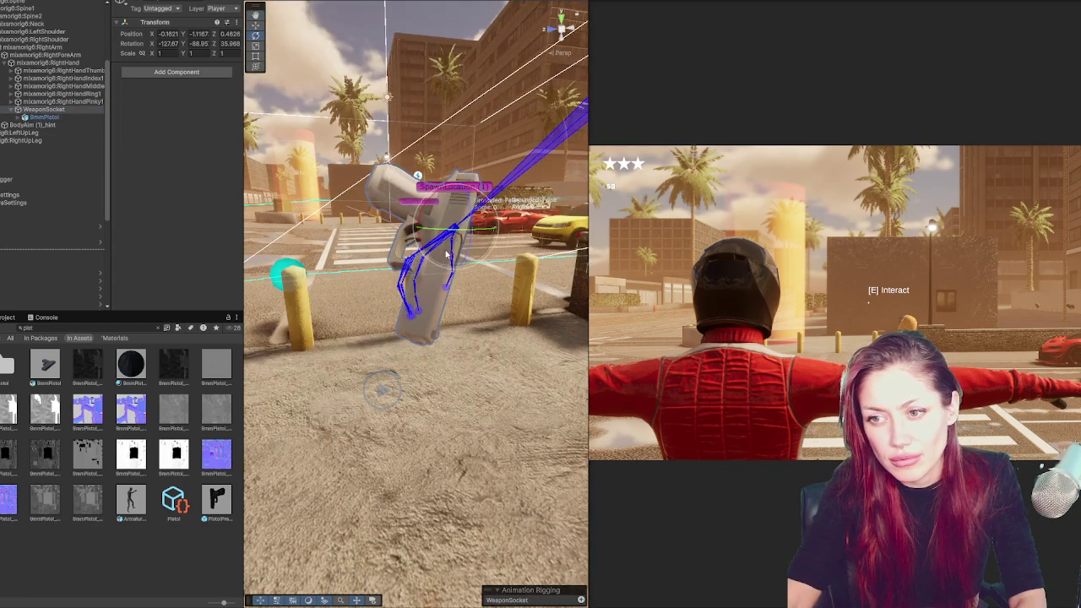
{"action": "mouse_move", "coordinate": [422, 243]}
{"action": "left_mouse_down"}
{"action": "mouse_move", "coordinate": [465, 228]}
{"action": "mouse_move", "coordinate": [400, 237]}
{"action": "left_mouse_up"}
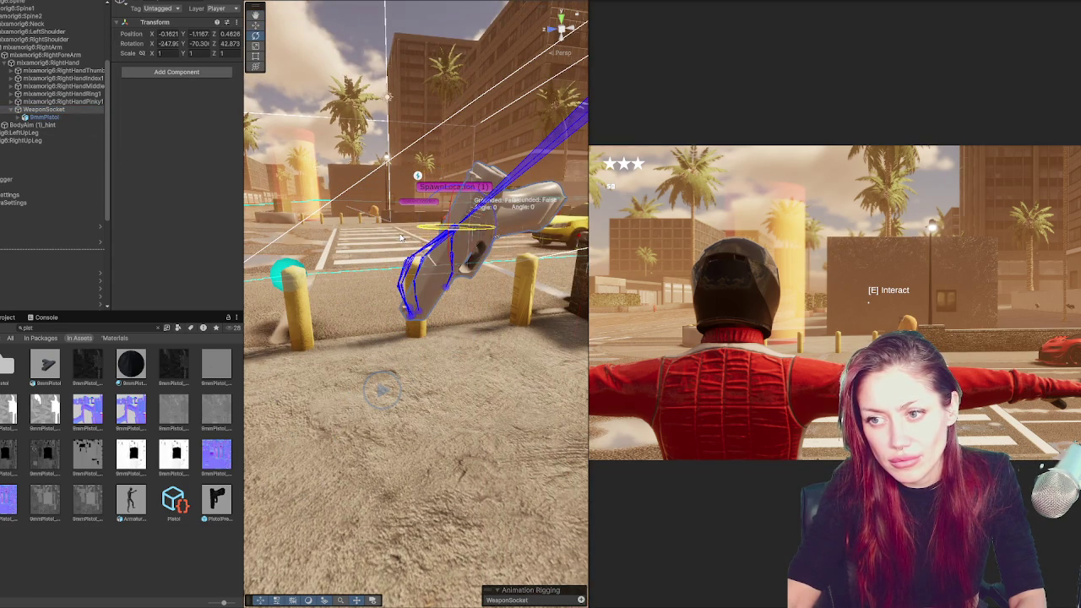
{"action": "mouse_move", "coordinate": [468, 211]}
{"action": "left_mouse_down"}
{"action": "mouse_move", "coordinate": [447, 222]}
{"action": "mouse_move", "coordinate": [460, 215]}
{"action": "left_mouse_up"}
{"action": "key", "text": "w"}
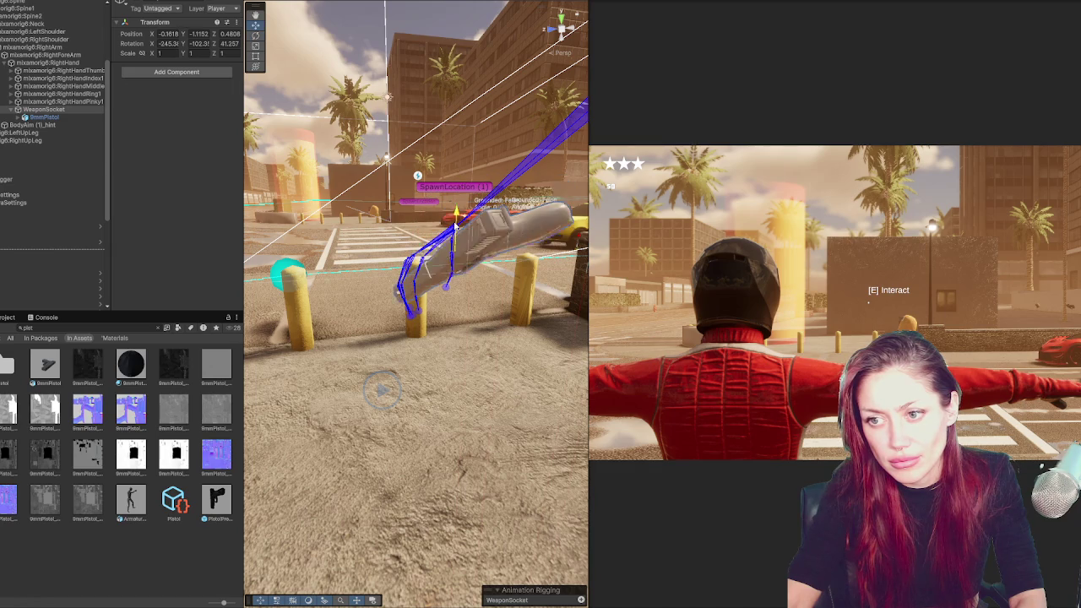
{"action": "left_click_drag", "start_coordinate": [473, 254], "coordinate": [499, 270]}
{"action": "mouse_move", "coordinate": [424, 272]}
{"action": "left_mouse_down"}
{"action": "mouse_move", "coordinate": [401, 254]}
{"action": "mouse_move", "coordinate": [431, 259]}
{"action": "left_mouse_up"}
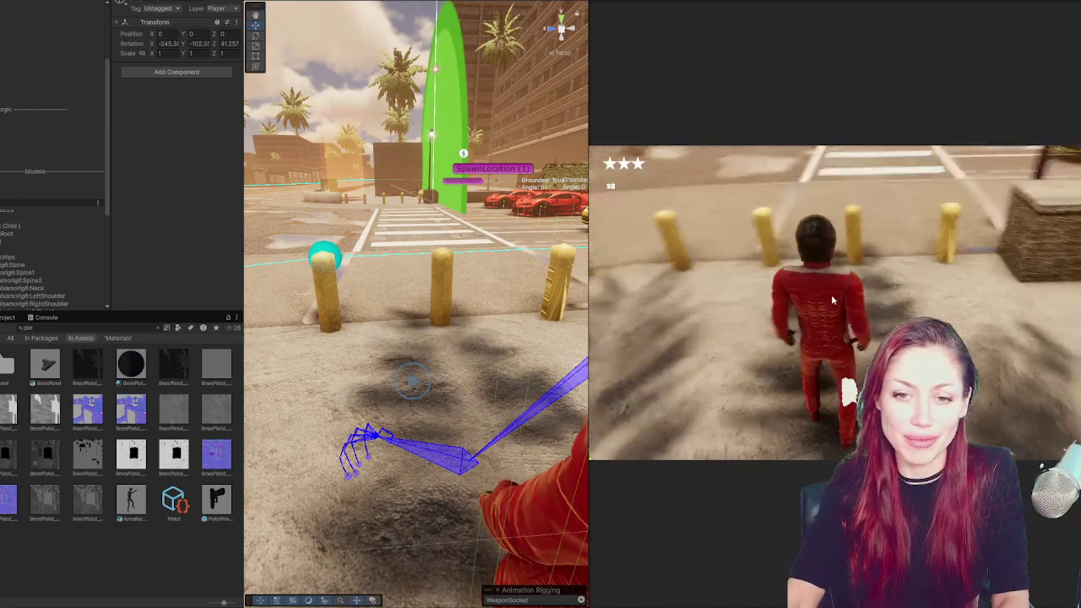
Walk the player forward in play mode, then frame and orbit behind her to check the pistol
{"action": "key", "text": "w"}
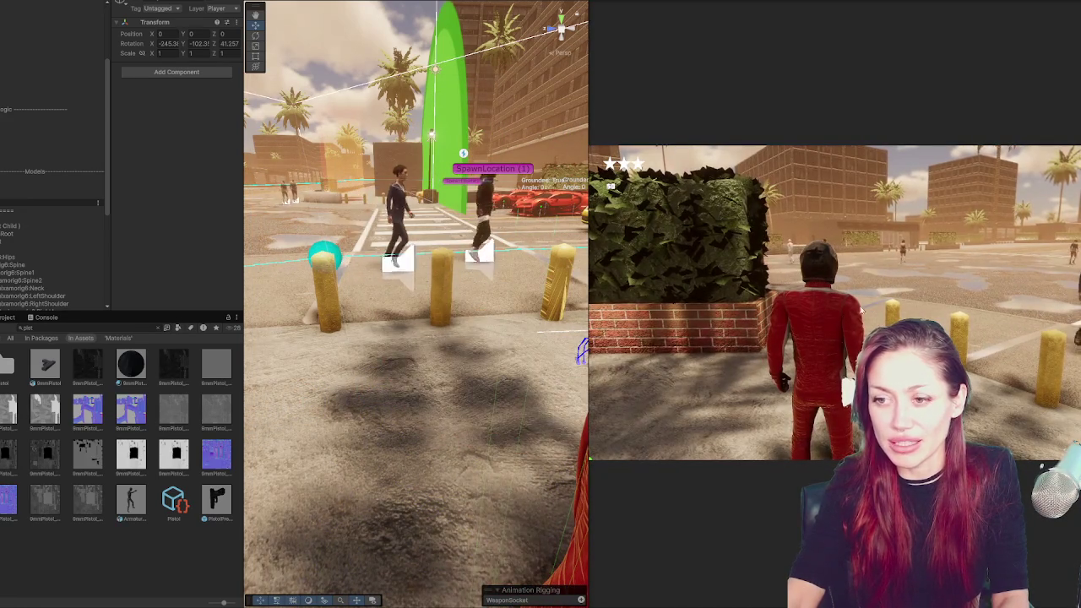
{"action": "key", "text": "f"}
{"action": "mouse_move", "coordinate": [439, 331]}
{"action": "left_mouse_down"}
{"action": "mouse_move", "coordinate": [166, 307]}
{"action": "mouse_move", "coordinate": [253, 312]}
{"action": "mouse_move", "coordinate": [404, 294]}
{"action": "mouse_move", "coordinate": [301, 321]}
{"action": "mouse_move", "coordinate": [304, 302]}
{"action": "mouse_move", "coordinate": [442, 251]}
{"action": "mouse_move", "coordinate": [314, 222]}
{"action": "left_mouse_up"}
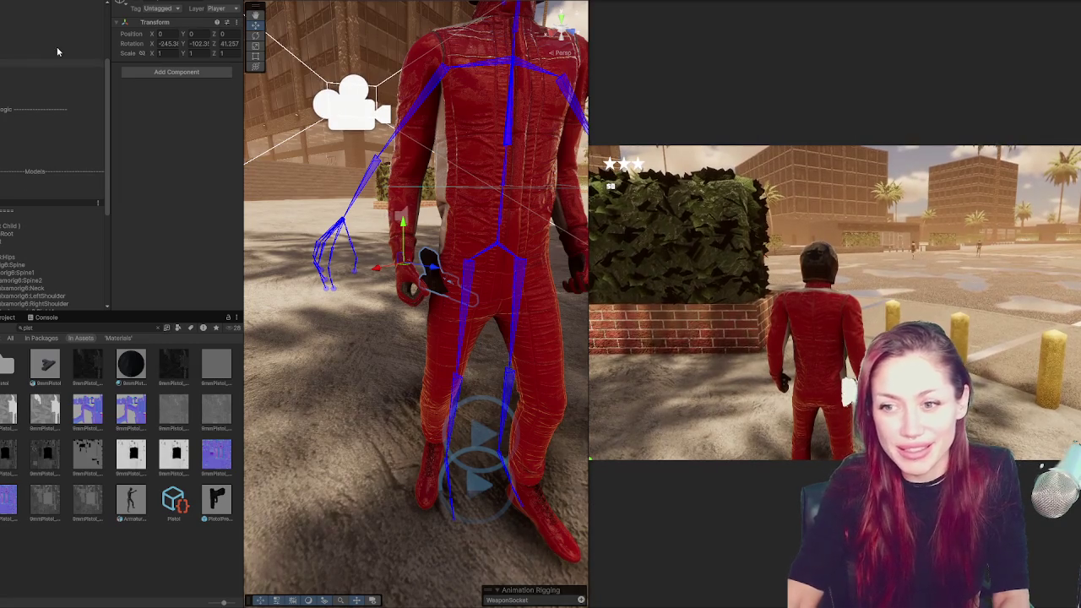
Give the WeaponSocket a Y rotation of 126, adjust X, then reset a rotation field to 0
{"action": "scroll", "coordinate": [51, 254], "scroll_direction": "down", "scroll_amount": 5}
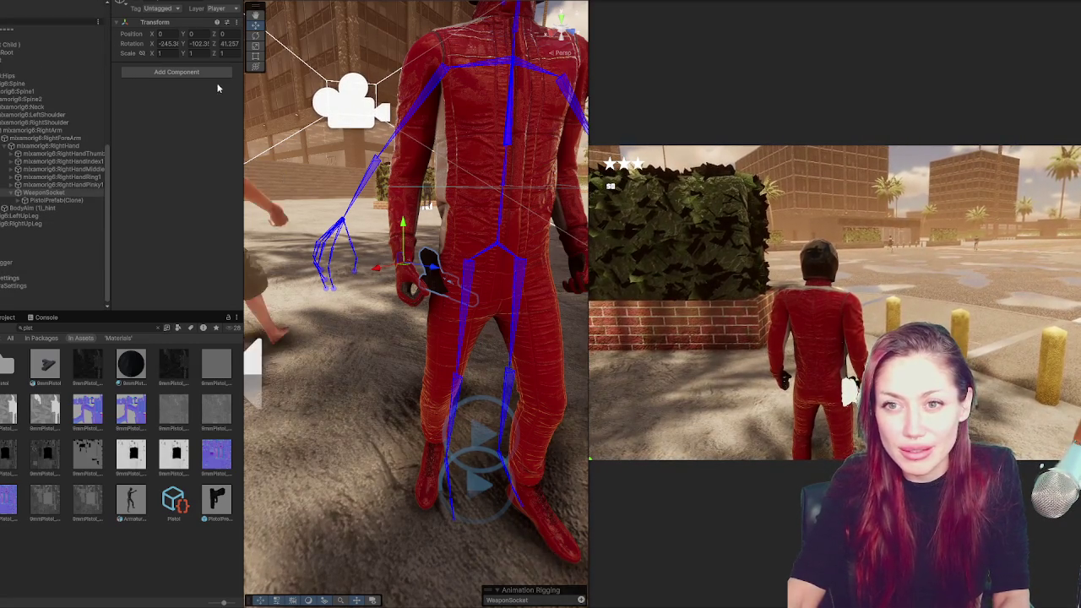
{"action": "left_click_drag", "start_coordinate": [181, 47], "coordinate": [218, 47]}
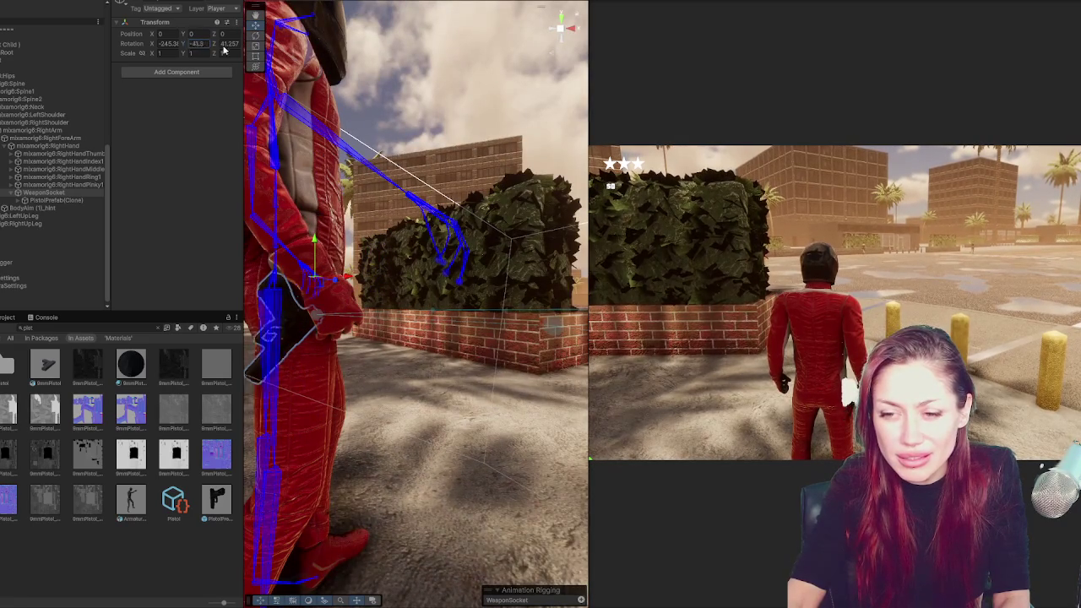
{"action": "type", "text": "126"}
{"action": "key", "text": "Return"}
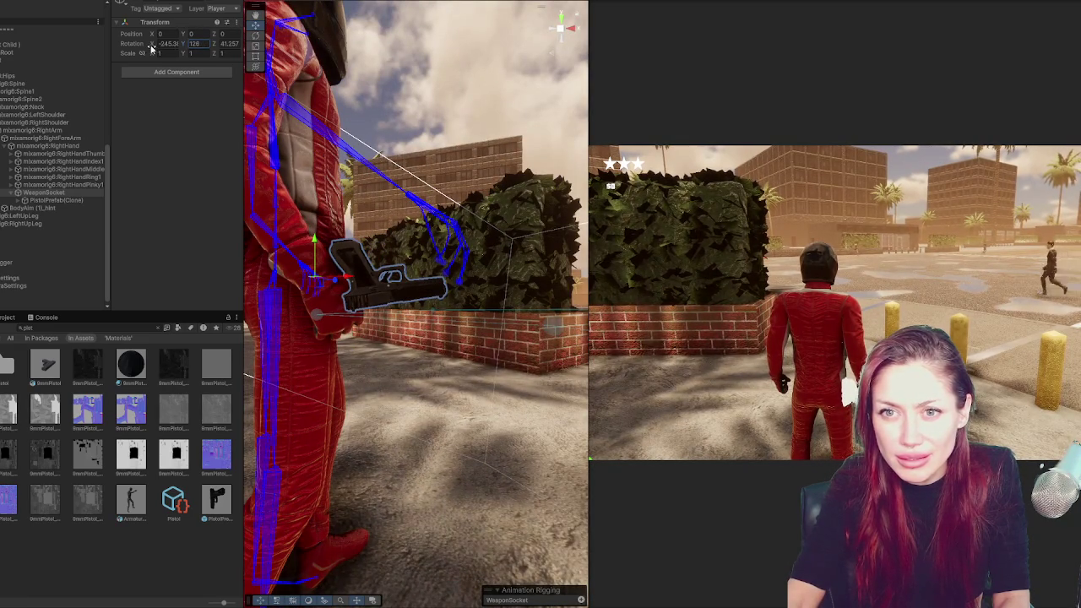
{"action": "mouse_move", "coordinate": [153, 43]}
{"action": "left_mouse_down"}
{"action": "mouse_move", "coordinate": [51, 43]}
{"action": "mouse_move", "coordinate": [133, 49]}
{"action": "left_mouse_up"}
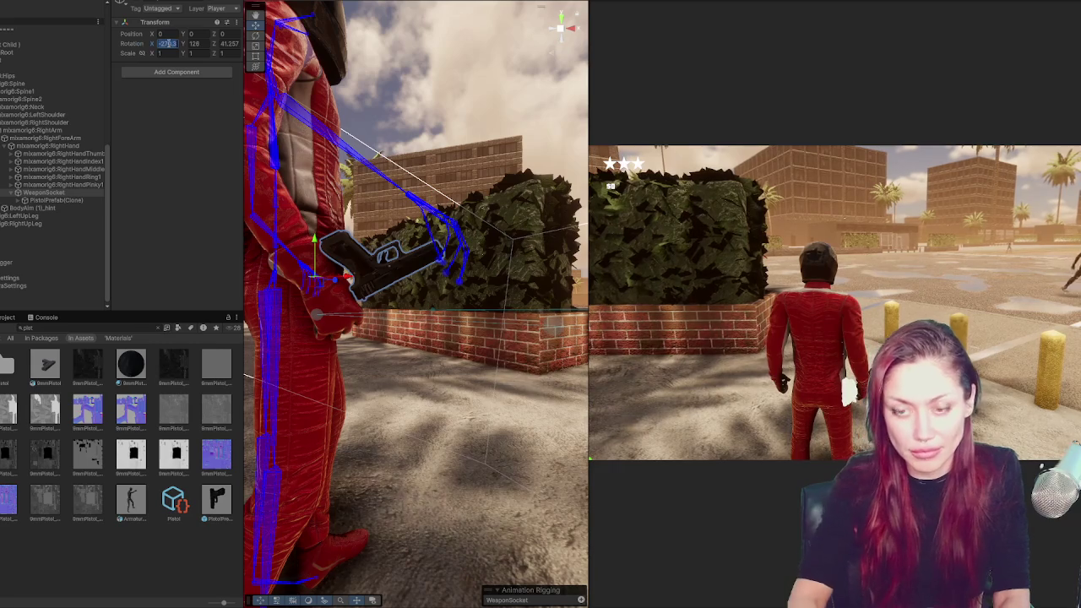
{"action": "type", "text": "0"}
{"action": "key", "text": "Tab"}
{"action": "type", "text": "0"}
{"action": "key", "text": "Tab"}
{"action": "type", "text": "0"}
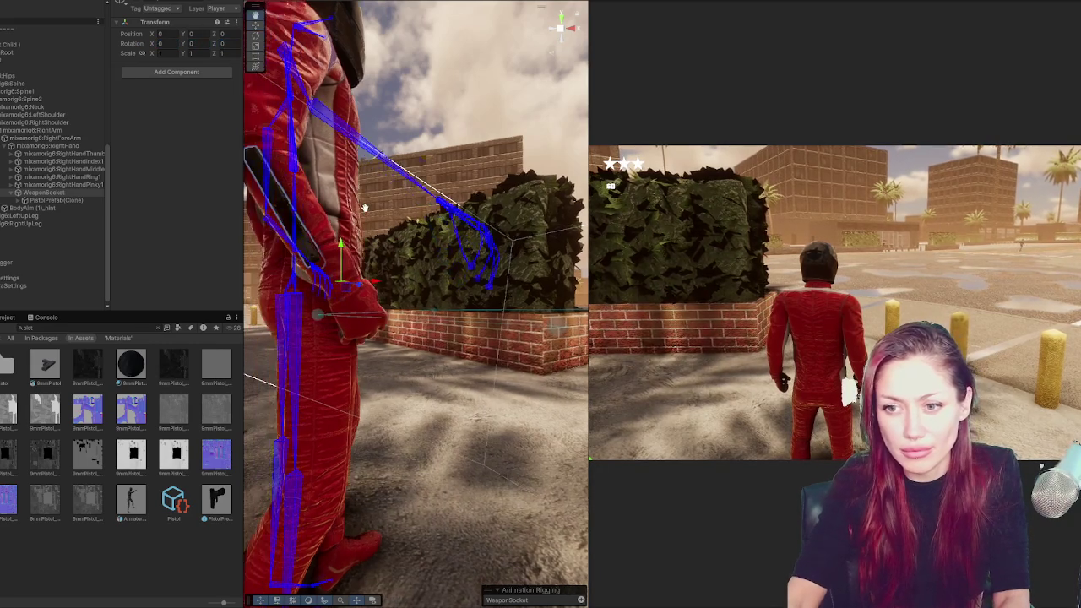
Turn the WeaponSocket with the rotate gizmo until the pistol points forward from the hand
{"action": "left_click", "coordinate": [81, 202]}
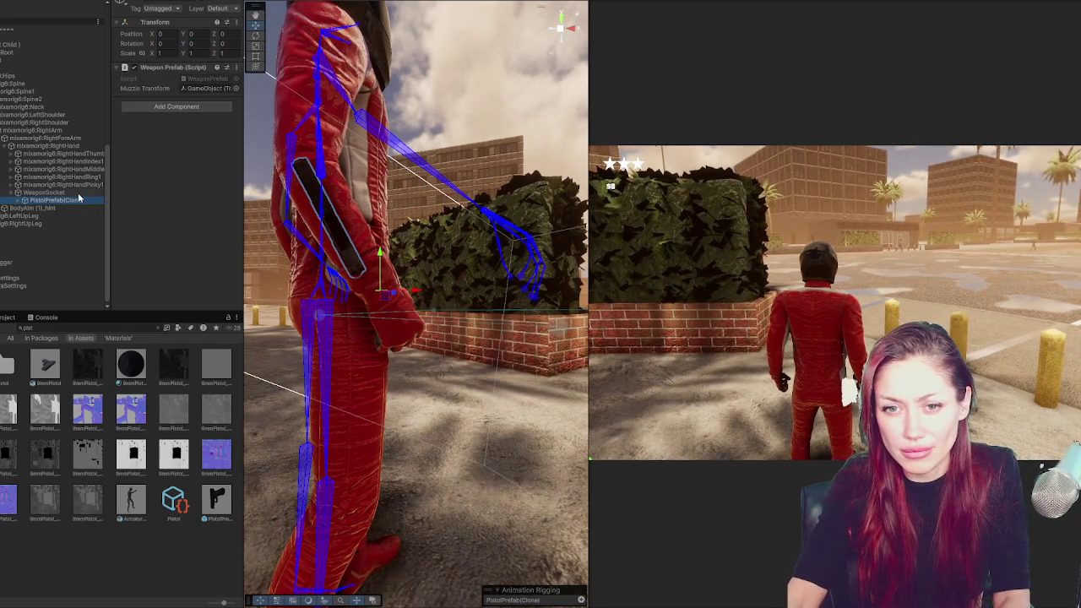
{"action": "left_click", "coordinate": [42, 193]}
{"action": "key", "text": "e"}
{"action": "mouse_move", "coordinate": [405, 269]}
{"action": "left_mouse_down"}
{"action": "mouse_move", "coordinate": [433, 293]}
{"action": "mouse_move", "coordinate": [449, 344]}
{"action": "mouse_move", "coordinate": [351, 215]}
{"action": "left_mouse_up"}
{"action": "mouse_move", "coordinate": [363, 253]}
{"action": "left_mouse_down"}
{"action": "mouse_move", "coordinate": [393, 272]}
{"action": "mouse_move", "coordinate": [417, 312]}
{"action": "left_mouse_up"}
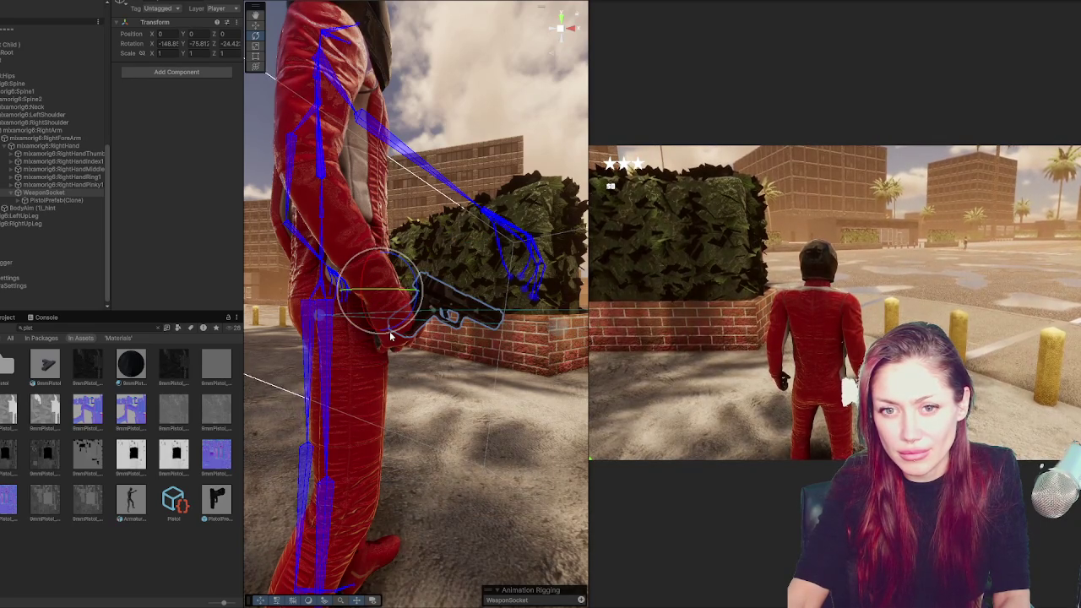